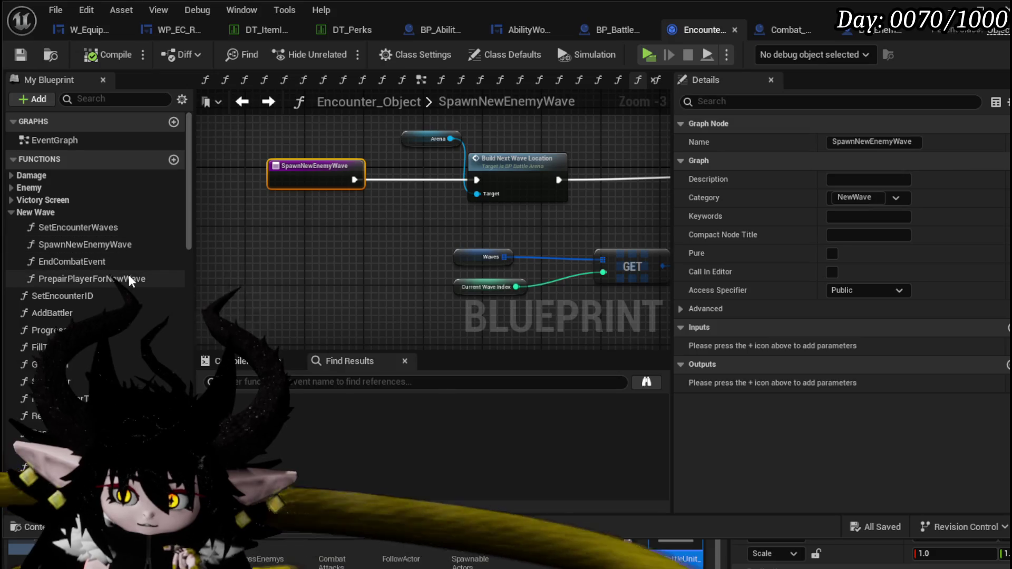
# - In PrepairPlayerForNewWave, wire Switch on E_TurnState's Waiting pin into Spawn New Enemy Wave
pyautogui.doubleClick(130, 279)
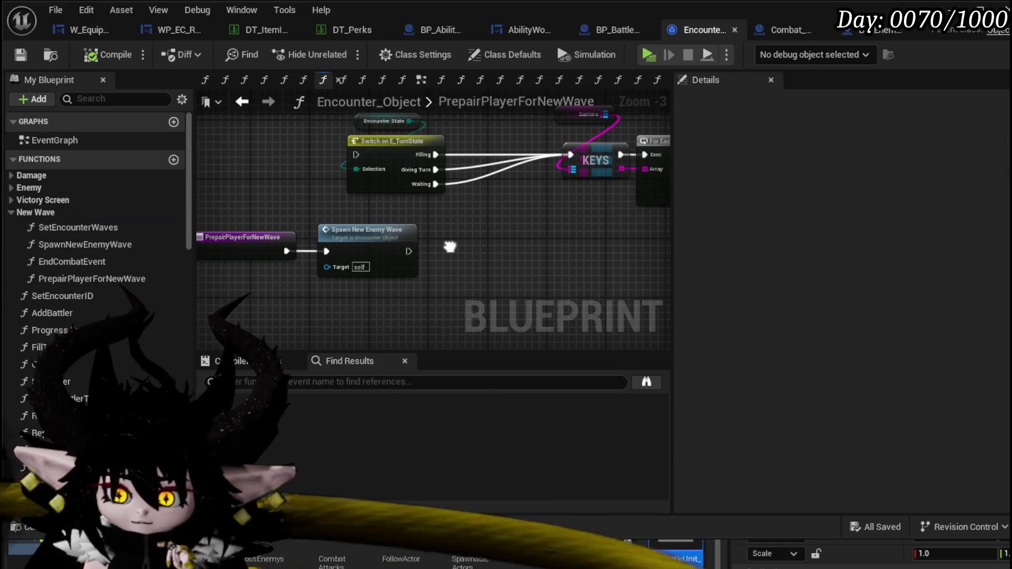
pyautogui.moveTo(356, 247); pyautogui.dragTo(398, 248)
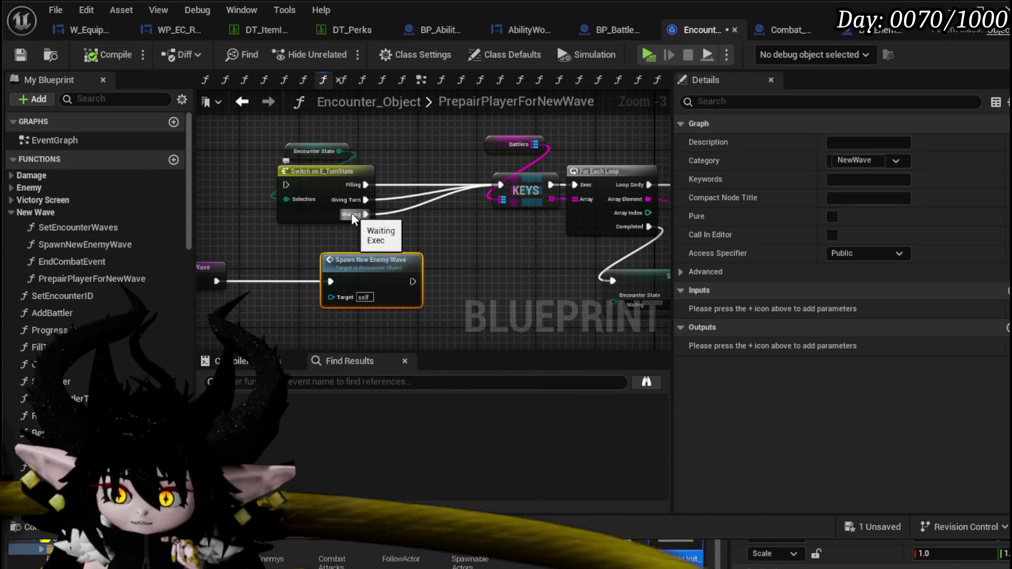
pyautogui.click(419, 143)
pyautogui.moveTo(424, 149); pyautogui.dragTo(239, 208)
pyautogui.moveTo(369, 220); pyautogui.dragTo(450, 221)
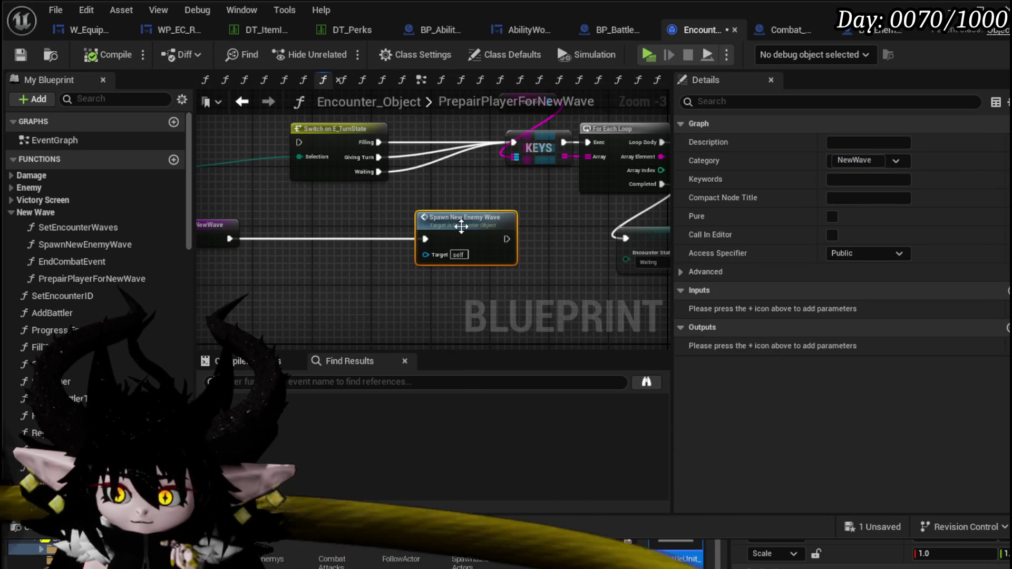
pyautogui.moveTo(336, 151); pyautogui.dragTo(320, 248)
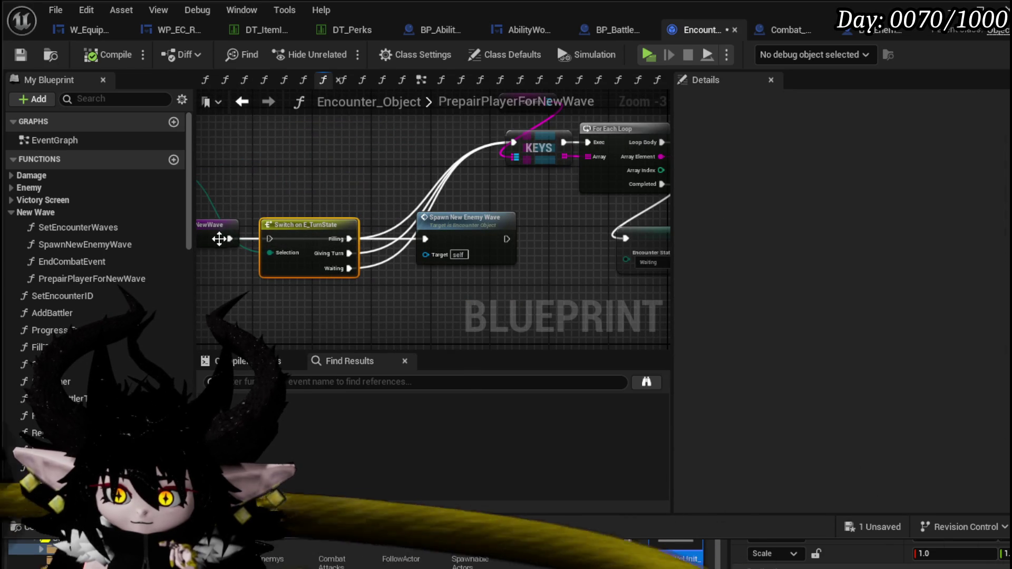
pyautogui.moveTo(230, 238); pyautogui.dragTo(234, 245)
pyautogui.moveTo(348, 275)
pyautogui.mouseDown()
pyautogui.moveTo(425, 239)
pyautogui.moveTo(447, 276)
pyautogui.moveTo(505, 226)
pyautogui.moveTo(443, 243)
pyautogui.moveTo(452, 248)
pyautogui.moveTo(278, 278)
pyautogui.mouseUp()
# - Delete the KEYS, For Each Loop and Reset Battler nodes, then save the blueprint
pyautogui.scroll(-1, 278, 278)
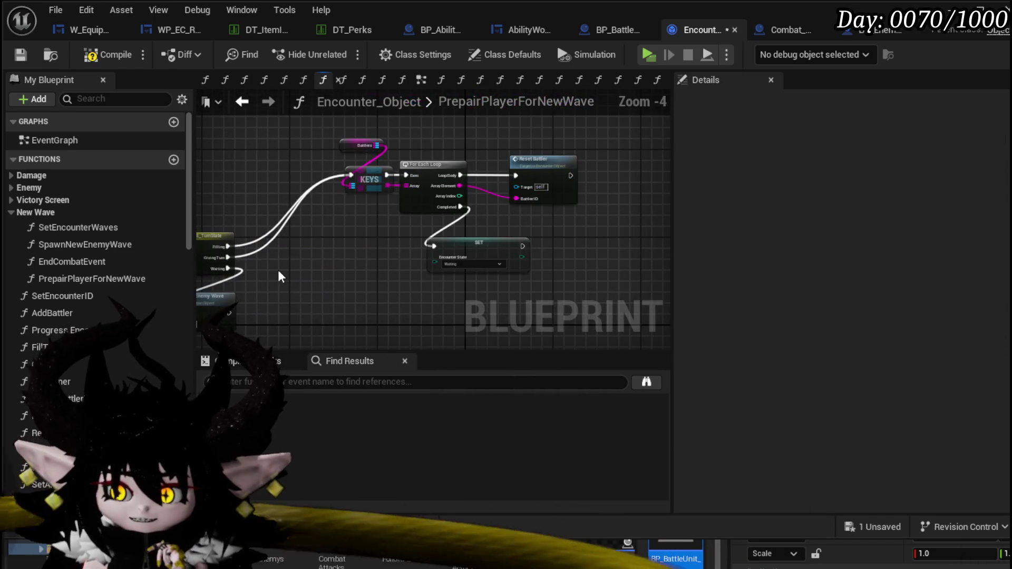
pyautogui.press('Delete')
pyautogui.moveTo(350, 208); pyautogui.dragTo(473, 213)
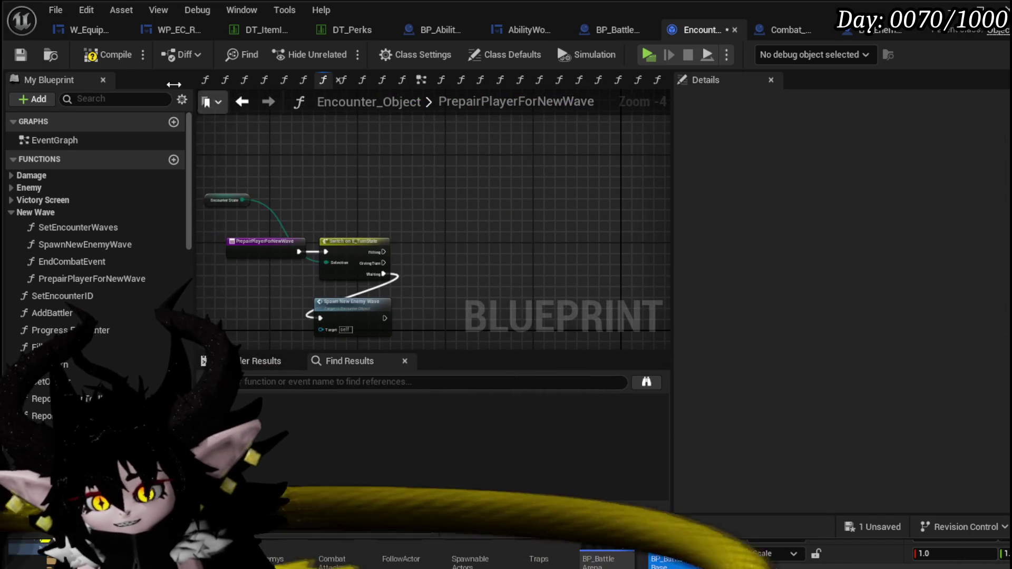
pyautogui.click(12, 53)
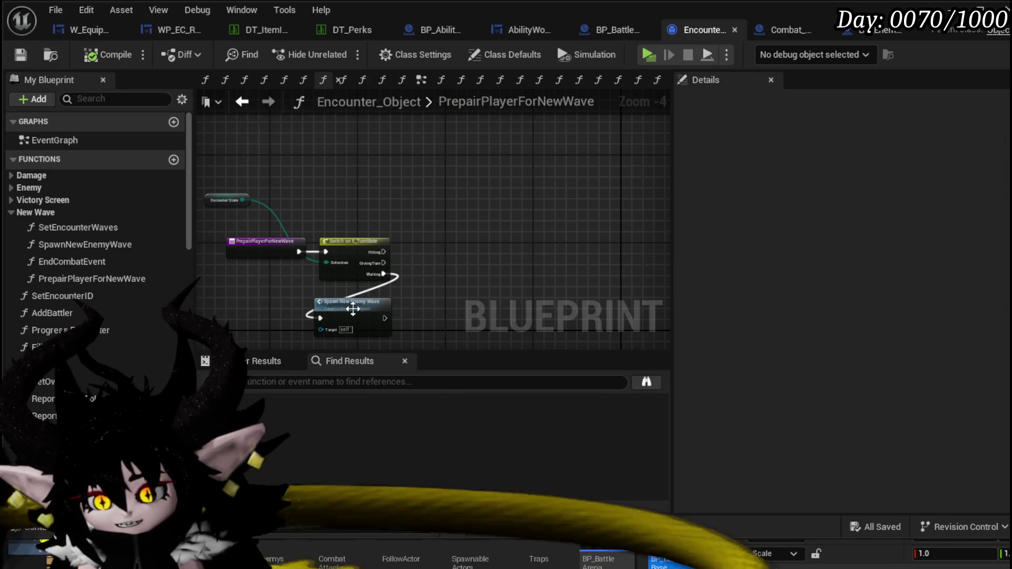
pyautogui.moveTo(353, 319); pyautogui.dragTo(353, 307)
pyautogui.click(445, 279)
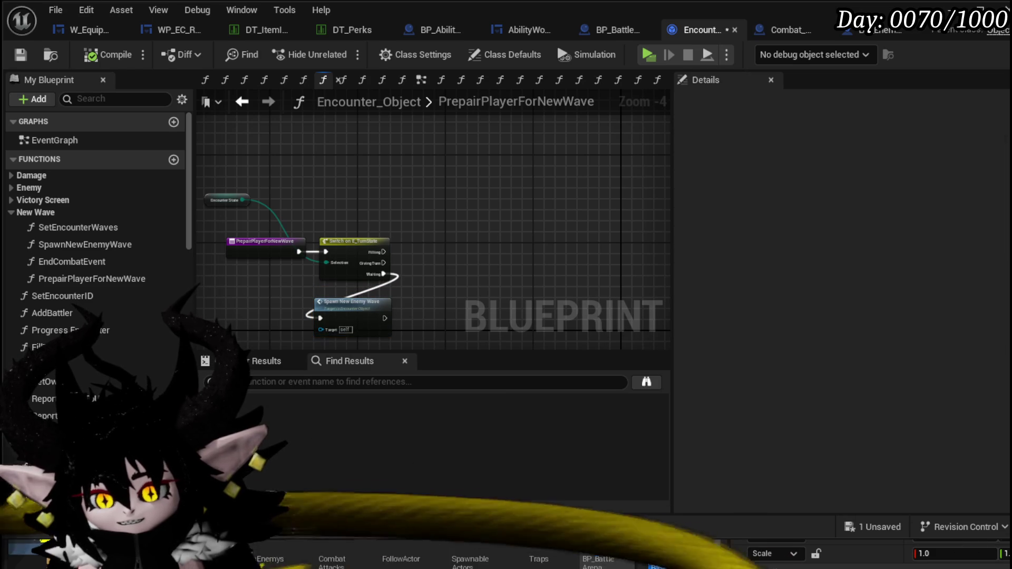
pyautogui.click(19, 55)
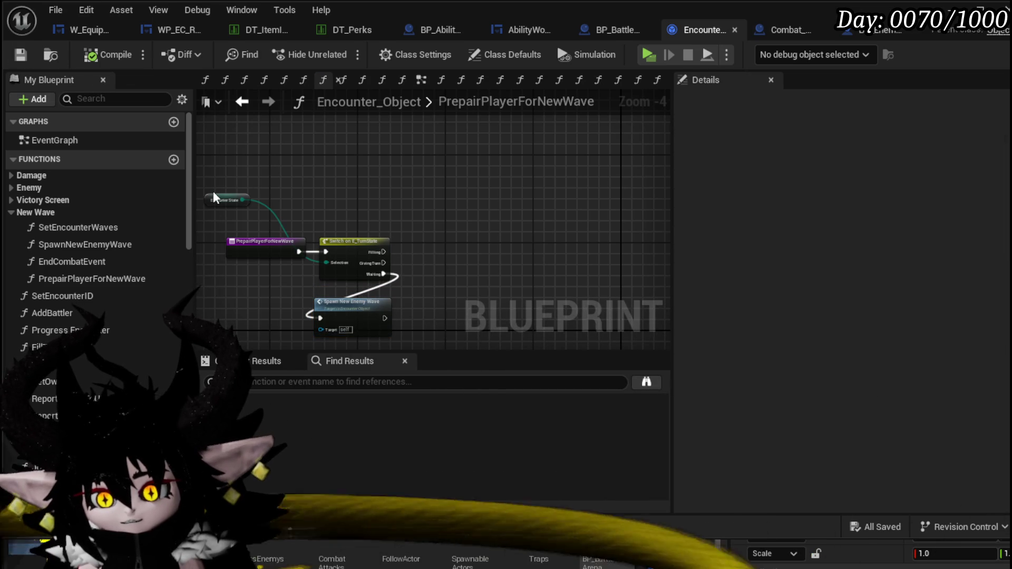
# - Tidy the Encounter State getter and switch nodes into a neat layout
pyautogui.moveTo(216, 197); pyautogui.dragTo(245, 211)
pyautogui.moveTo(328, 216); pyautogui.dragTo(383, 177)
pyautogui.click(469, 293)
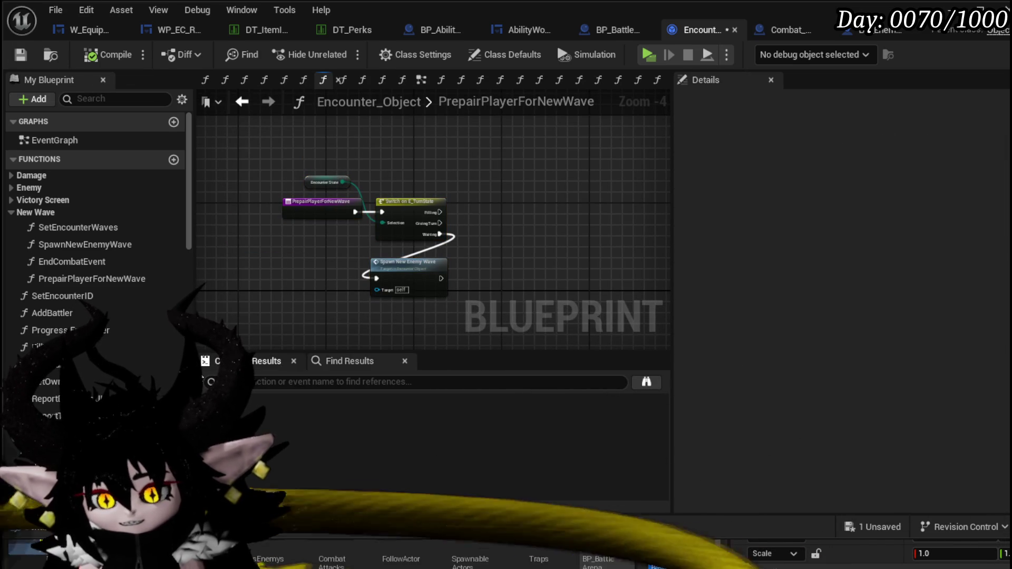
pyautogui.moveTo(295, 296); pyautogui.dragTo(243, 327)
pyautogui.scroll(-3, 133, 318)
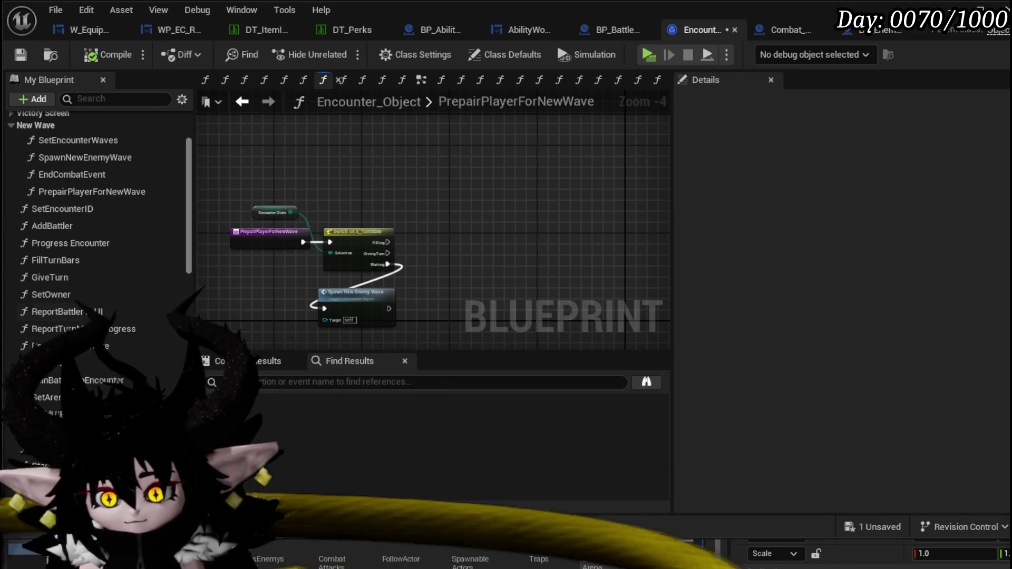
pyautogui.scroll(-10, 179, 315)
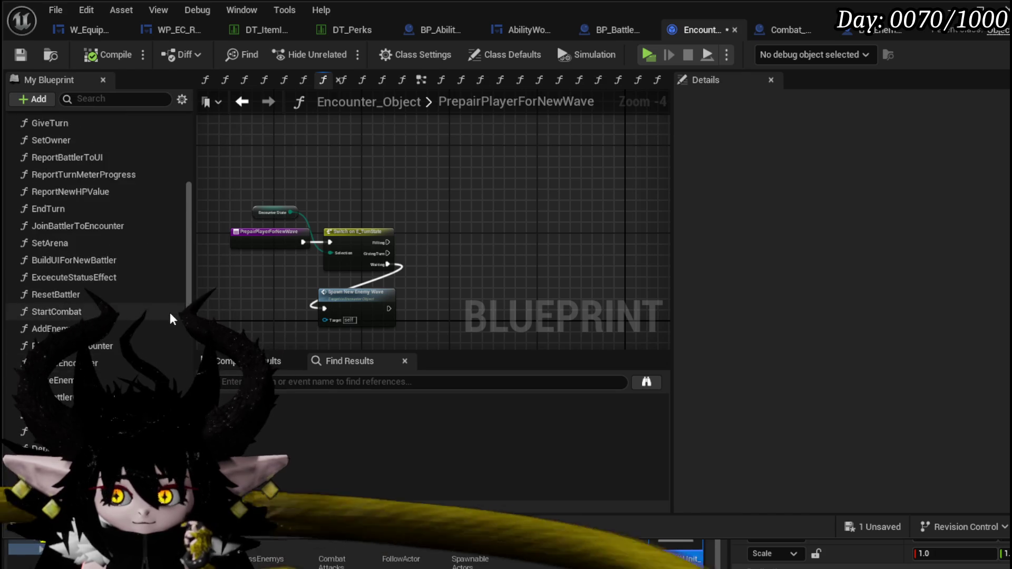
pyautogui.scroll(5, 171, 319)
# - Add a Set Timer by Function Name node calling SpawnNewEnemyWave after 2.0 seconds
pyautogui.rightClick(448, 222)
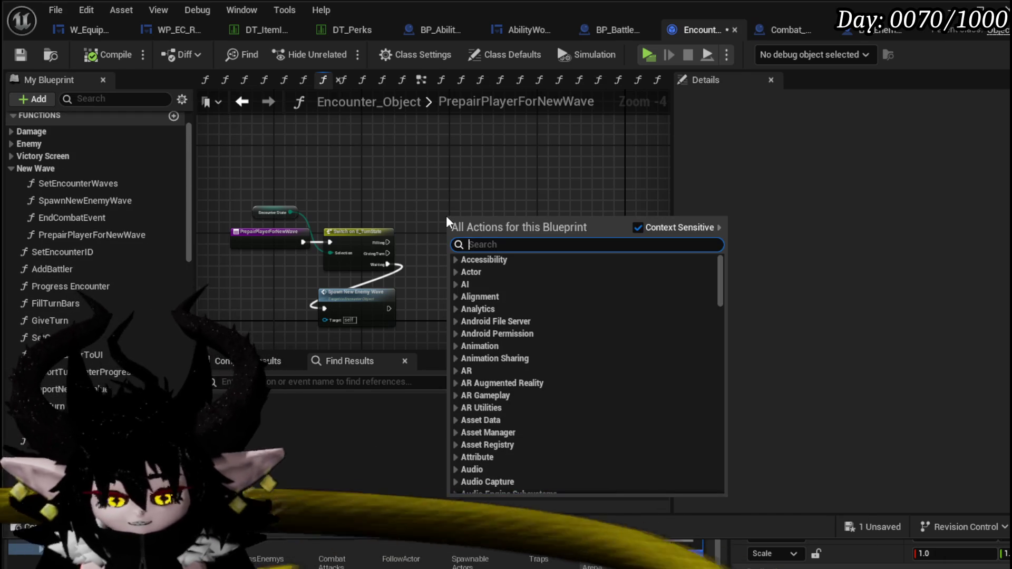
pyautogui.write('set timer')
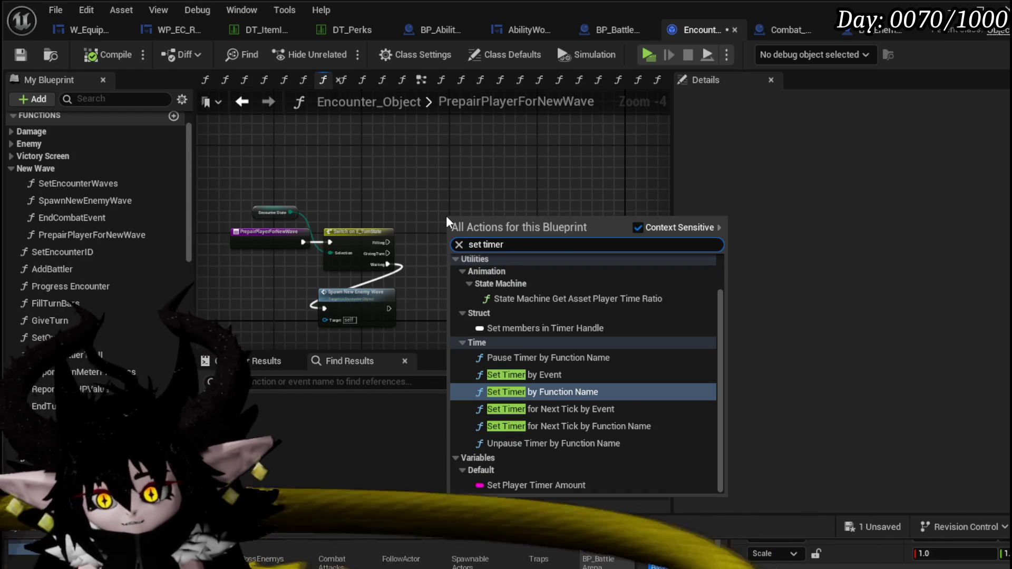
pyautogui.click(537, 391)
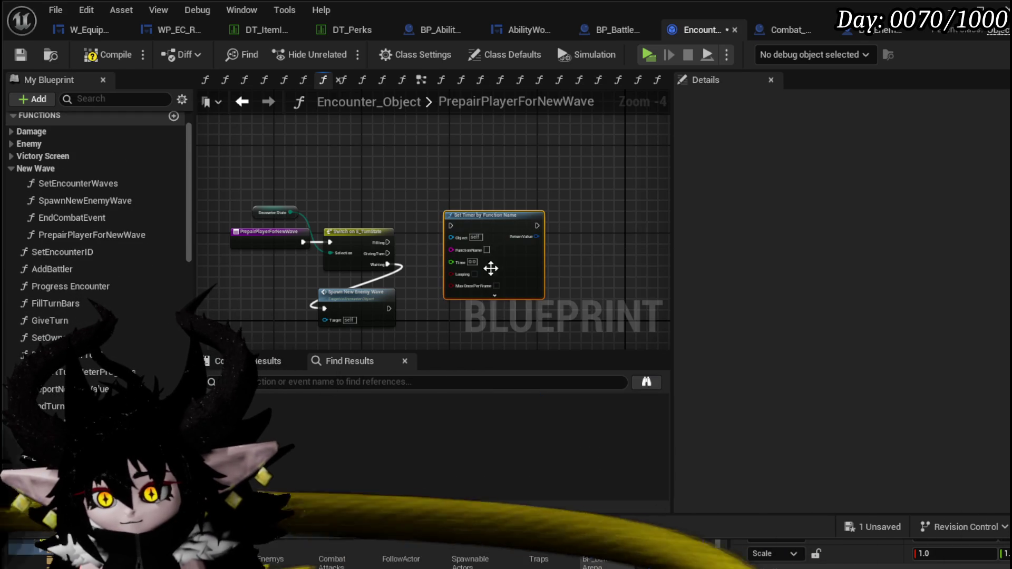
pyautogui.scroll(2, 384, 247)
pyautogui.moveTo(533, 202); pyautogui.dragTo(529, 130)
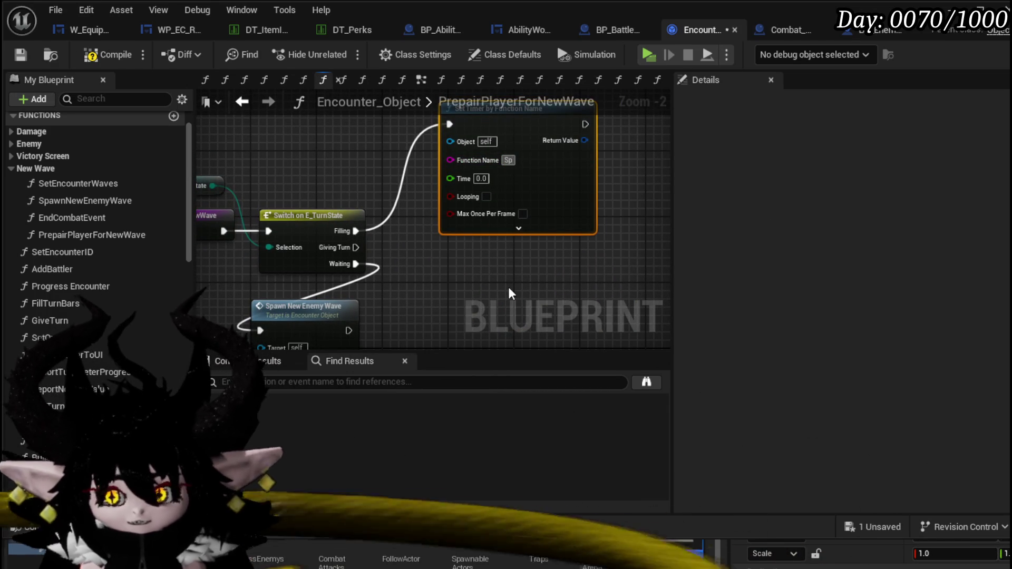
pyautogui.write('awn N')
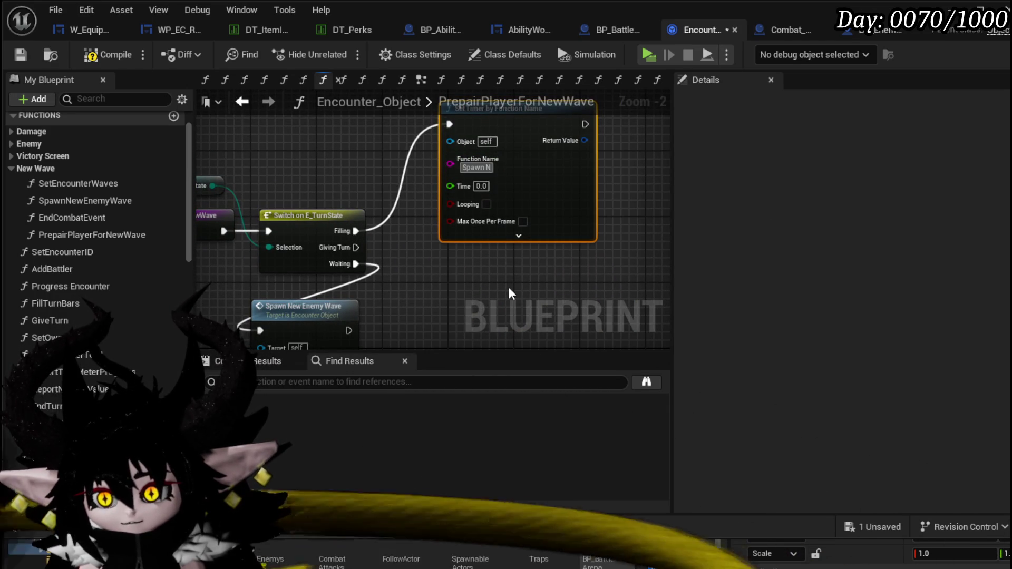
pyautogui.press('BackSpace')
pyautogui.press('BackSpace')
pyautogui.write('e')
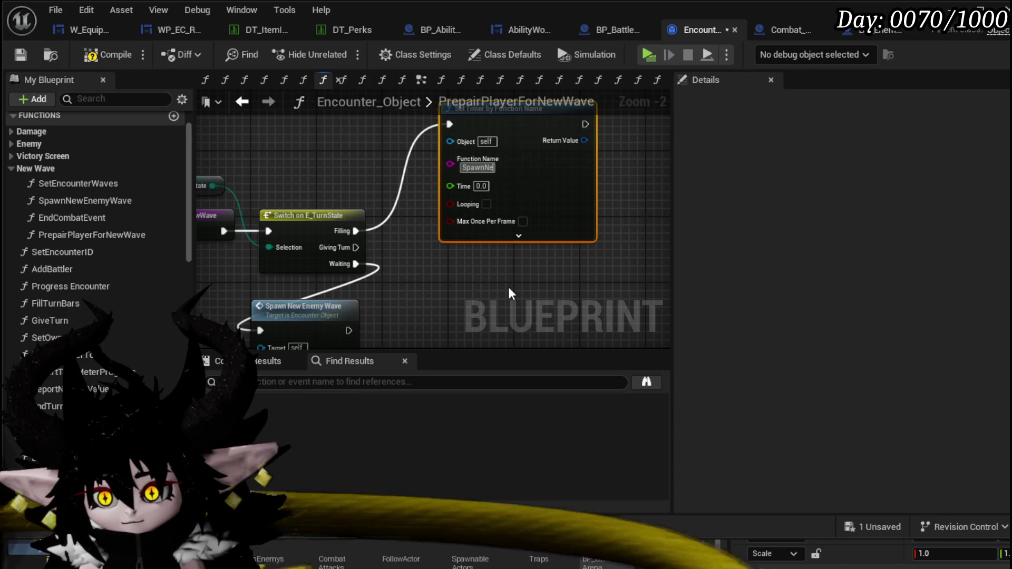
pyautogui.write('wWave')
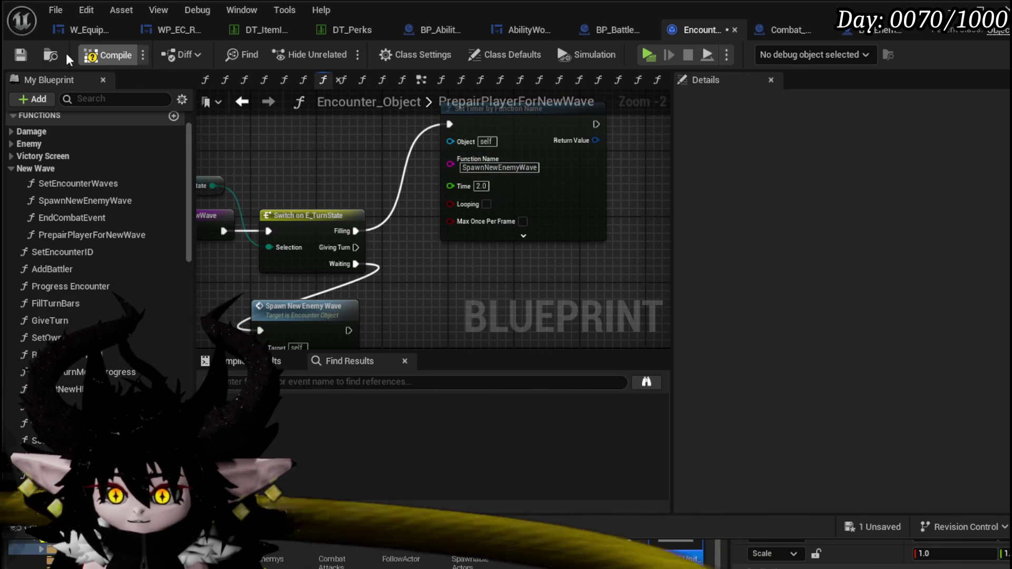
# - Compile, and wire the Giving Turn case into Spawn New Enemy Wave
pyautogui.click(83, 61)
pyautogui.moveTo(397, 232); pyautogui.dragTo(404, 201)
pyautogui.moveTo(306, 253); pyautogui.dragTo(274, 294)
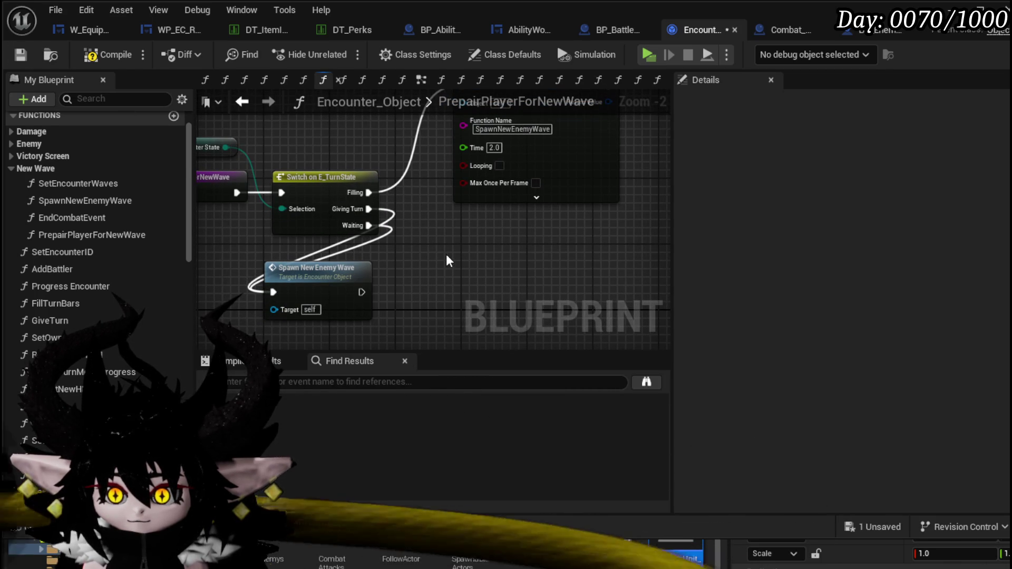
pyautogui.moveTo(448, 260)
pyautogui.mouseDown()
pyautogui.moveTo(473, 312)
pyautogui.moveTo(473, 261)
pyautogui.mouseUp()
# - Inspect the SpawnNewEnemyWave graph, then save Encounter_Object and return to PrepairPlayerForNewWave
pyautogui.doubleClick(384, 287)
pyautogui.moveTo(418, 276)
pyautogui.mouseDown()
pyautogui.moveTo(362, 260)
pyautogui.moveTo(223, 258)
pyautogui.mouseUp()
pyautogui.scroll(-3, 215, 215)
pyautogui.scroll(3, 316, 216)
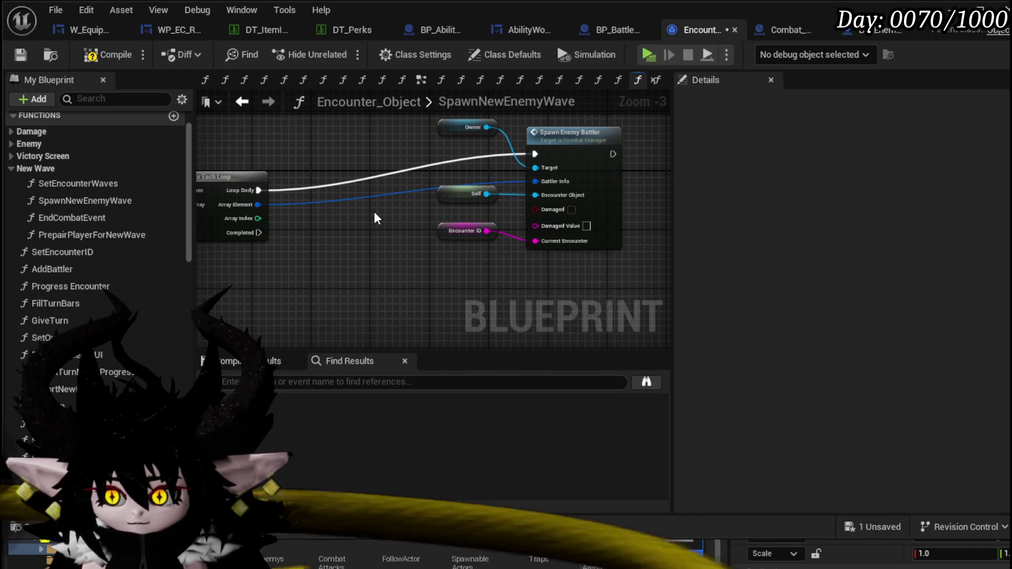
pyautogui.scroll(-2, 377, 218)
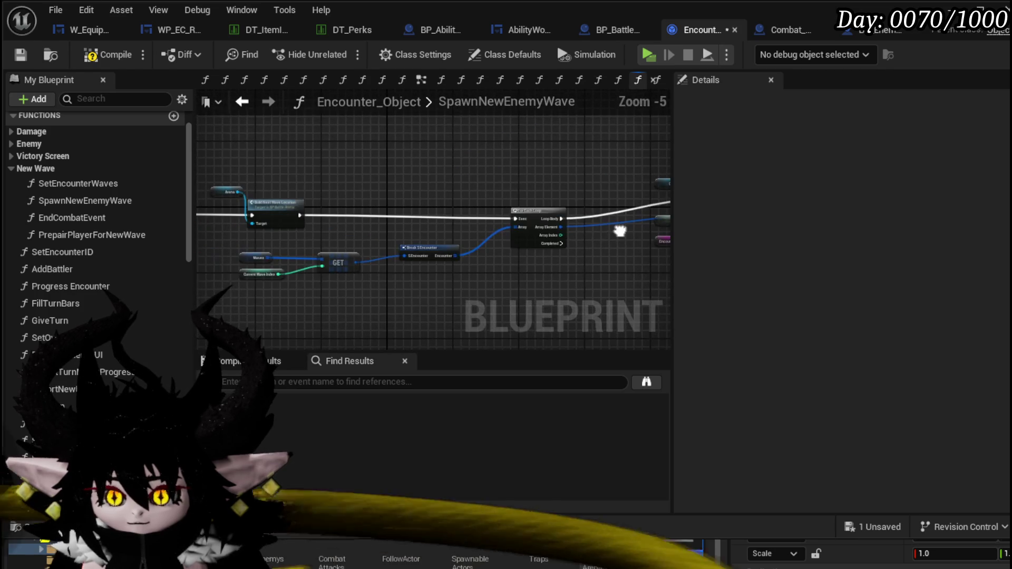
pyautogui.moveTo(190, 109); pyautogui.dragTo(596, 108)
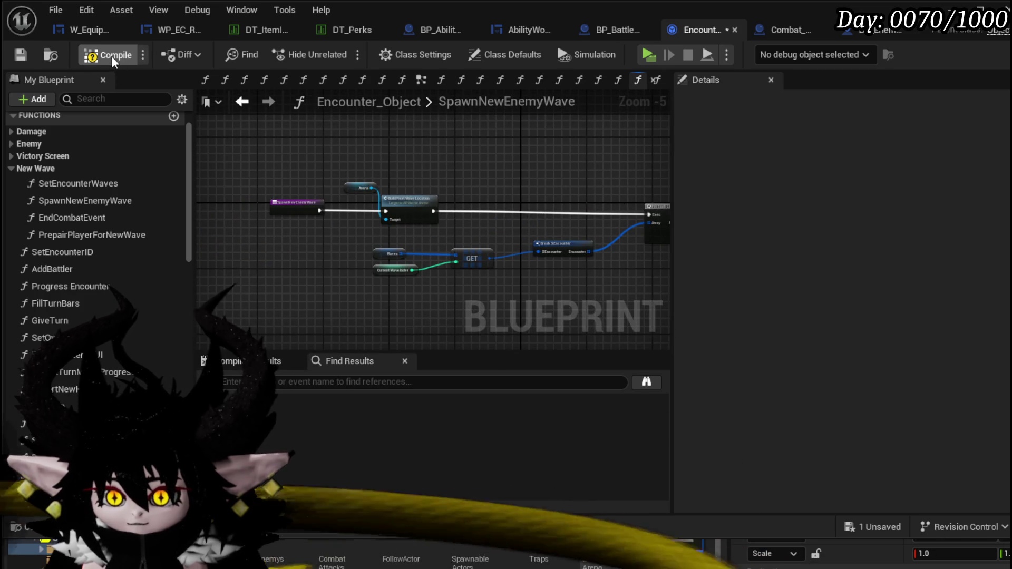
pyautogui.click(21, 55)
pyautogui.click(241, 101)
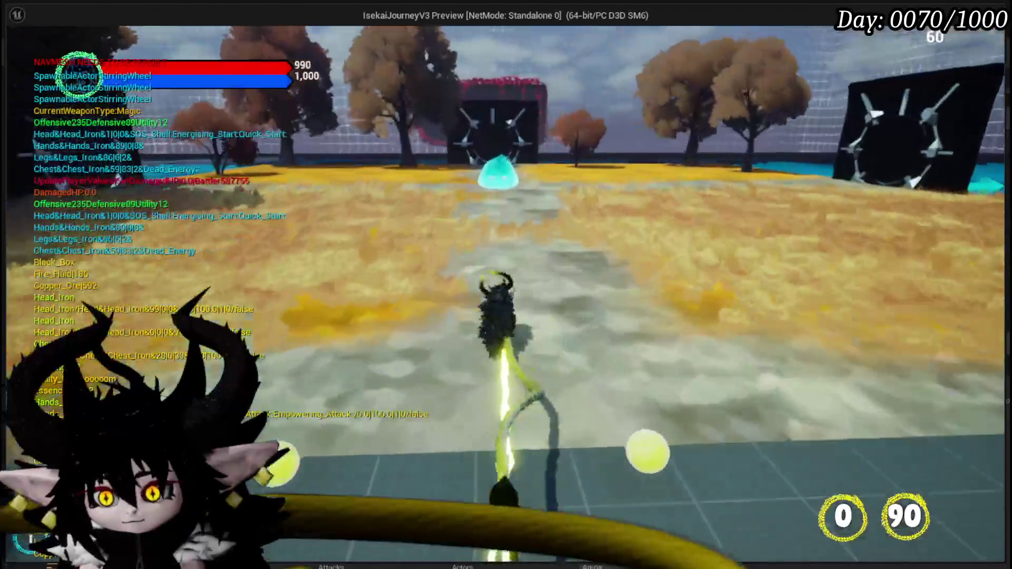
# - Run into the cyan slime and attack it to start a card battle
pyautogui.press('w')
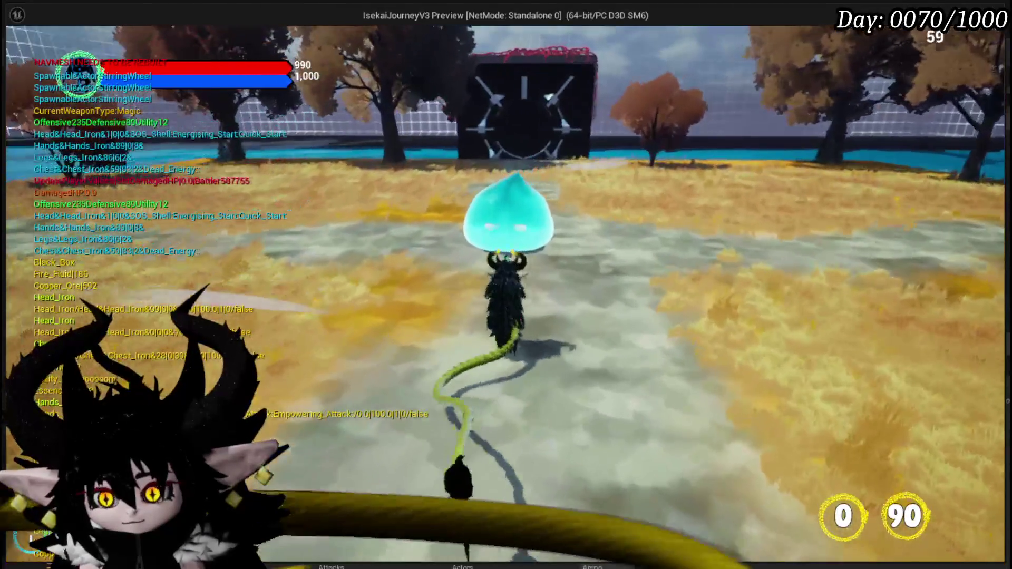
pyautogui.press('e')
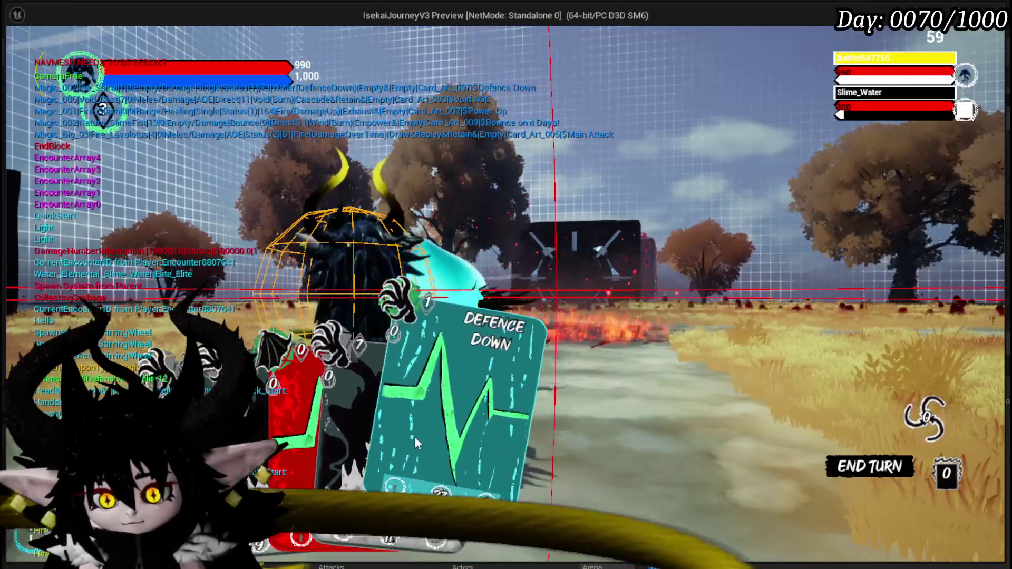
pyautogui.click(428, 439)
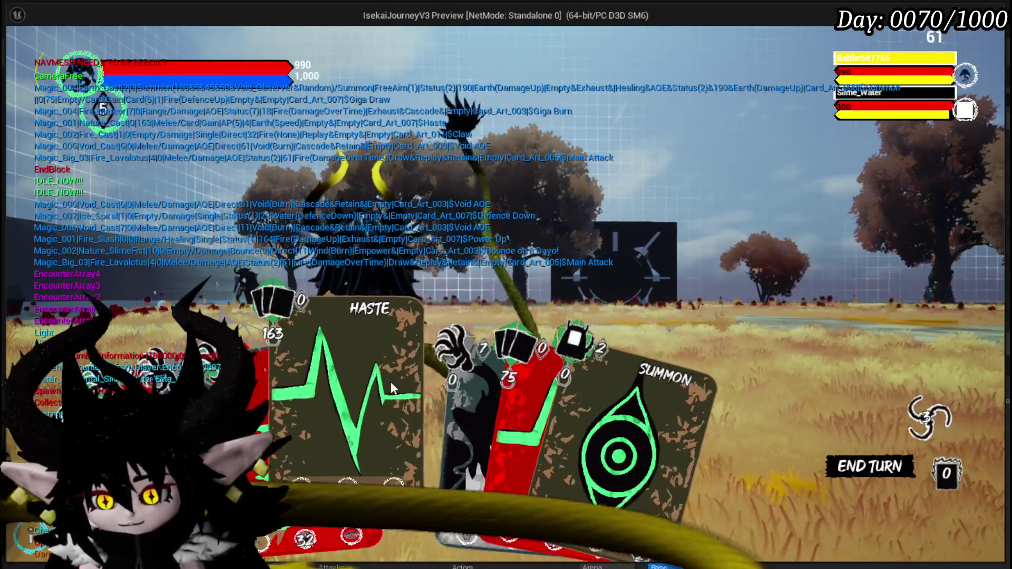
# - Play Haste, then cast Main Attack on Slime_Water for 491x2 damage
pyautogui.click(390, 380)
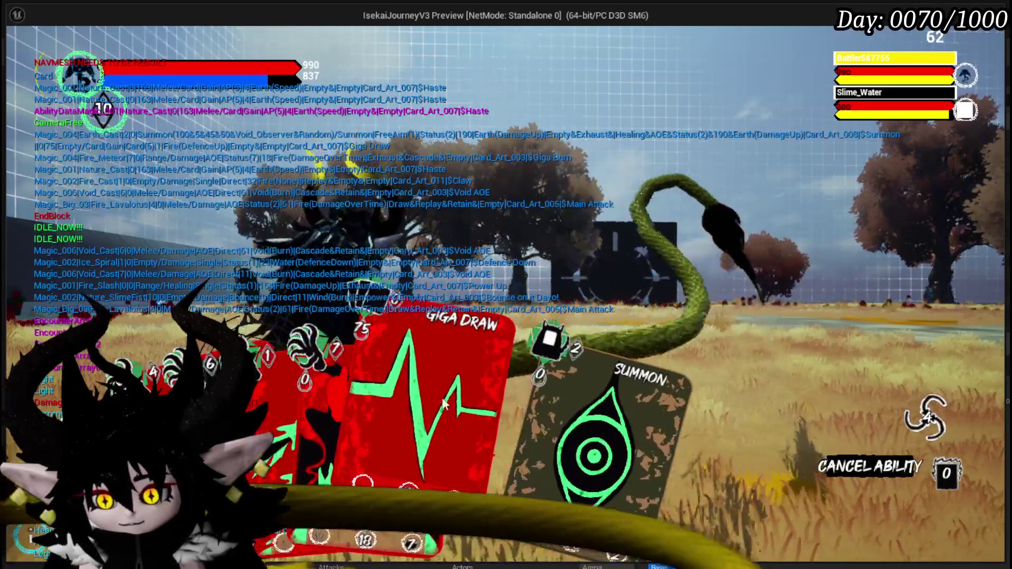
pyautogui.click(369, 355)
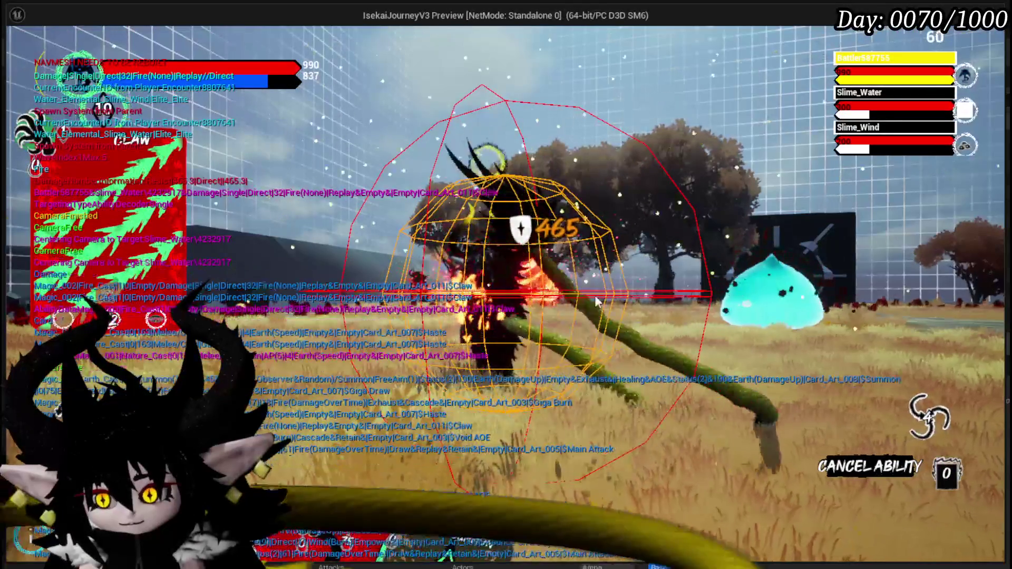
pyautogui.click(295, 411)
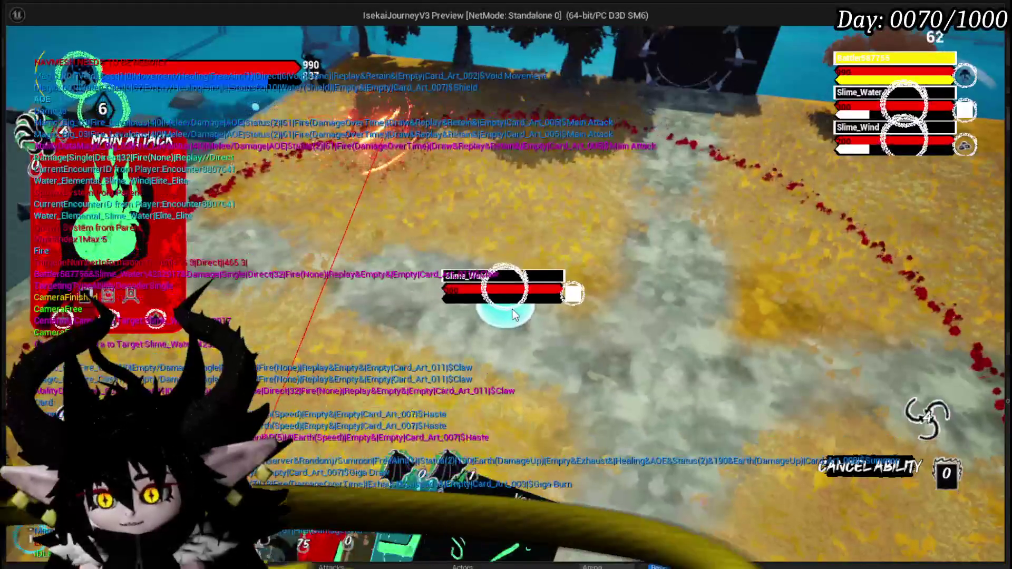
pyautogui.click(514, 315)
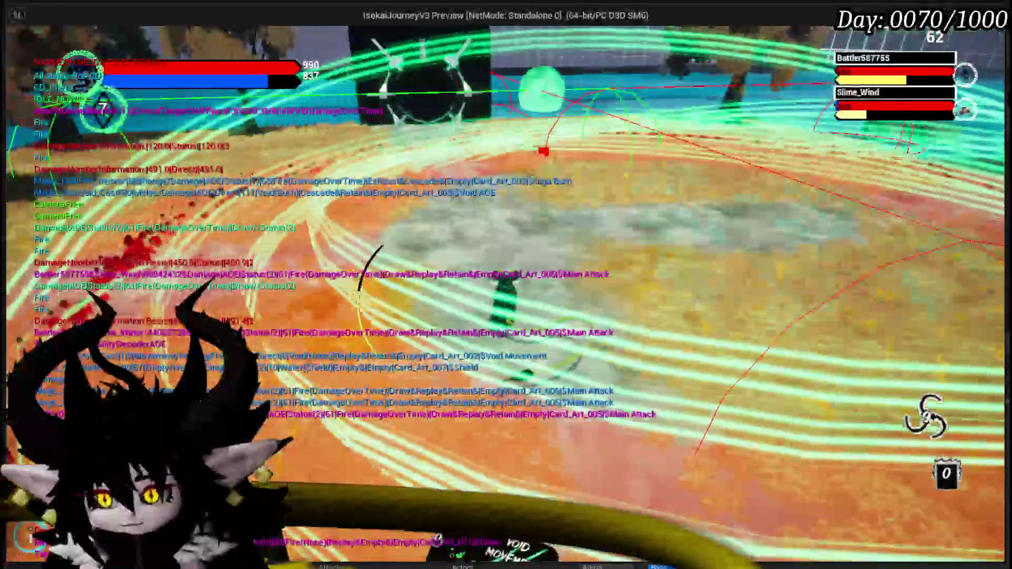
# - Stop the play session and scroll BP_EnemyActor2's Details to its Encounter arrays
pyautogui.press('Escape')
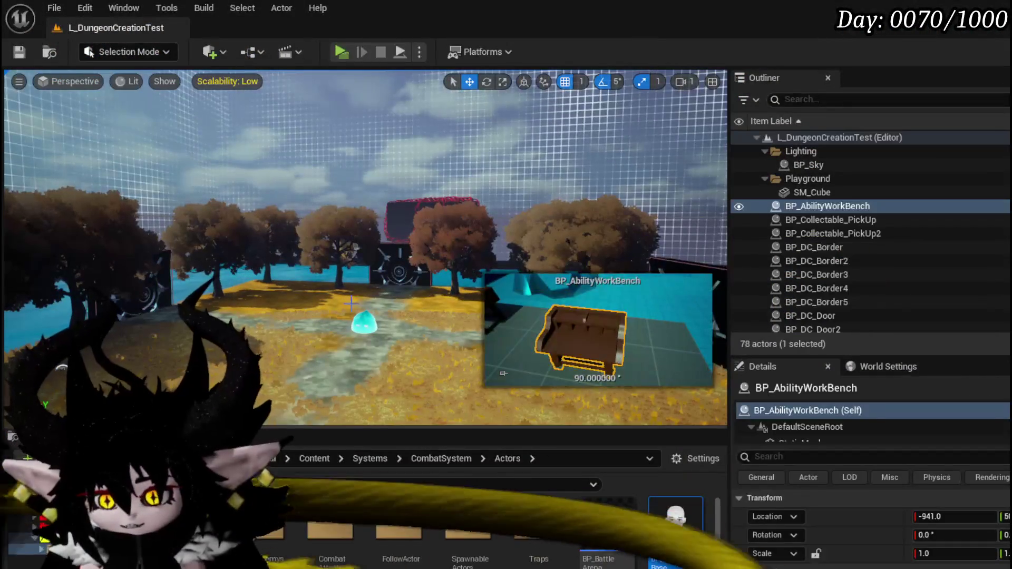
pyautogui.scroll(-8, 903, 526)
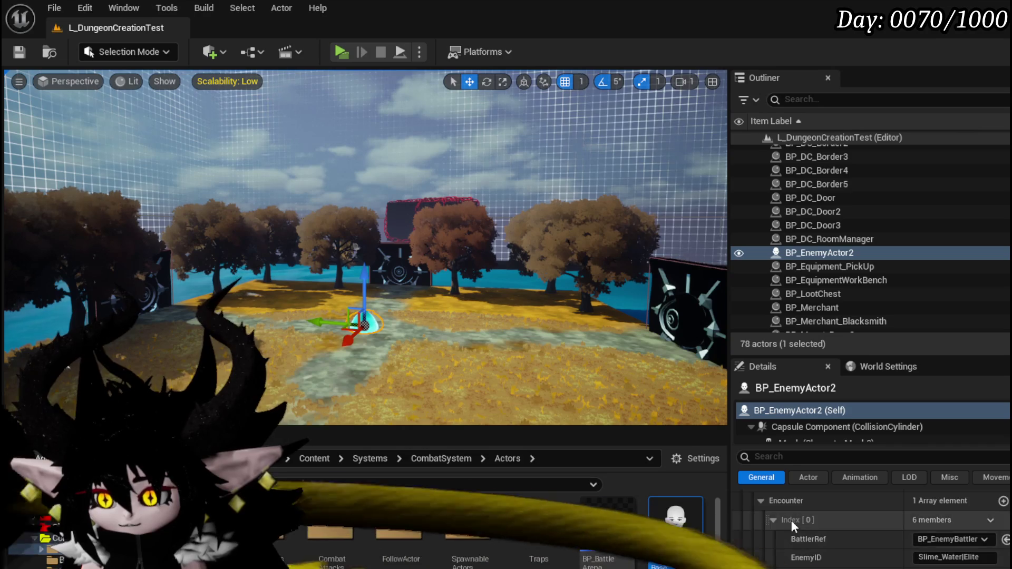
pyautogui.scroll(3, 798, 527)
pyautogui.scroll(-4, 773, 547)
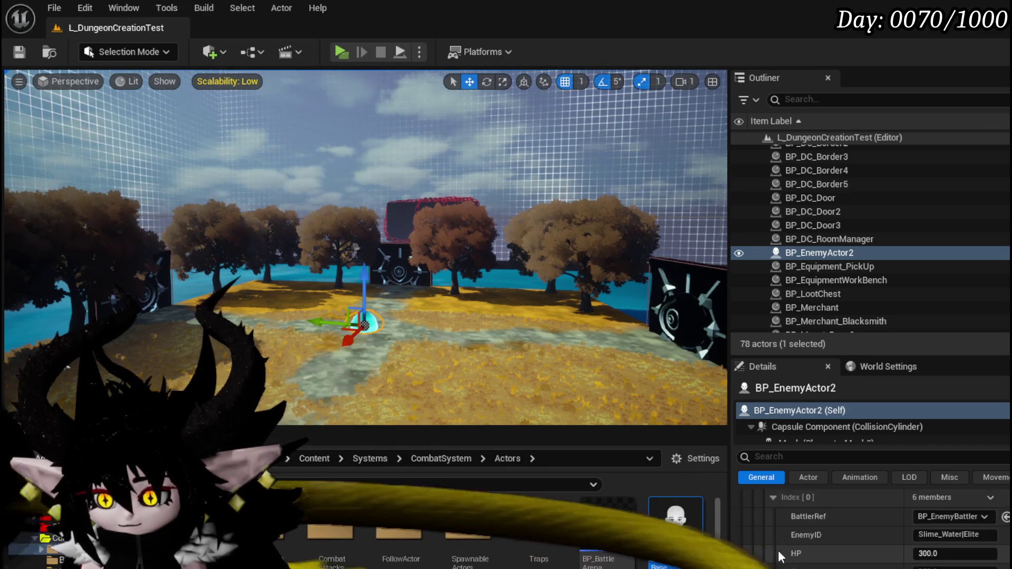
pyautogui.scroll(-3, 780, 556)
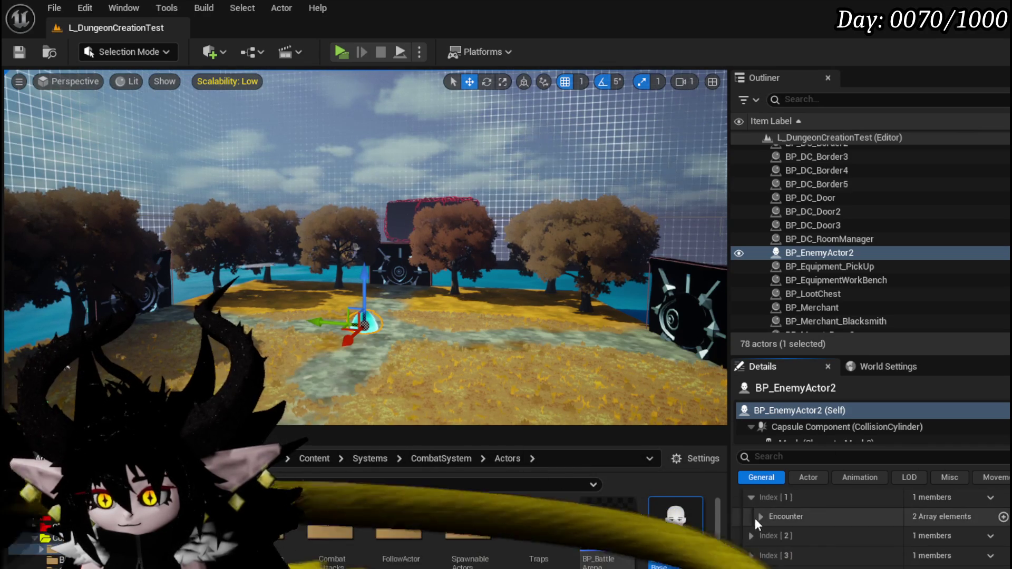
# - Set the first enemy entry's Speed to 100.0
pyautogui.click(759, 517)
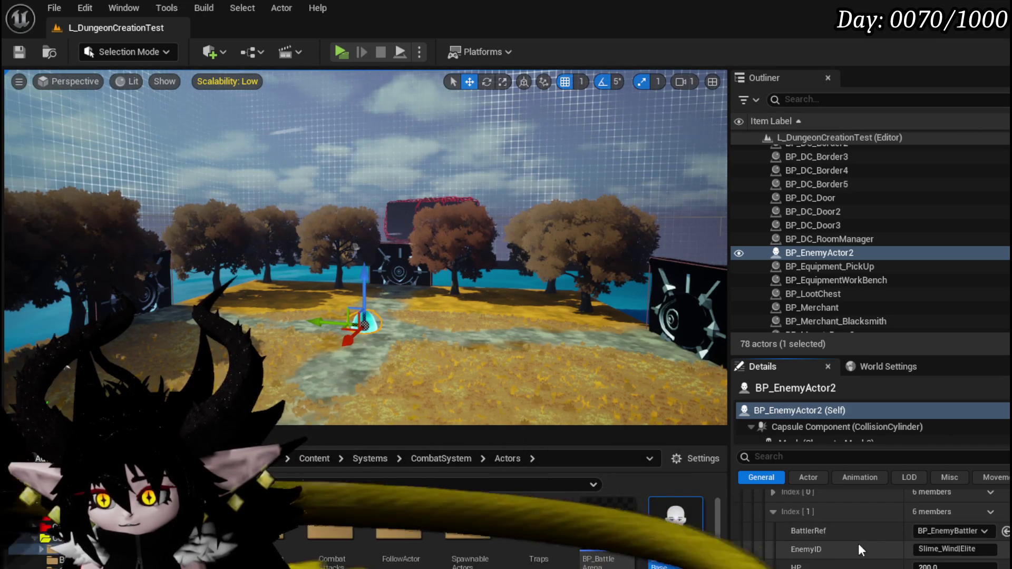
pyautogui.scroll(2, 856, 543)
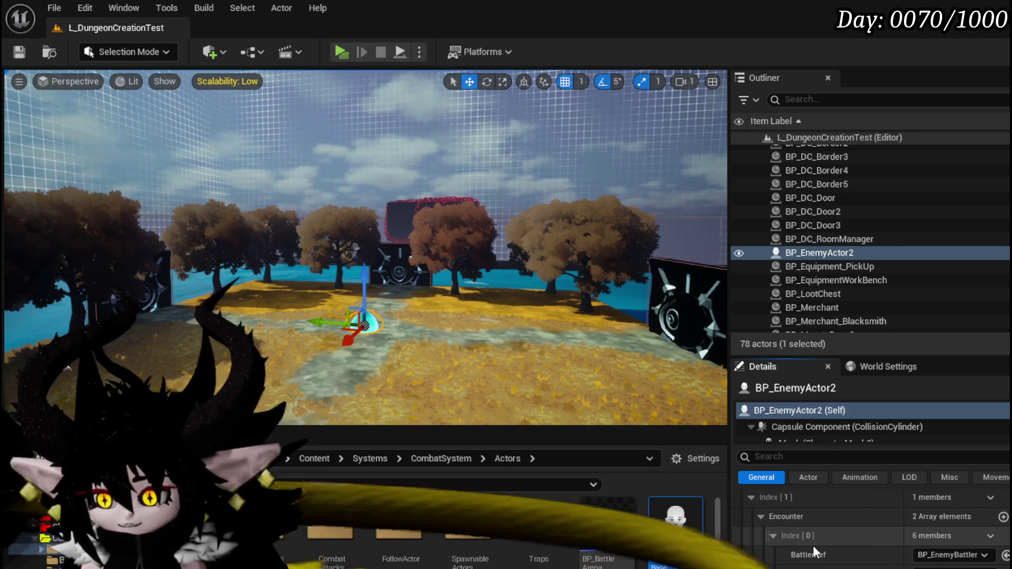
pyautogui.scroll(-3, 813, 548)
pyautogui.scroll(-3, 856, 527)
pyautogui.scroll(-5, 851, 548)
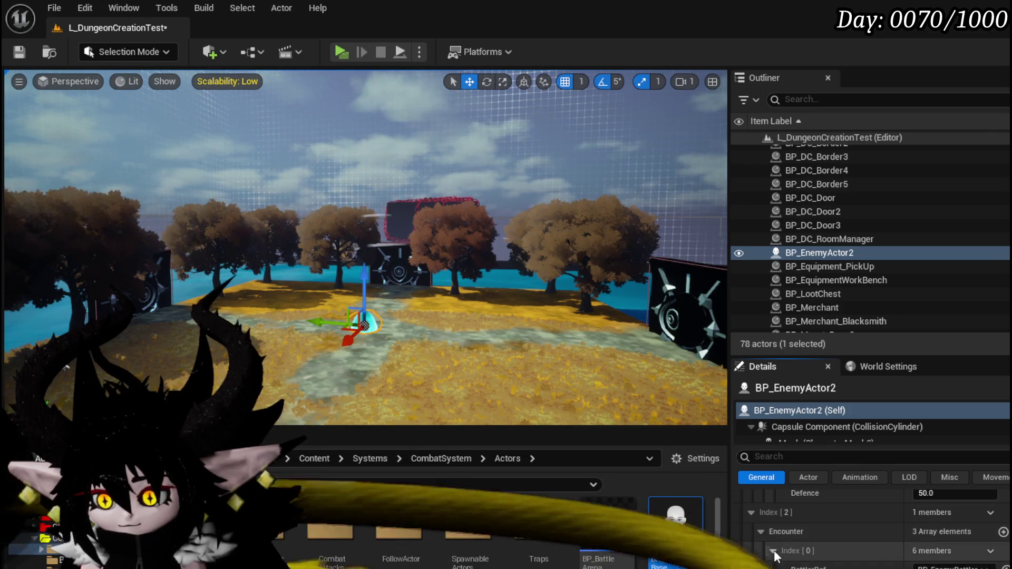
pyautogui.click(773, 551)
pyautogui.scroll(-2, 803, 564)
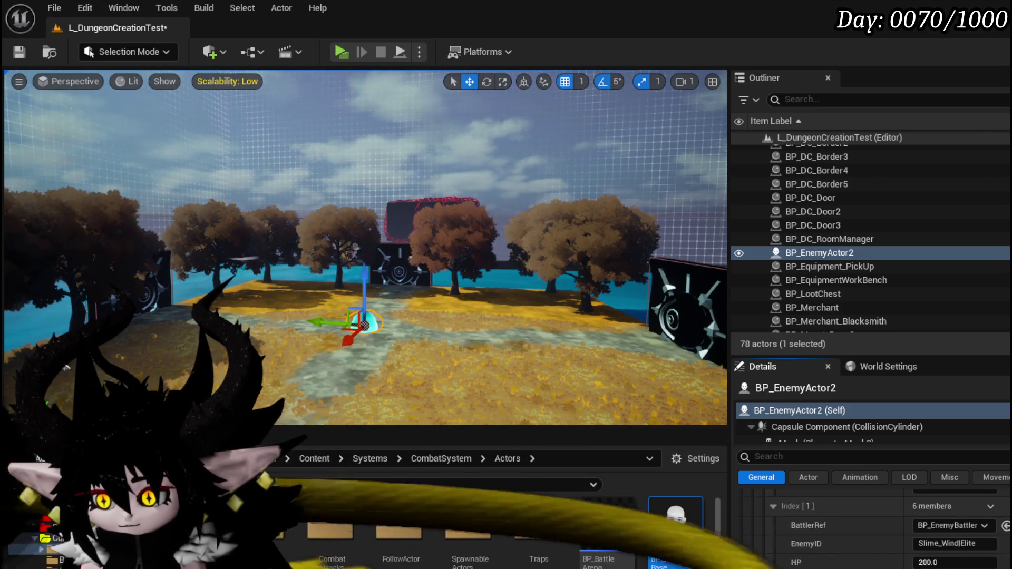
pyautogui.scroll(-1, 869, 527)
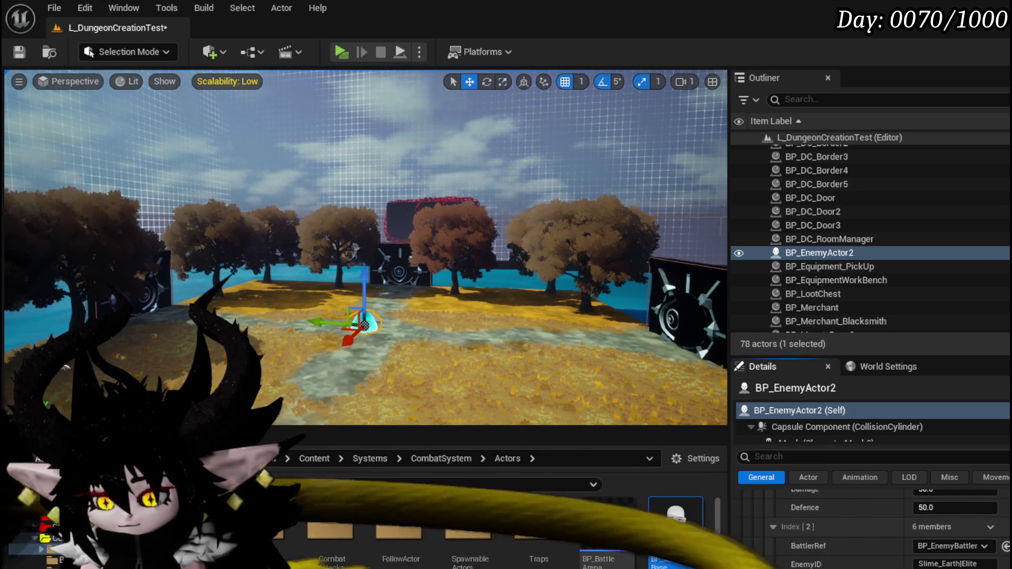
pyautogui.press('Return')
# - Set the second enemy's Speed to 100.0, save L_DungeonCreationTest, and start a new Play session
pyautogui.click(760, 546)
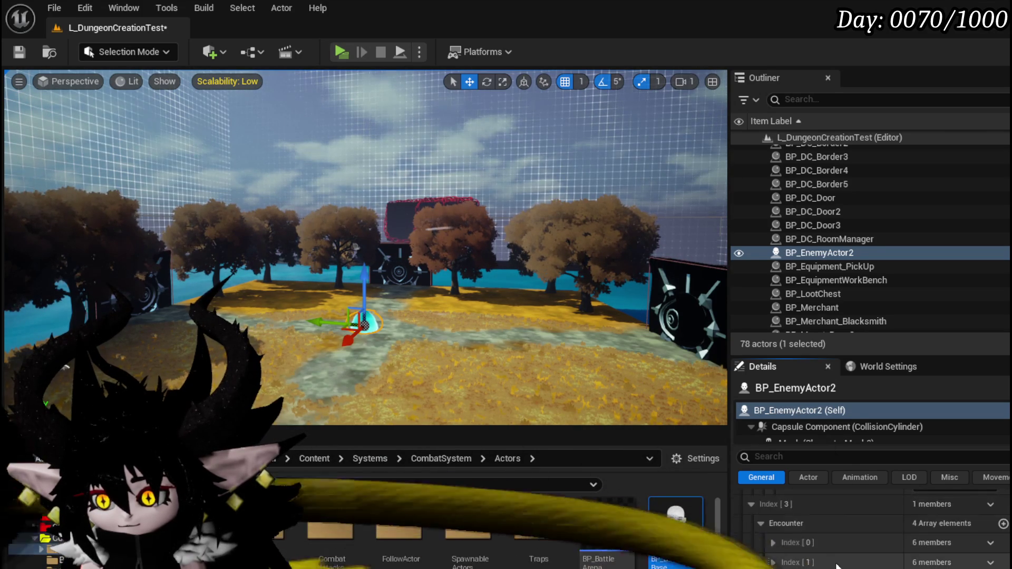
pyautogui.click(773, 563)
pyautogui.scroll(-2, 843, 527)
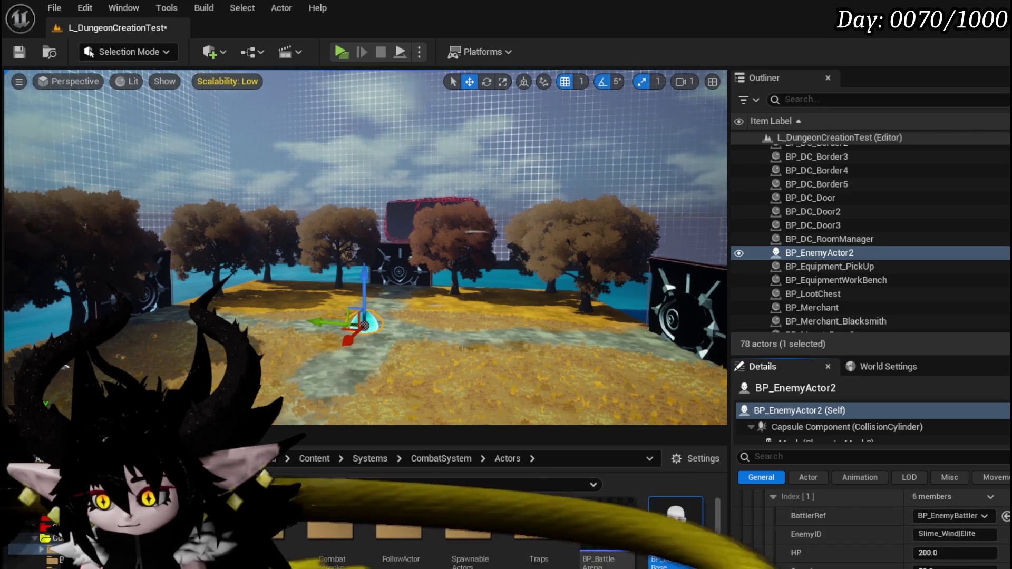
pyautogui.scroll(1, 869, 527)
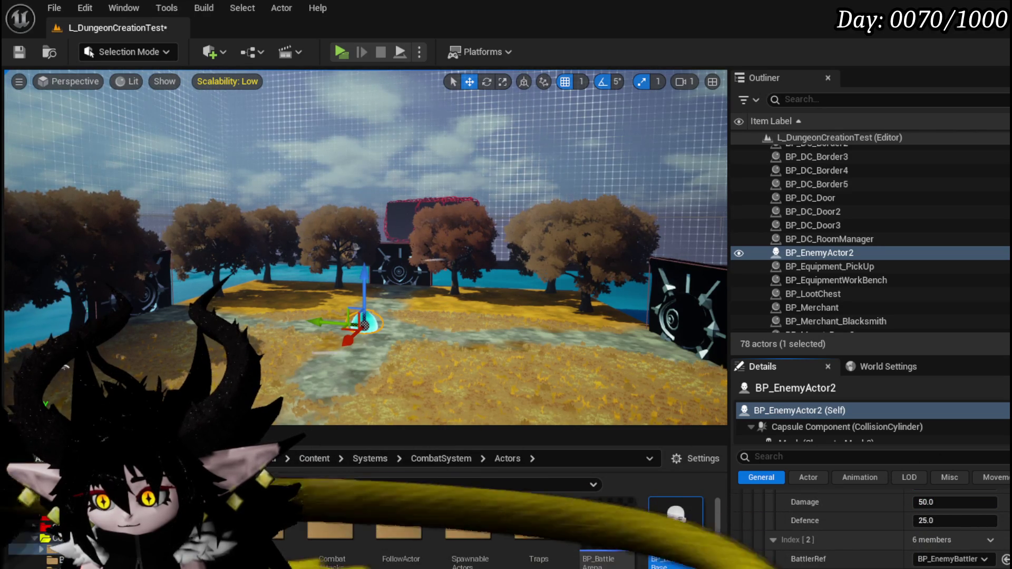
pyautogui.press('Return')
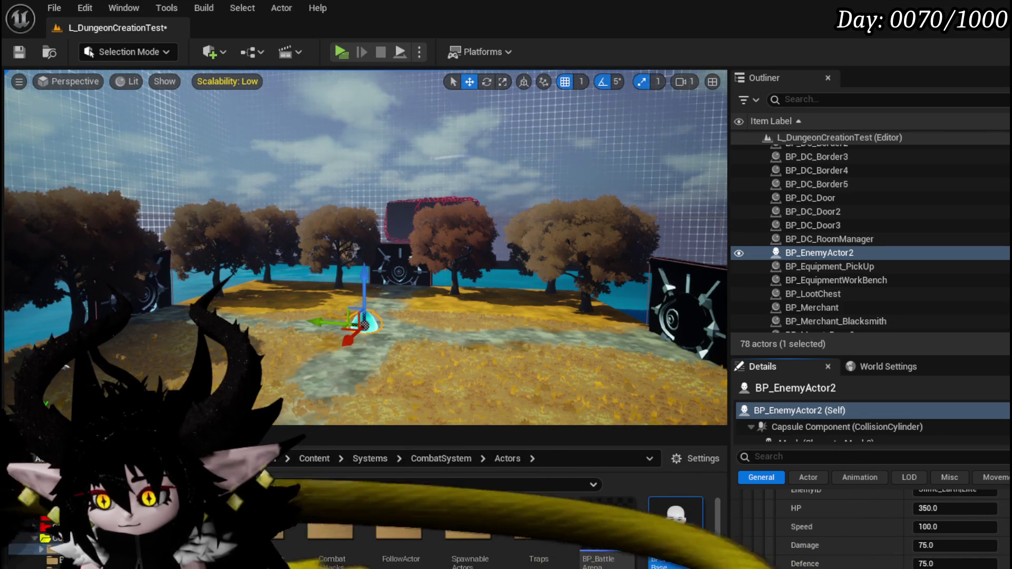
pyautogui.click(17, 52)
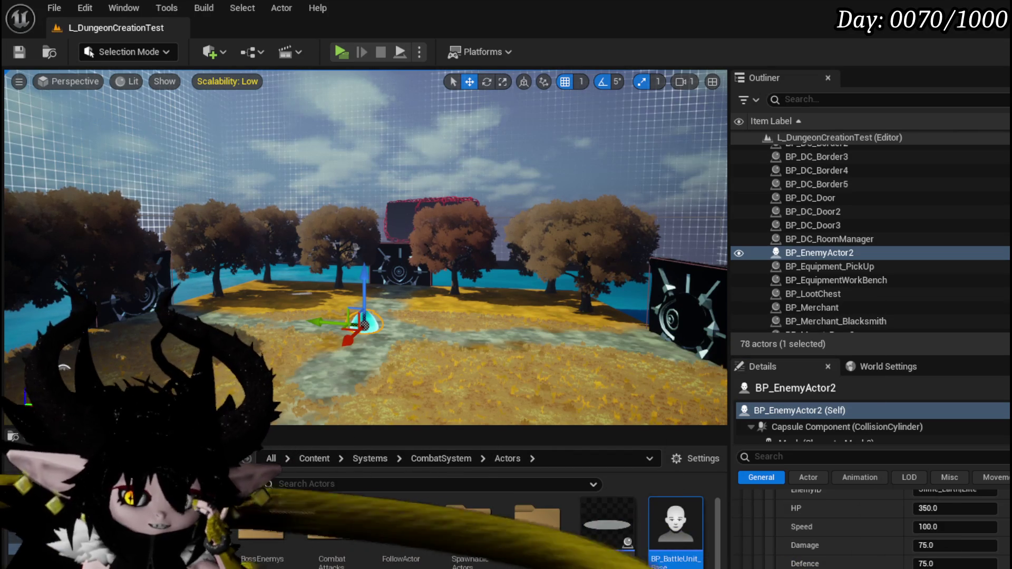
pyautogui.click(344, 57)
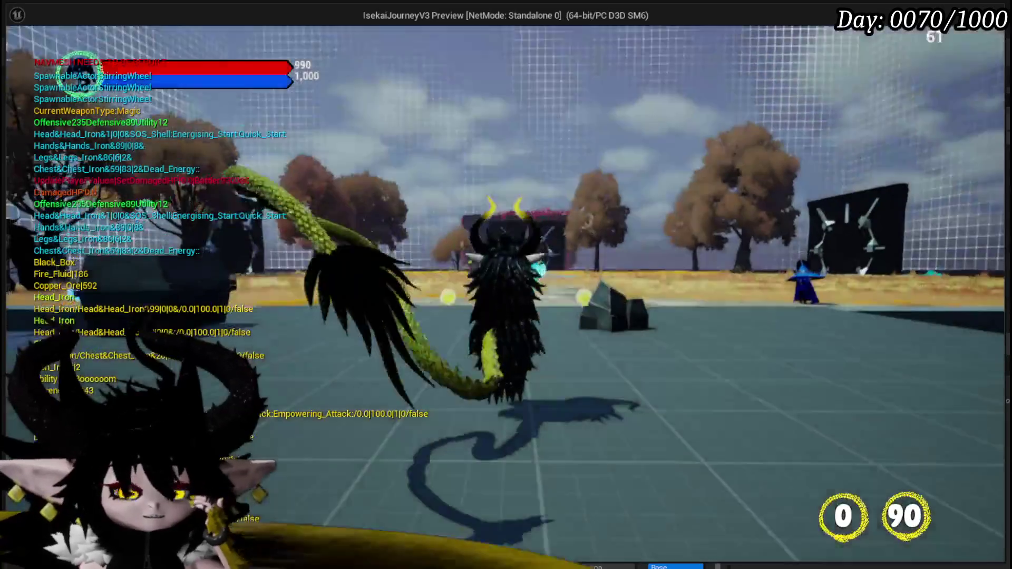
# - Run forward with W and attack Slime_Water with E to deal the card hand
pyautogui.press('w')
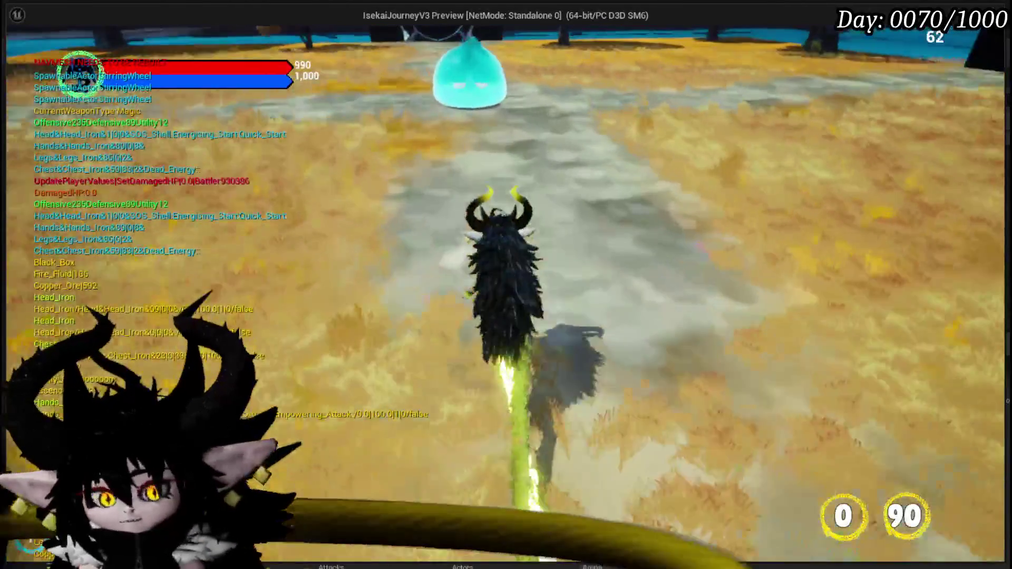
pyautogui.press('e')
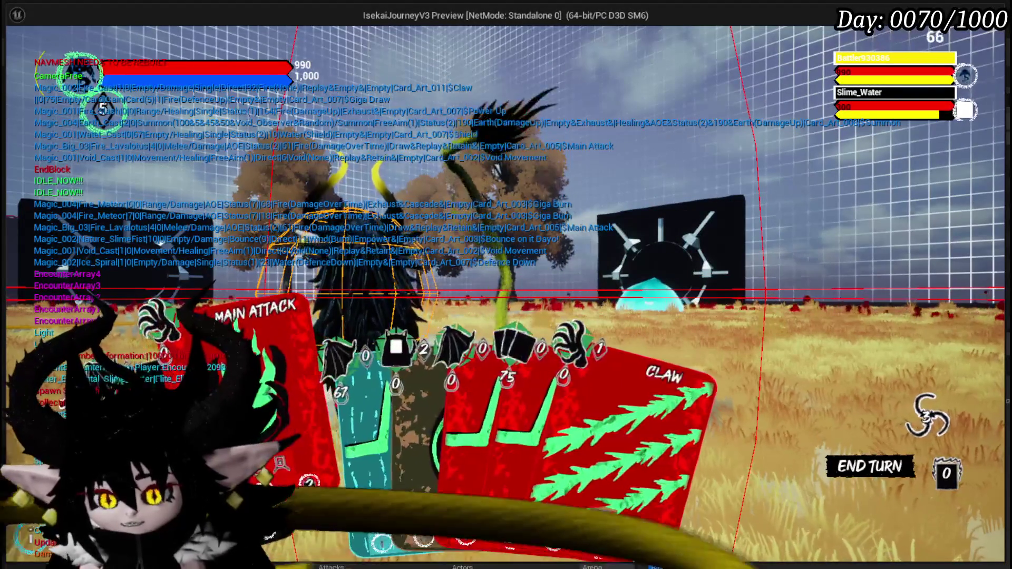
# - Cast Main Attack, Haste, Main Attack again, then Void Movement at a target spot
pyautogui.moveTo(275, 400); pyautogui.dragTo(555, 361)
pyautogui.click(555, 362)
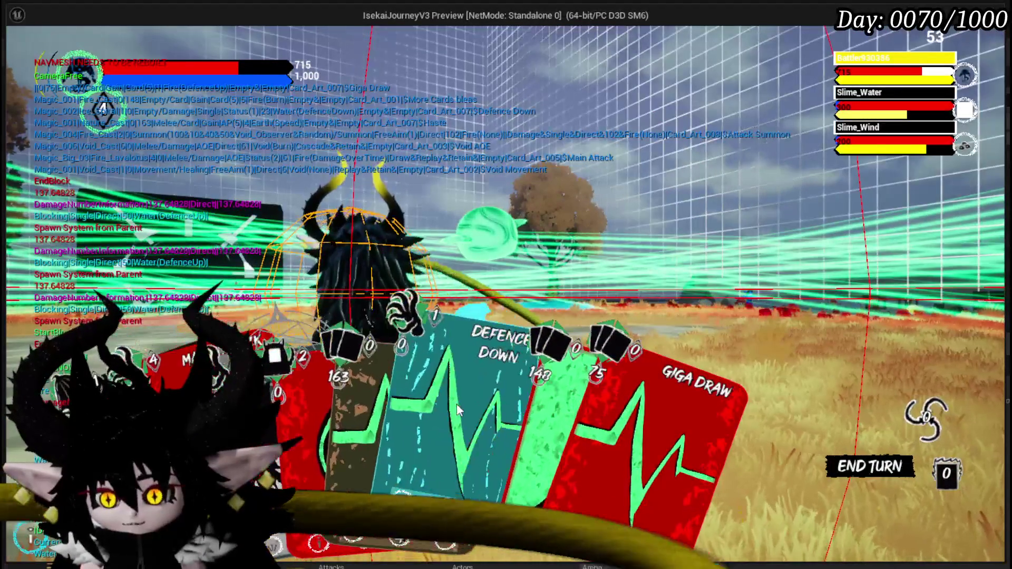
pyautogui.click(352, 397)
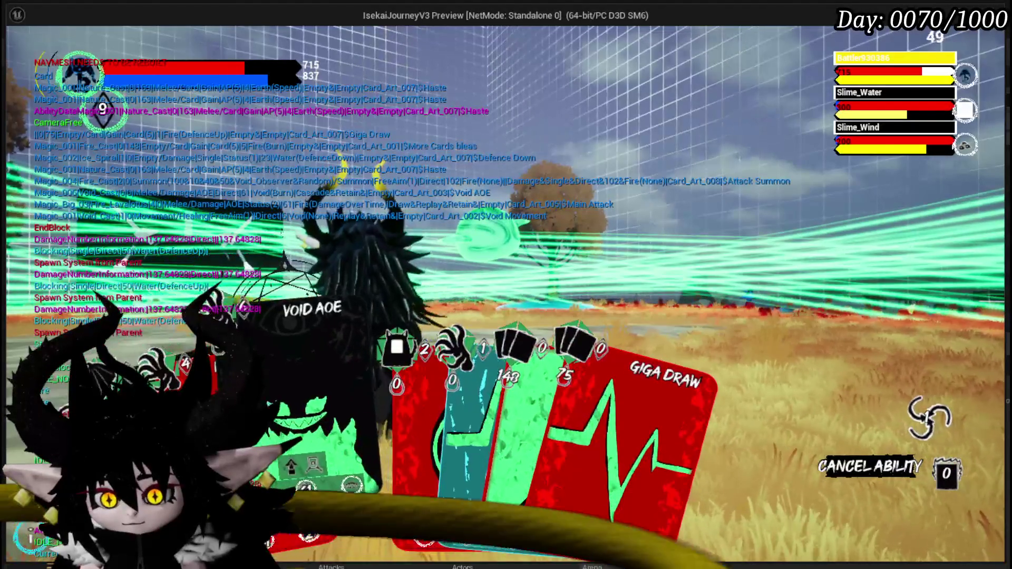
pyautogui.click(376, 370)
pyautogui.click(375, 370)
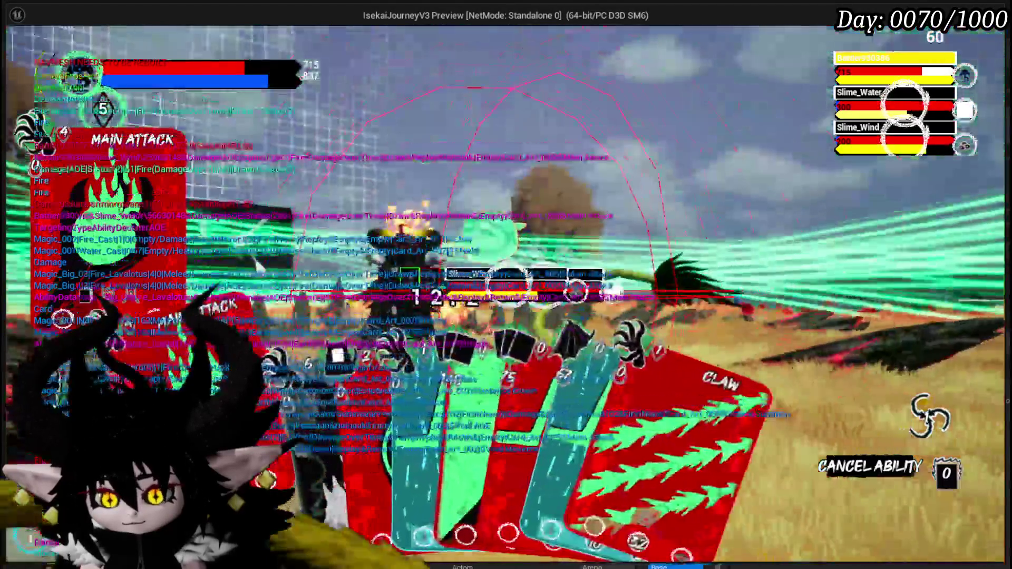
pyautogui.click(375, 369)
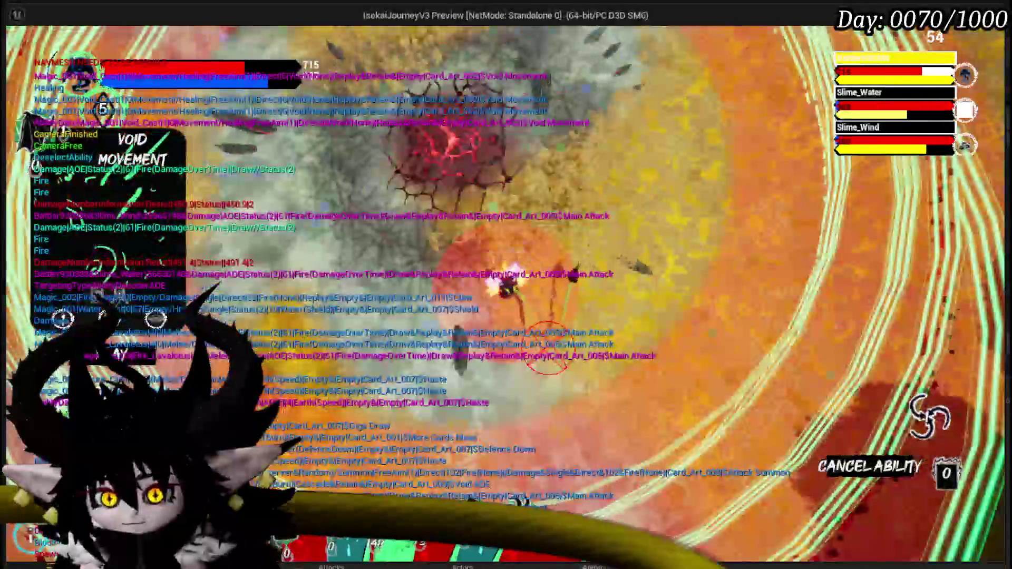
pyautogui.click(451, 359)
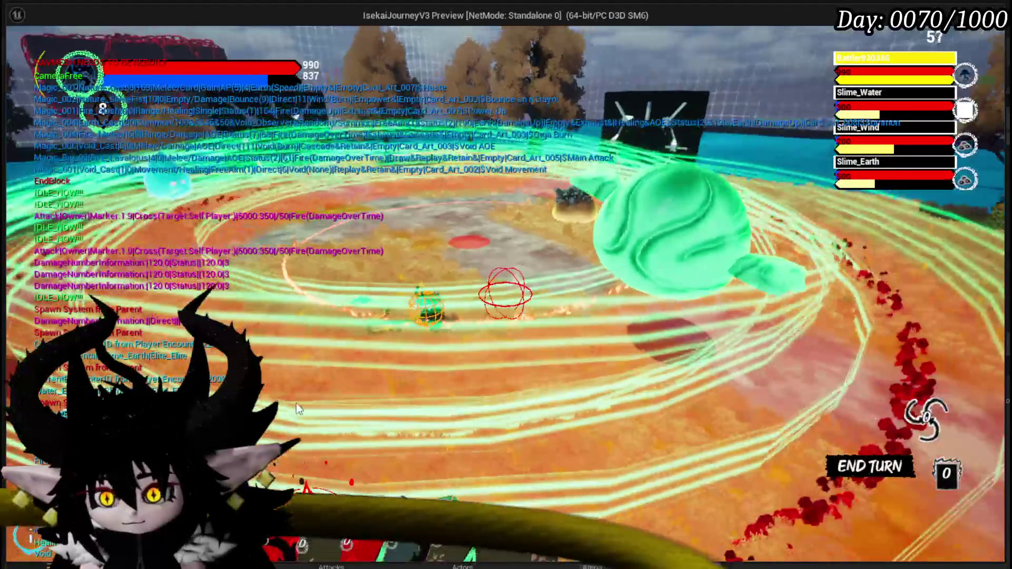
# - Cast Haste and Main Attack on the slimes, play Power Up, then play Void AOE
pyautogui.click(552, 380)
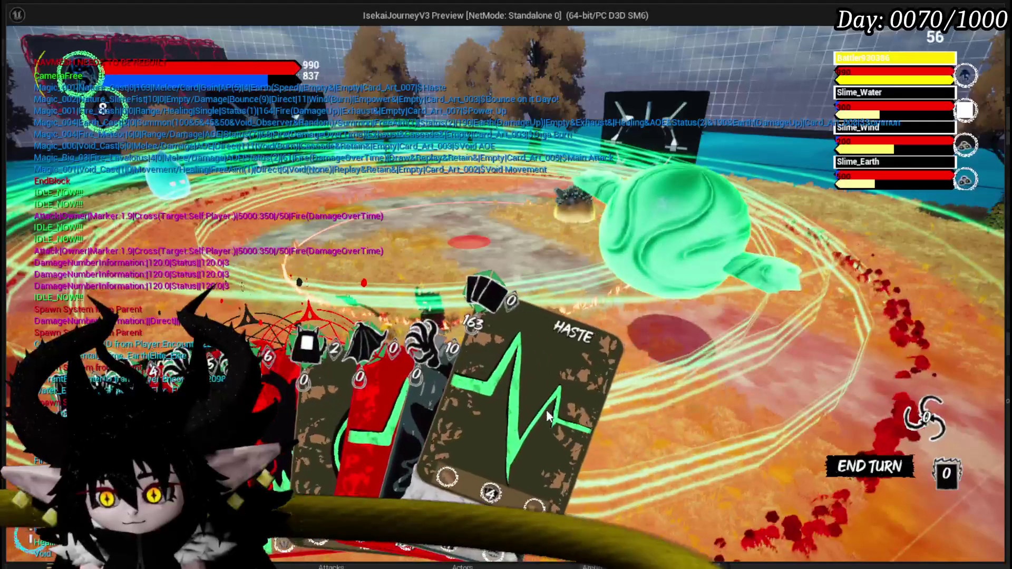
pyautogui.click(553, 380)
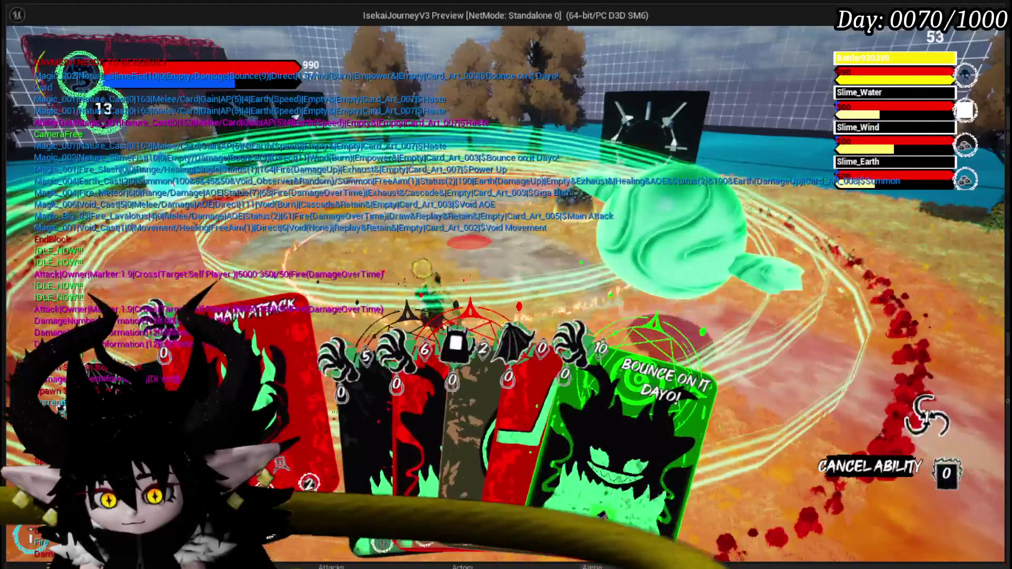
pyautogui.click(302, 364)
pyautogui.click(302, 364)
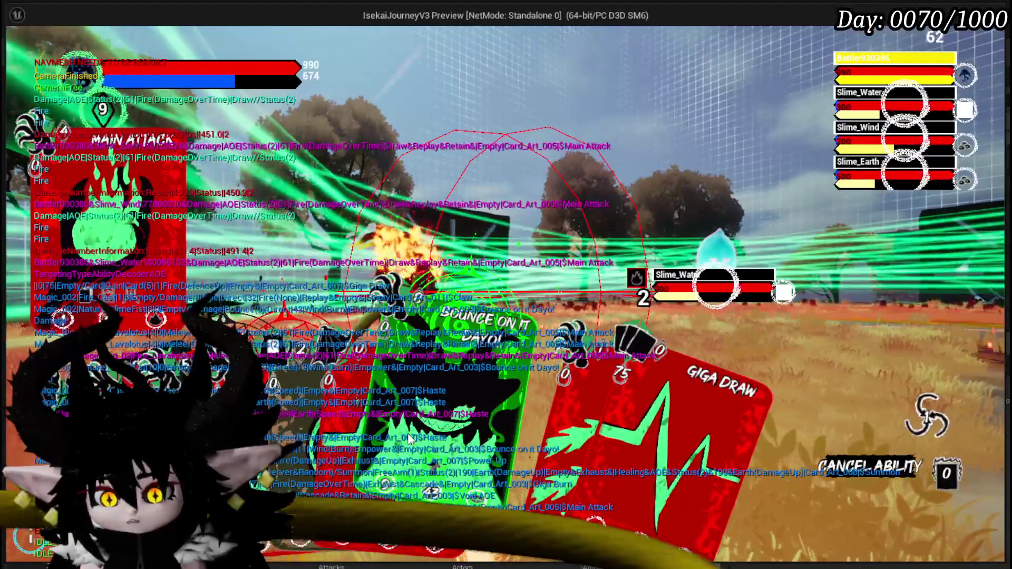
pyautogui.click(297, 419)
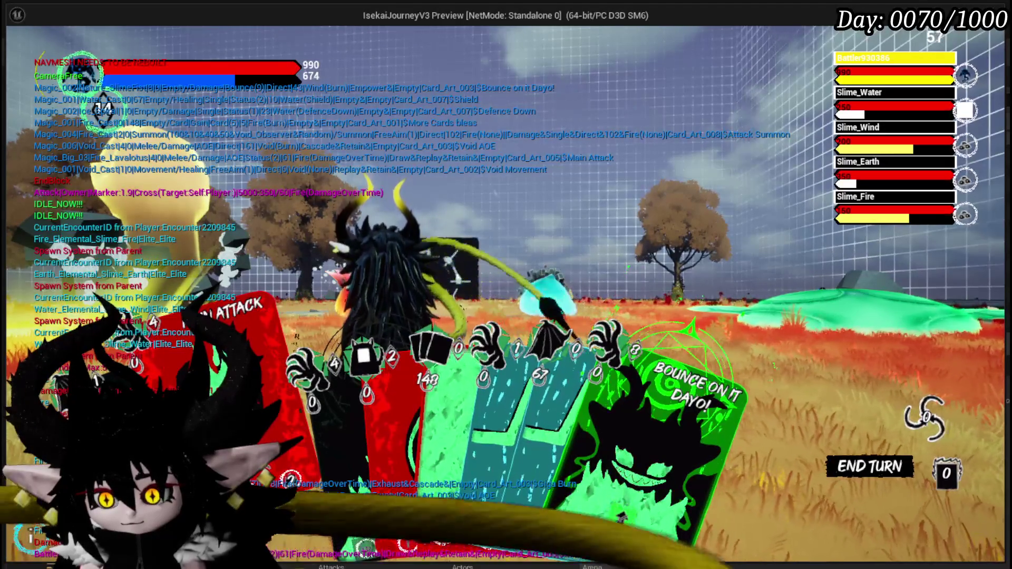
pyautogui.moveTo(322, 440)
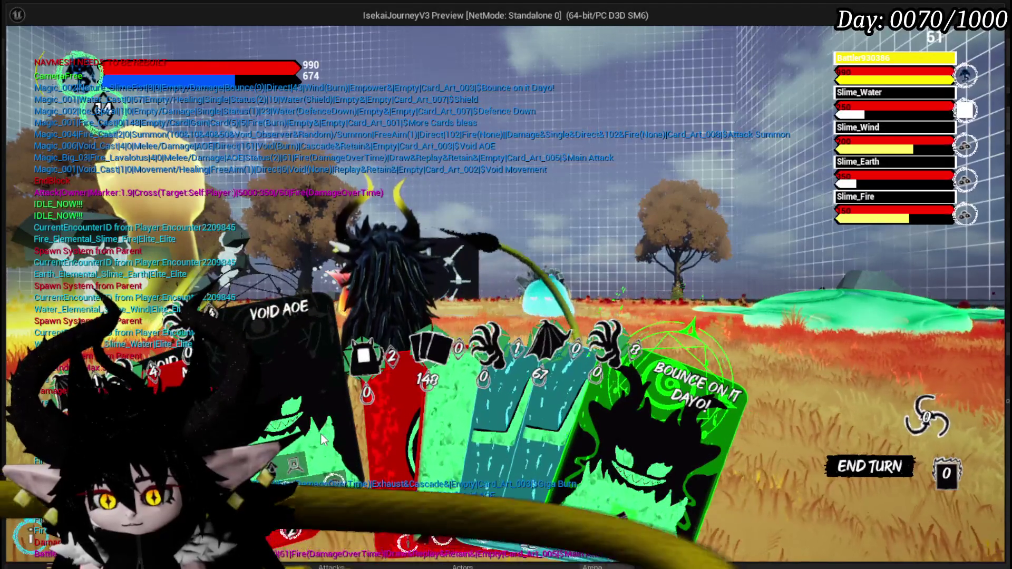
pyautogui.click(322, 440)
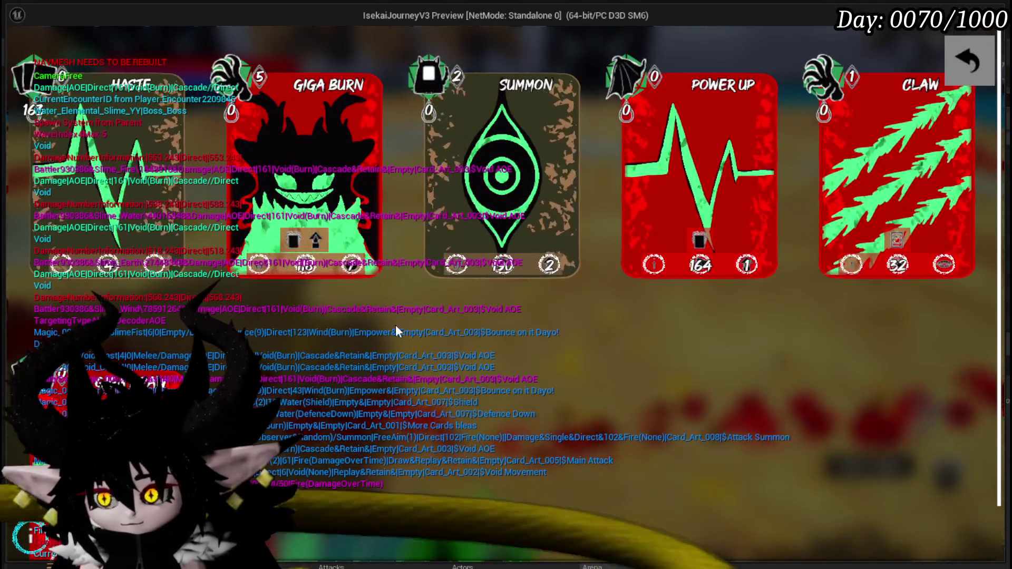
# - Close the card overlay and play the Shield and Power Up cards
pyautogui.click(968, 61)
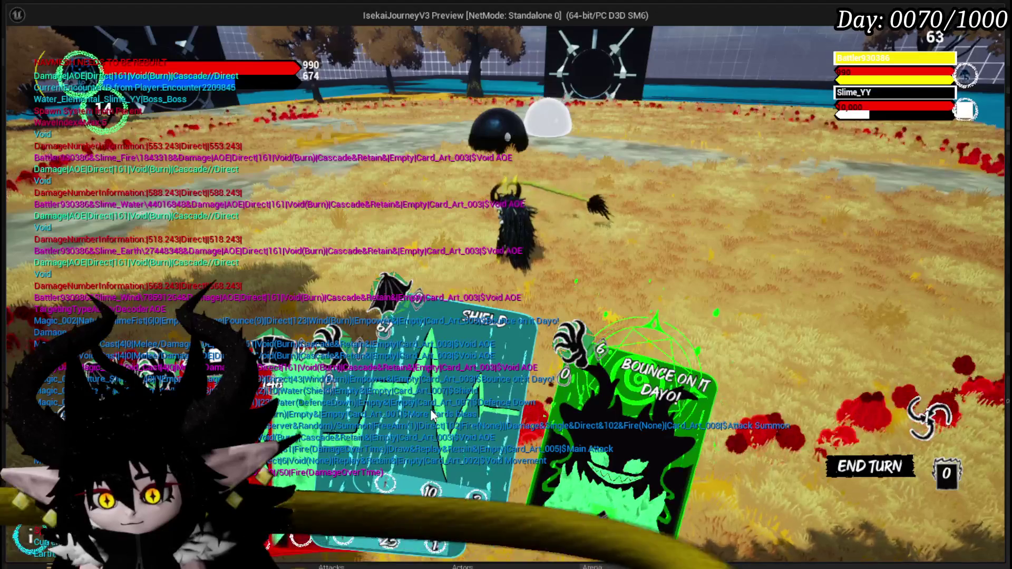
pyautogui.click(430, 409)
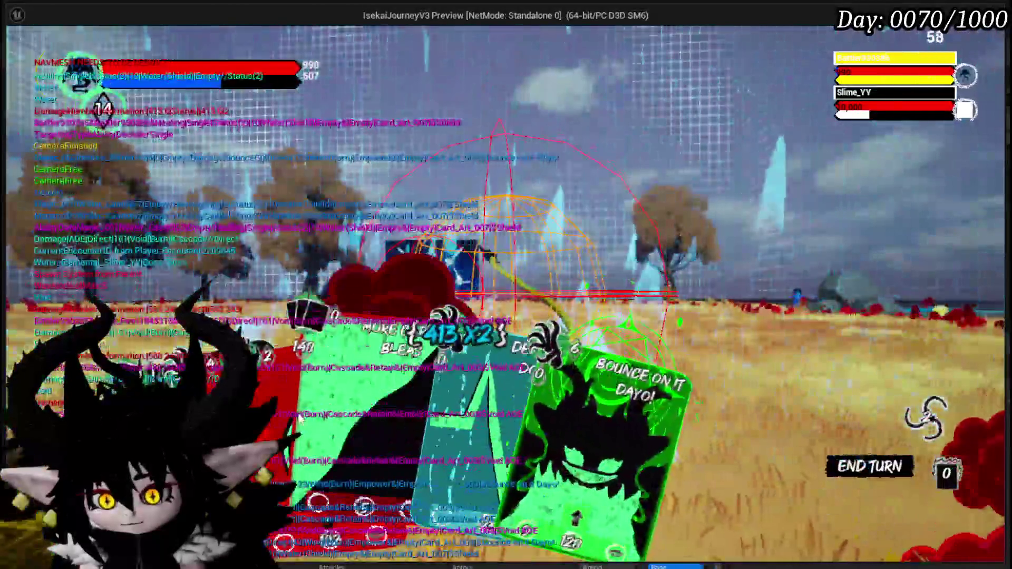
pyautogui.click(473, 346)
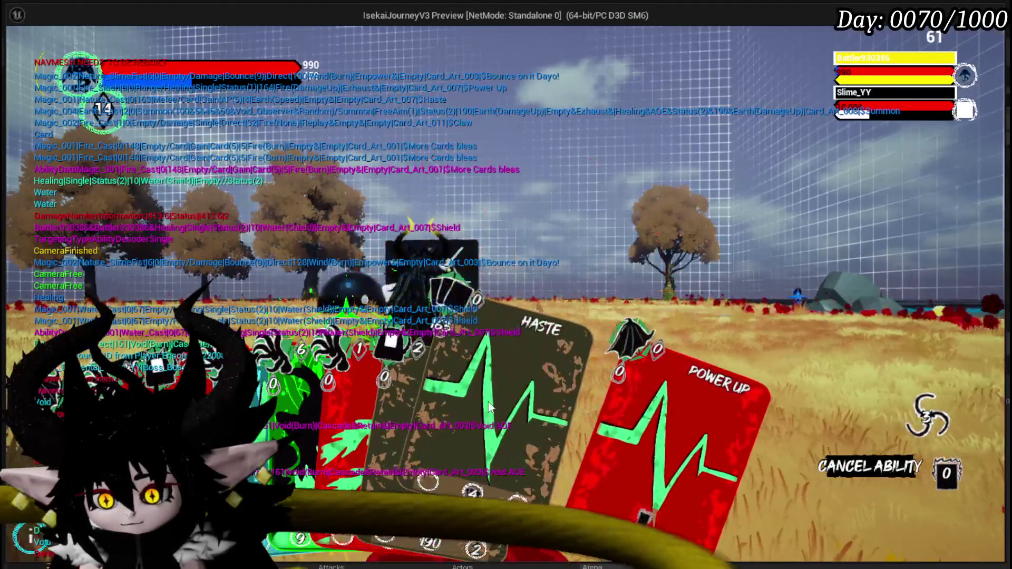
pyautogui.click(599, 406)
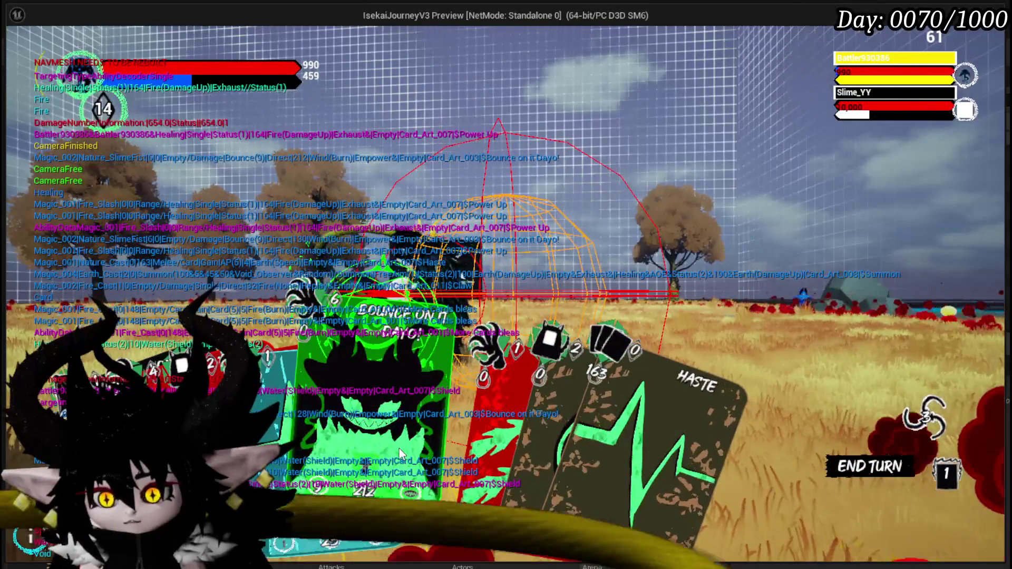
# - Fire Defence Down and Bounce on it Dayo! at Slime_YY, then stop the play test
pyautogui.click(305, 433)
pyautogui.click(404, 404)
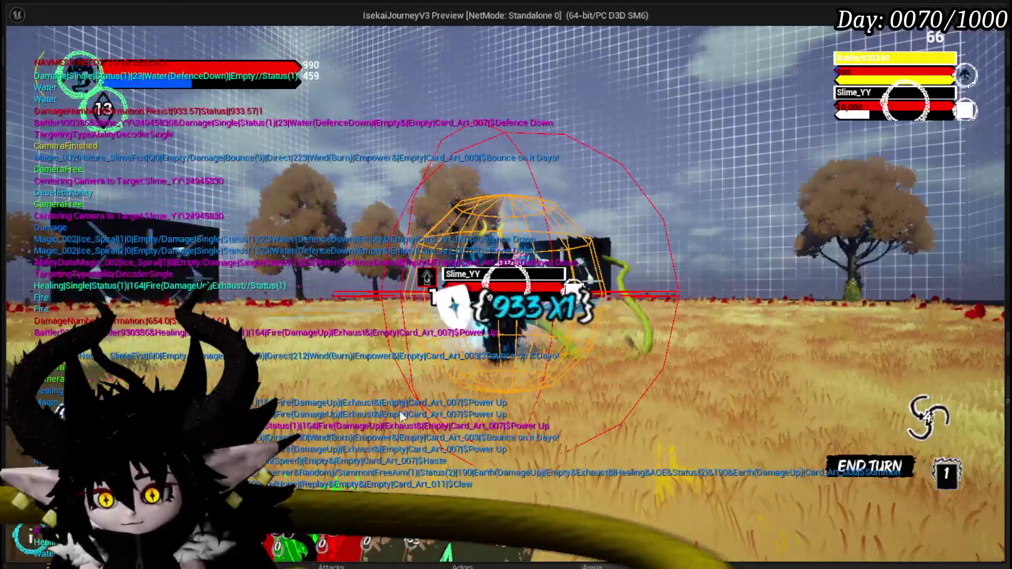
pyautogui.click(403, 401)
pyautogui.click(502, 364)
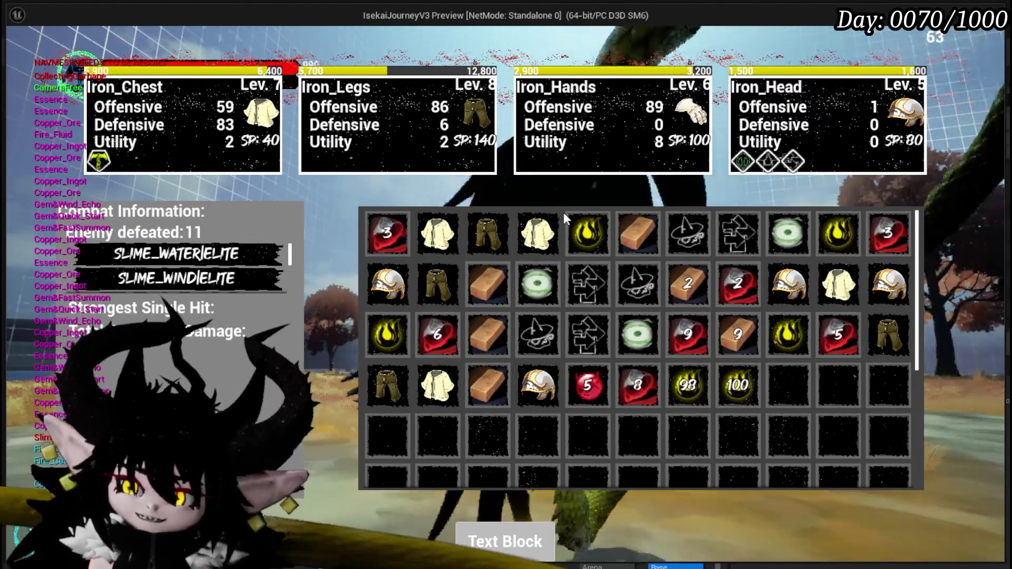
pyautogui.press('Escape')
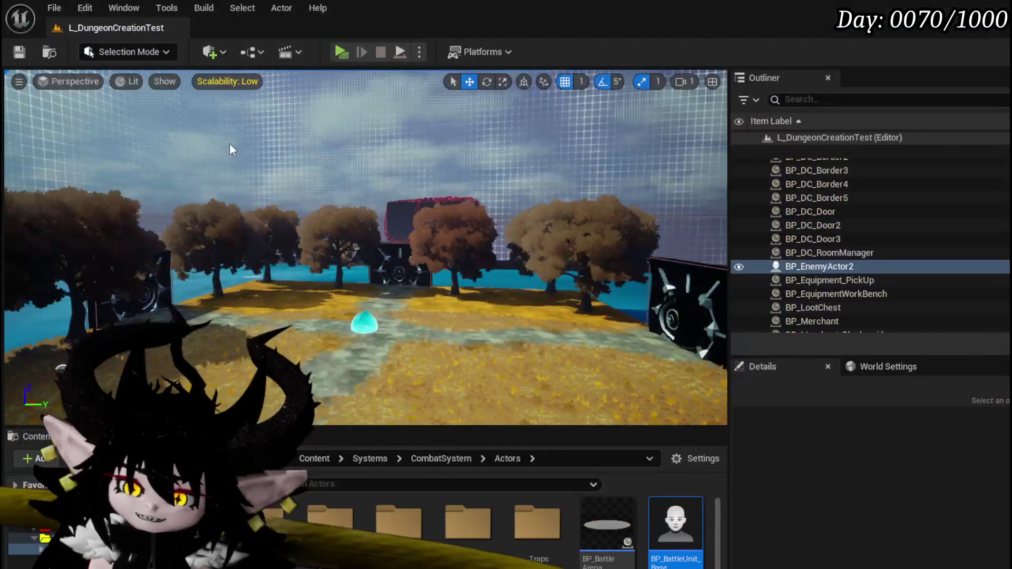
# - Change the Set Timer delay to 3.0 seconds and save Encounter_Object
pyautogui.click(19, 51)
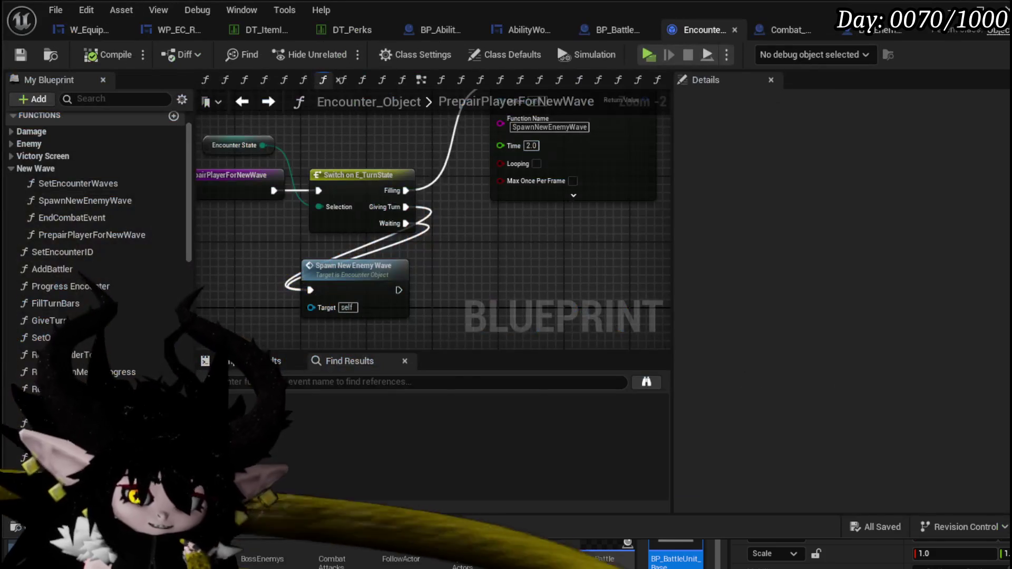
pyautogui.scroll(-3, 406, 302)
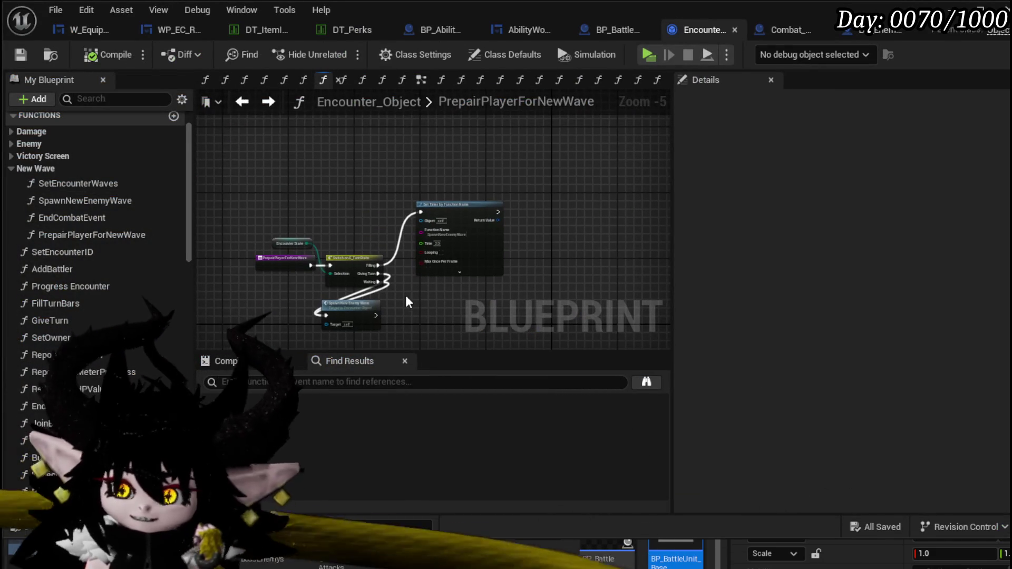
pyautogui.scroll(5, 434, 237)
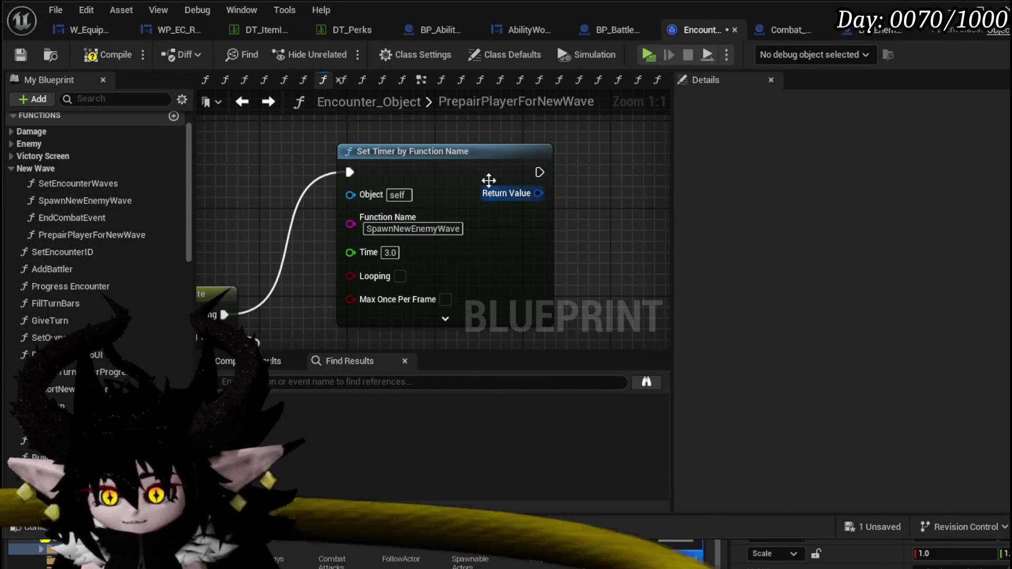
pyautogui.click(24, 55)
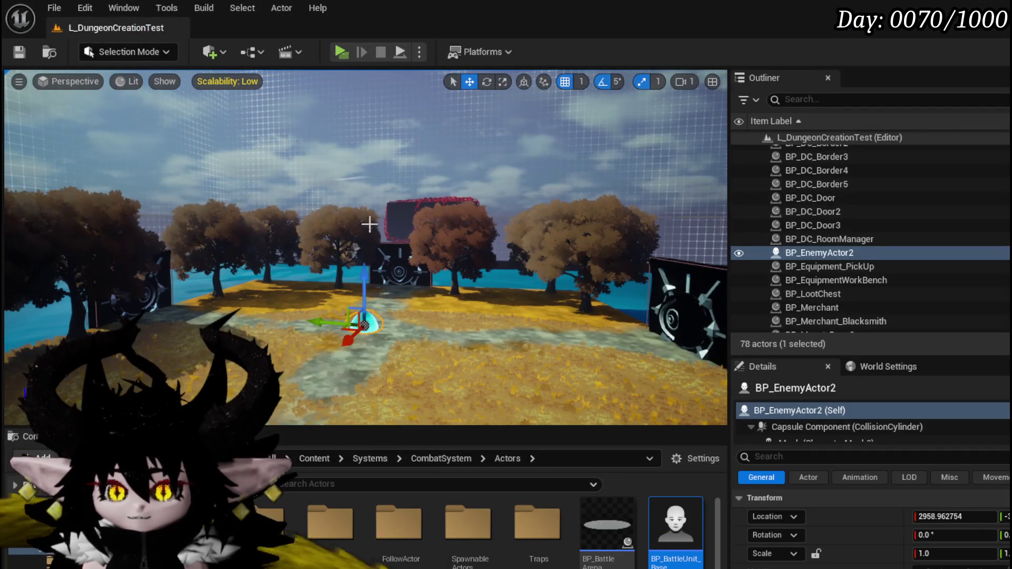
pyautogui.moveTo(370, 224)
pyautogui.mouseDown()
pyautogui.moveTo(370, 274)
pyautogui.moveTo(369, 237)
pyautogui.mouseUp()
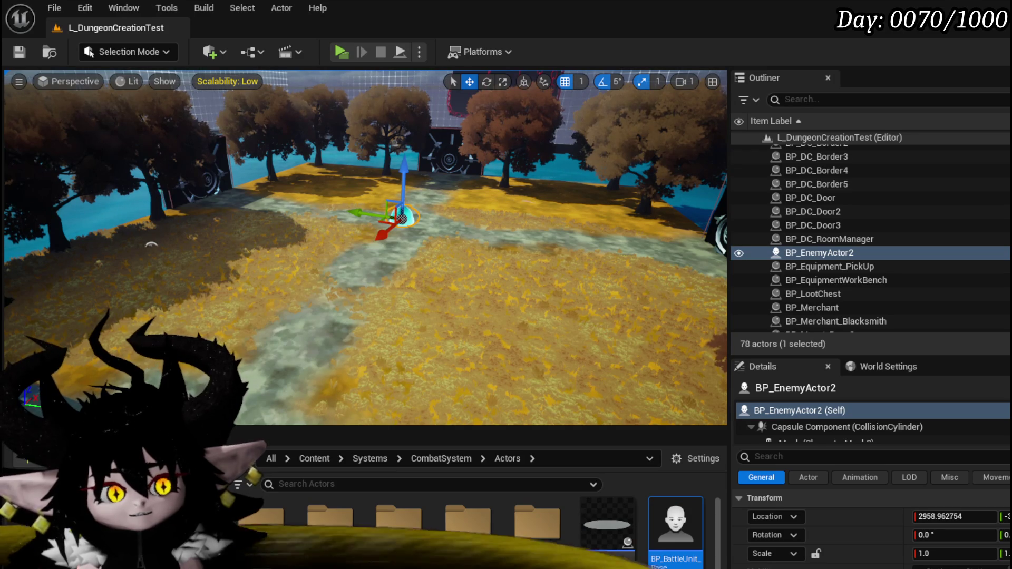
# - Save all modified assets and the current level
pyautogui.hotkey('alt', 'Tab')
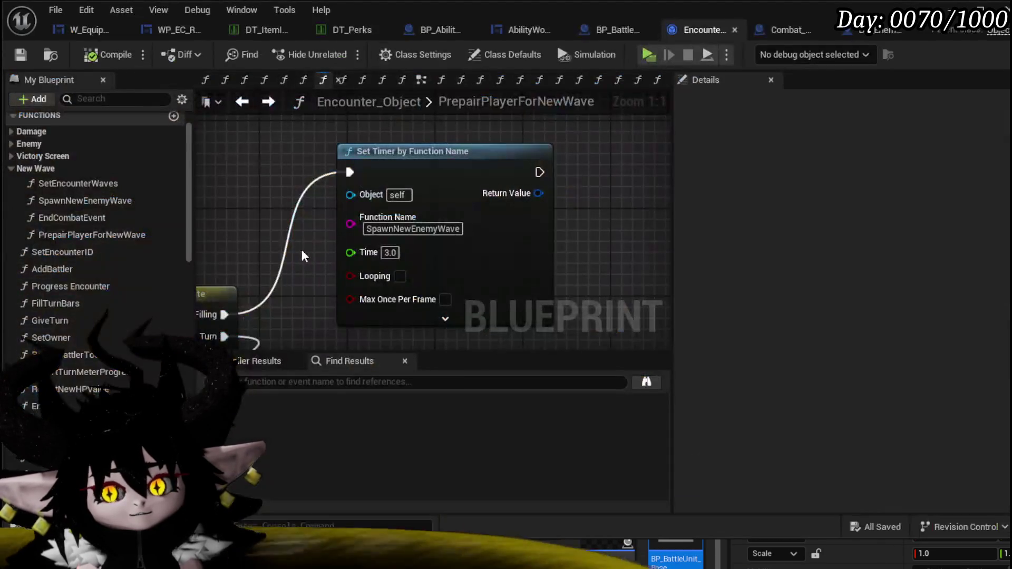
pyautogui.hotkey('ctrl', 's')
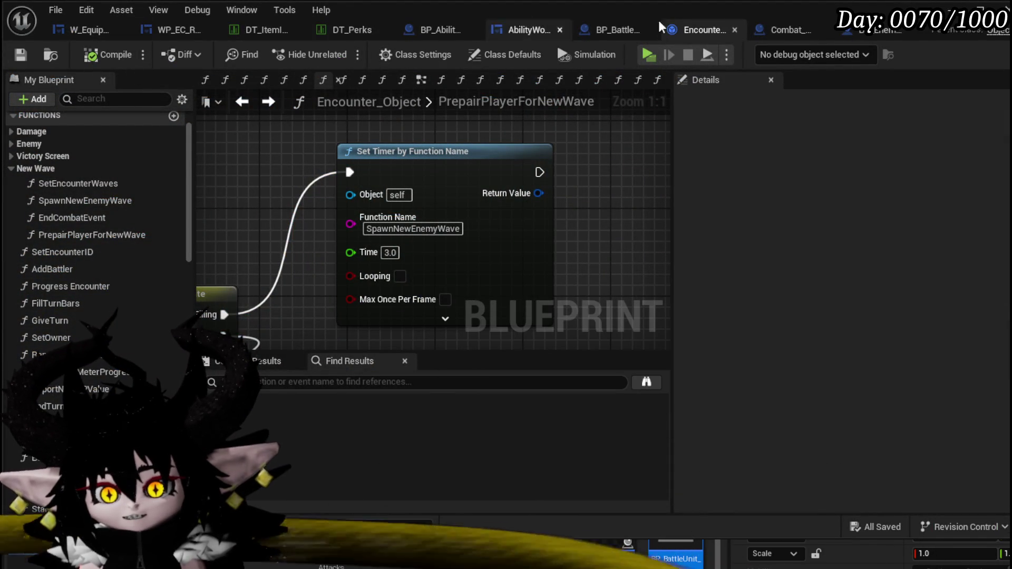
pyautogui.hotkey('alt', 'Tab')
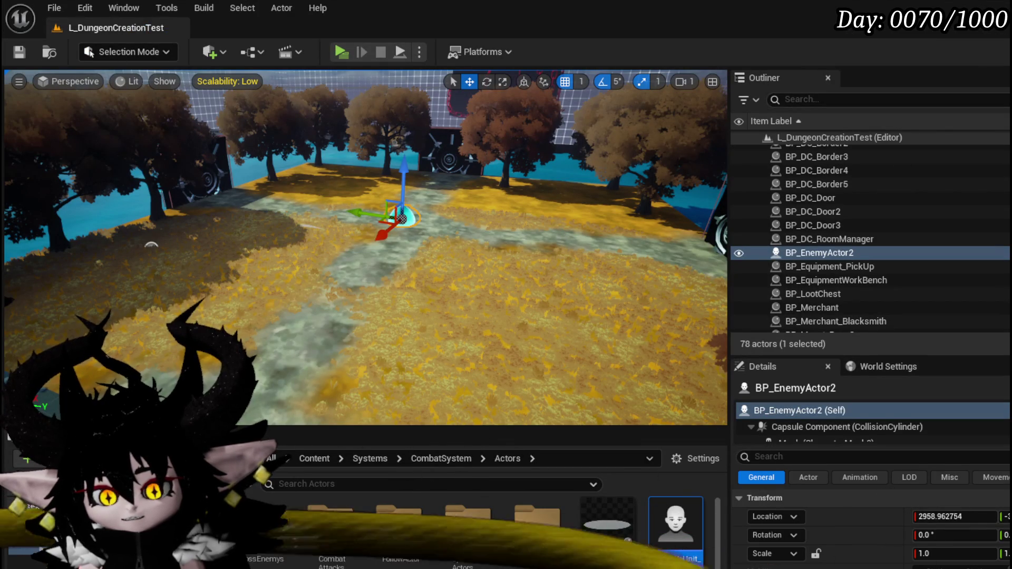
pyautogui.click(19, 52)
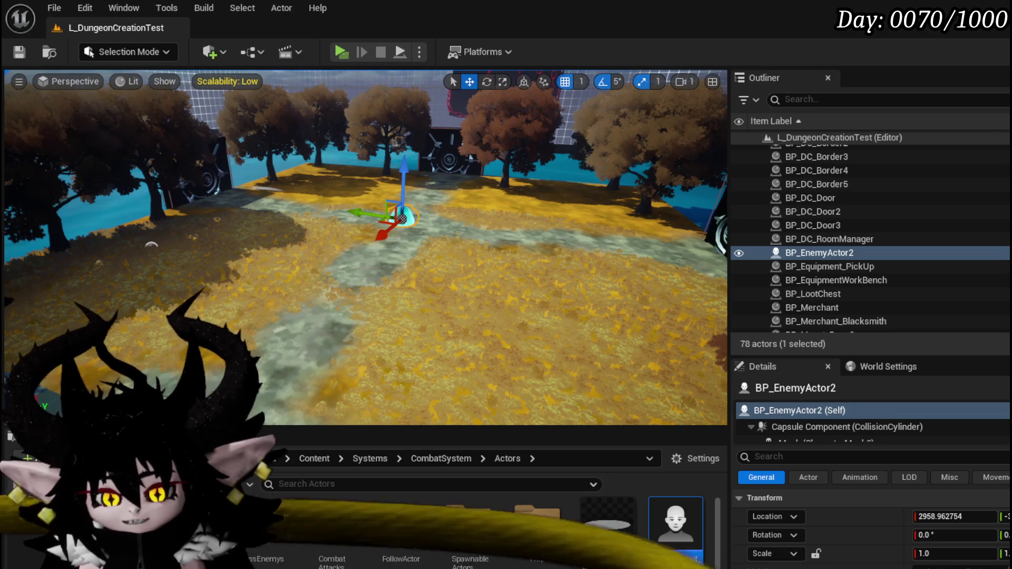
# - Browse to CombatSystem/UI and open WP_ActionSelection's event graph
pyautogui.hotkey('alt', 'Left')
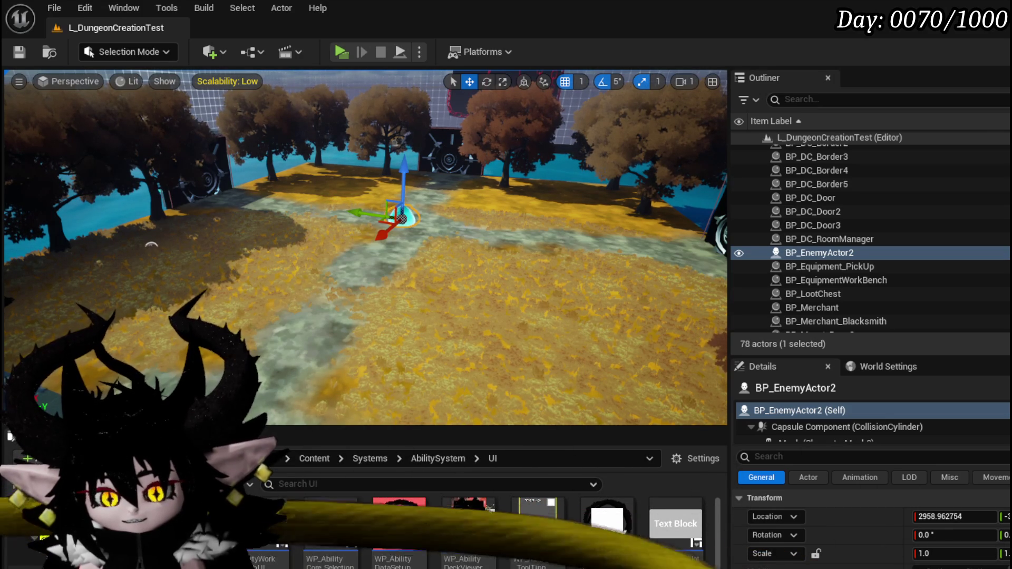
pyautogui.hotkey('alt', 'Left')
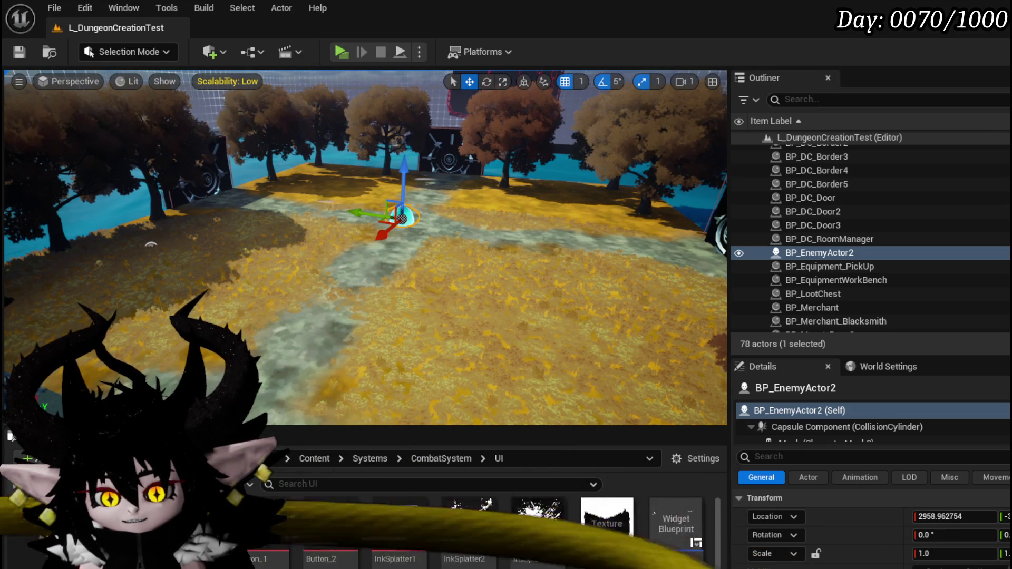
pyautogui.scroll(-1, 527, 527)
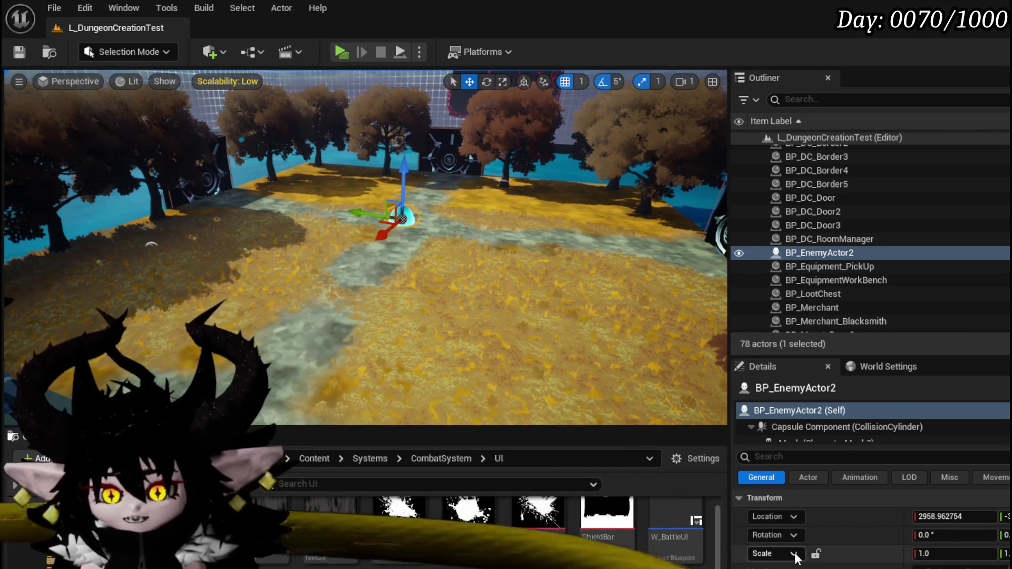
pyautogui.doubleClick(483, 423)
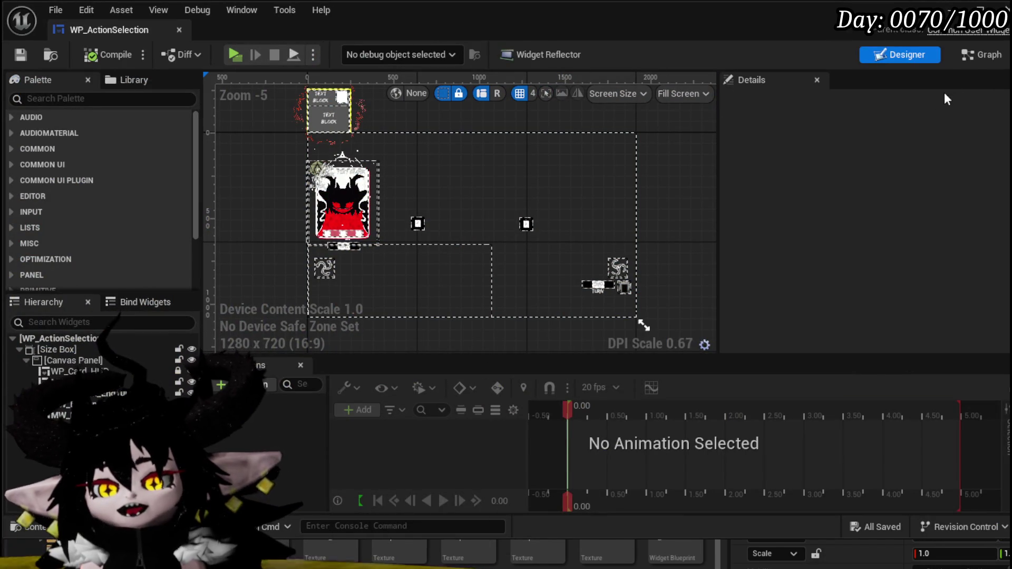
pyautogui.doubleClick(496, 184)
# - Bring the Branch and SET nodes into view, then open the SelectAbilityFromCard function graph
pyautogui.scroll(-5, 353, 200)
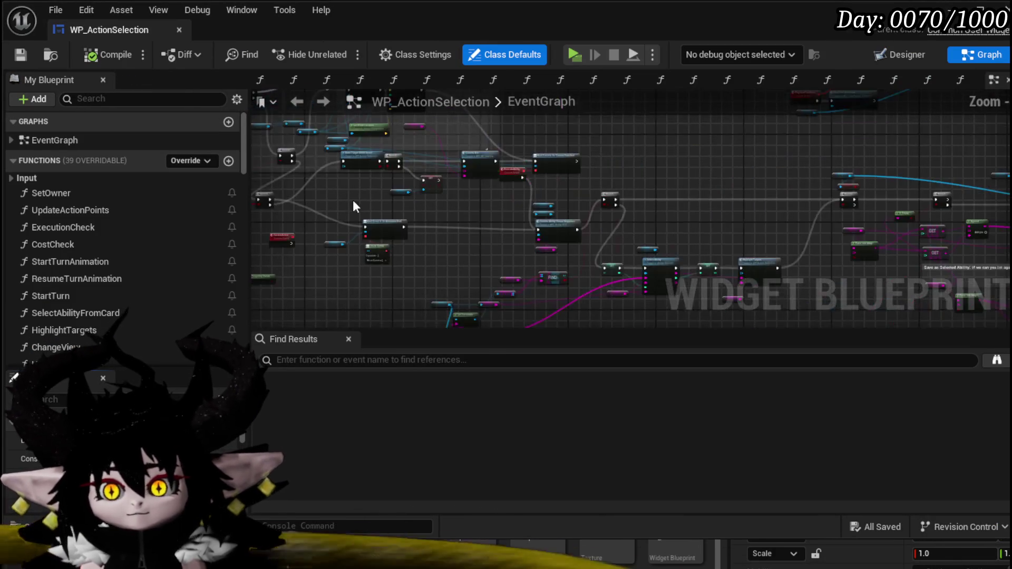
pyautogui.scroll(5, 383, 138)
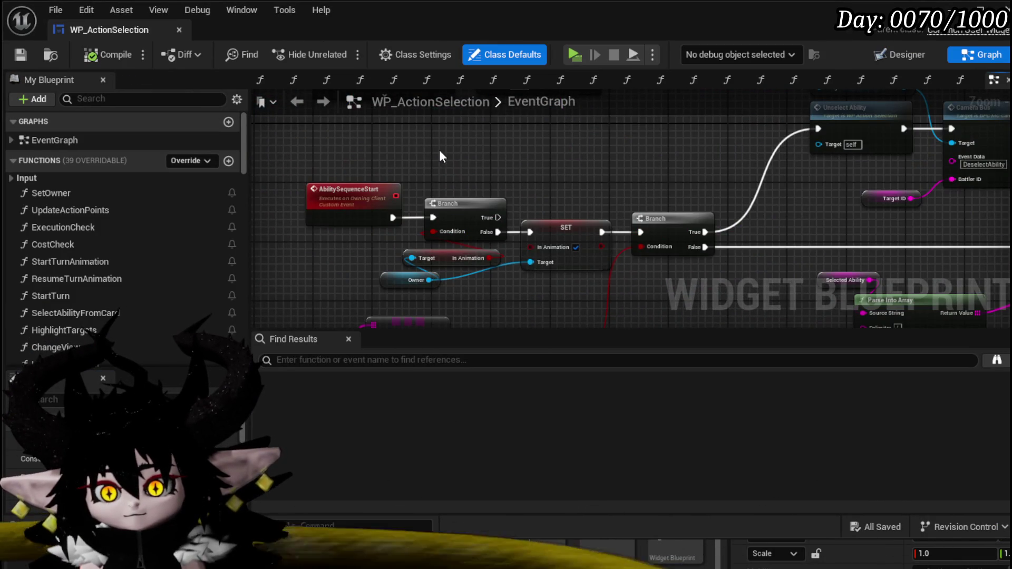
pyautogui.scroll(-6, 447, 153)
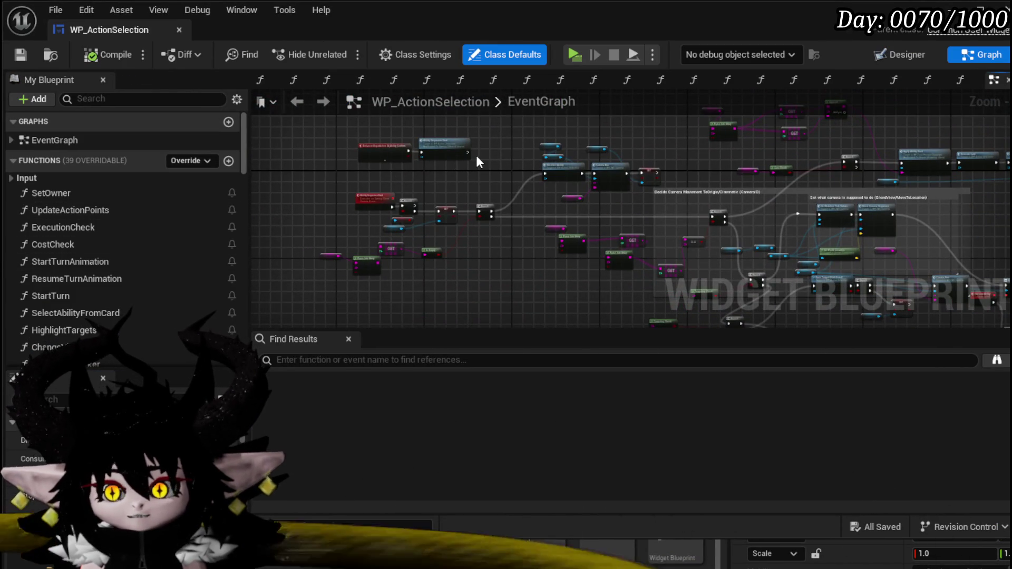
pyautogui.scroll(5, 478, 161)
pyautogui.moveTo(494, 238)
pyautogui.mouseDown()
pyautogui.moveTo(520, 186)
pyautogui.moveTo(536, 253)
pyautogui.mouseUp()
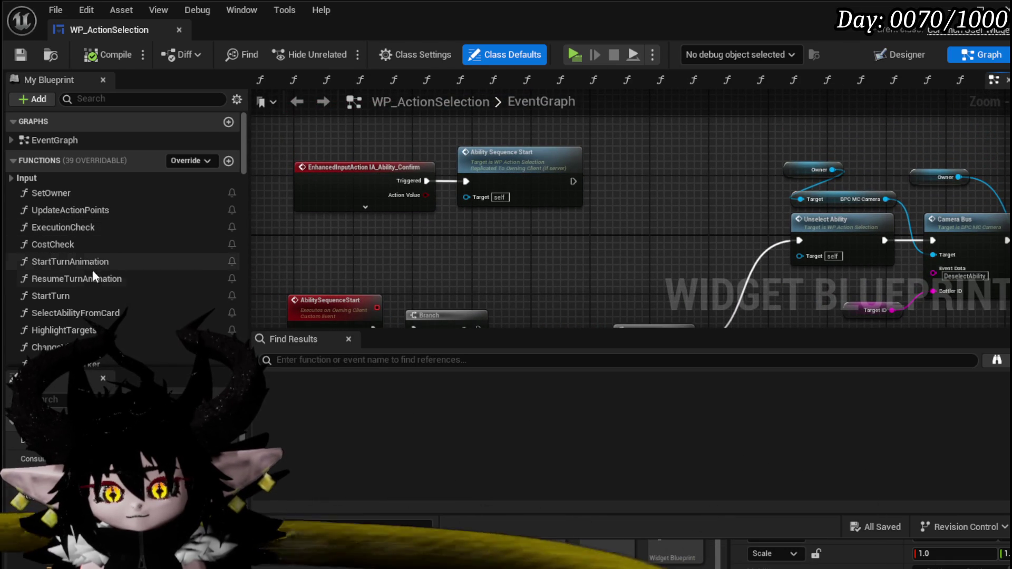
pyautogui.doubleClick(101, 313)
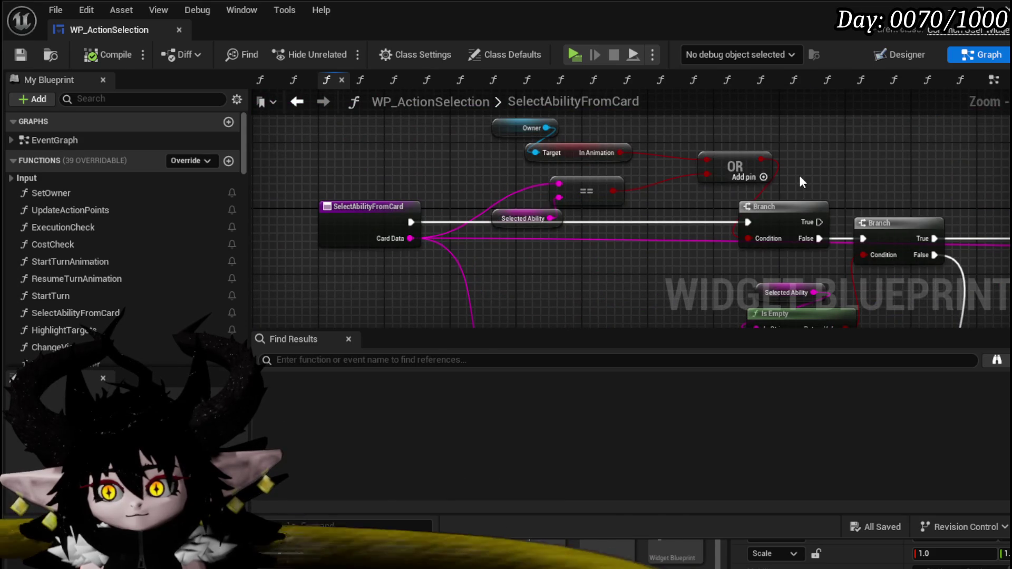
# - Rearrange the Selected Ability getter, Branch and OR nodes to make room
pyautogui.moveTo(512, 223)
pyautogui.mouseDown()
pyautogui.moveTo(428, 181)
pyautogui.moveTo(406, 181)
pyautogui.moveTo(462, 188)
pyautogui.mouseUp()
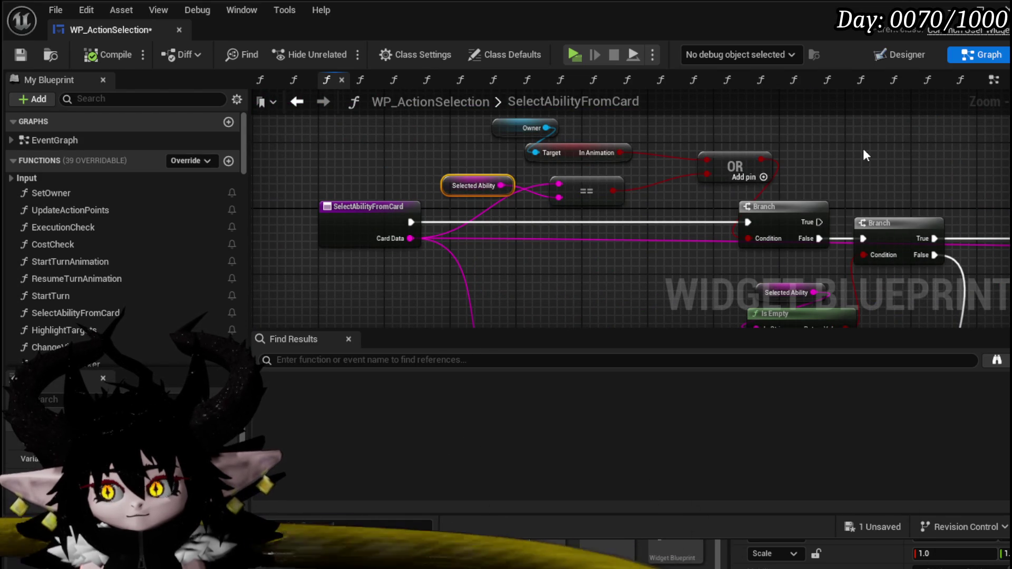
pyautogui.moveTo(805, 208)
pyautogui.mouseDown()
pyautogui.moveTo(708, 205)
pyautogui.moveTo(728, 209)
pyautogui.moveTo(659, 217)
pyautogui.moveTo(524, 189)
pyautogui.moveTo(675, 216)
pyautogui.moveTo(806, 196)
pyautogui.moveTo(573, 128)
pyautogui.moveTo(639, 219)
pyautogui.mouseUp()
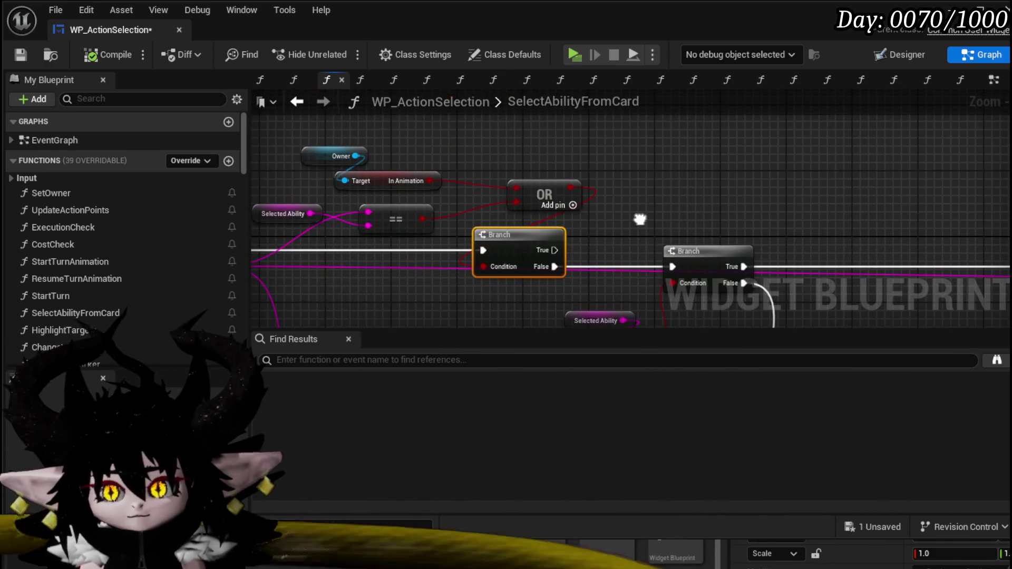
pyautogui.moveTo(540, 191)
pyautogui.mouseDown()
pyautogui.moveTo(530, 191)
pyautogui.moveTo(554, 166)
pyautogui.mouseUp()
pyautogui.moveTo(367, 136)
pyautogui.mouseDown()
pyautogui.moveTo(438, 174)
pyautogui.moveTo(652, 188)
pyautogui.moveTo(658, 152)
pyautogui.moveTo(540, 238)
pyautogui.mouseUp()
# - Add a 'BUFFERSELECTION' Print String with a breakpoint on the Branch True path
pyautogui.moveTo(466, 284); pyautogui.dragTo(582, 174)
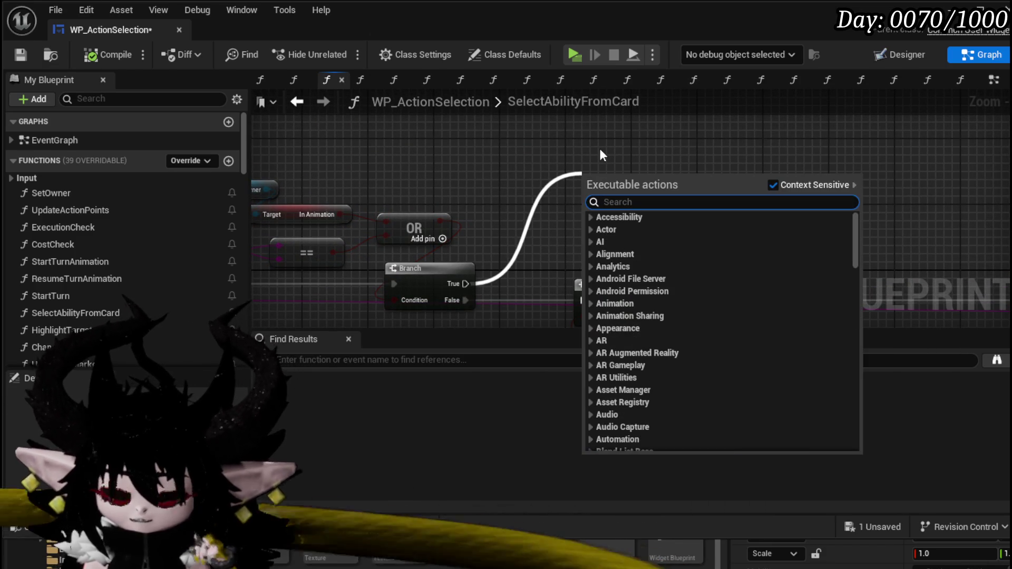
pyautogui.write('Print ')
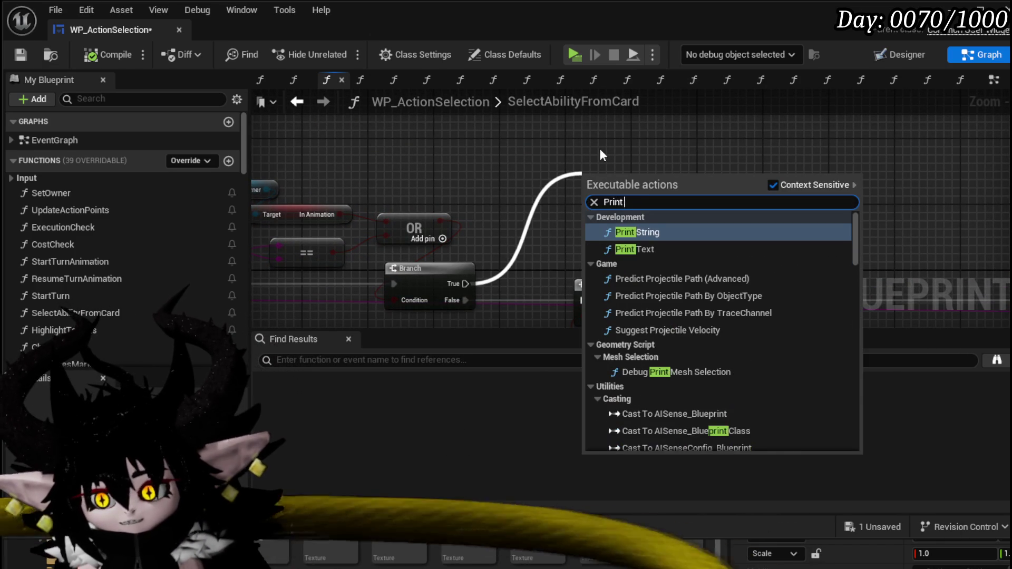
pyautogui.write('String')
pyautogui.press('Return')
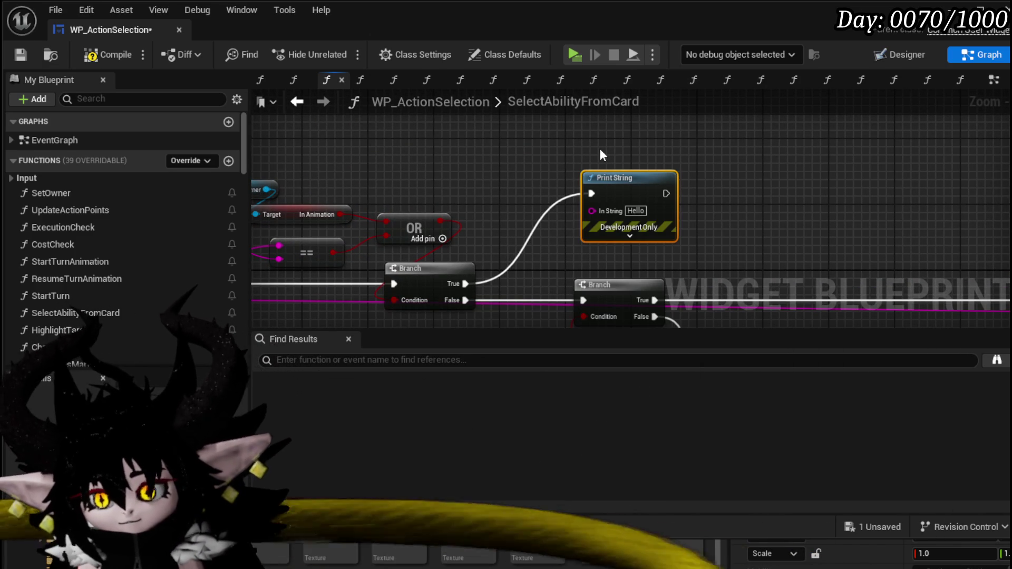
pyautogui.moveTo(630, 187)
pyautogui.mouseDown()
pyautogui.moveTo(591, 140)
pyautogui.moveTo(524, 221)
pyautogui.mouseUp()
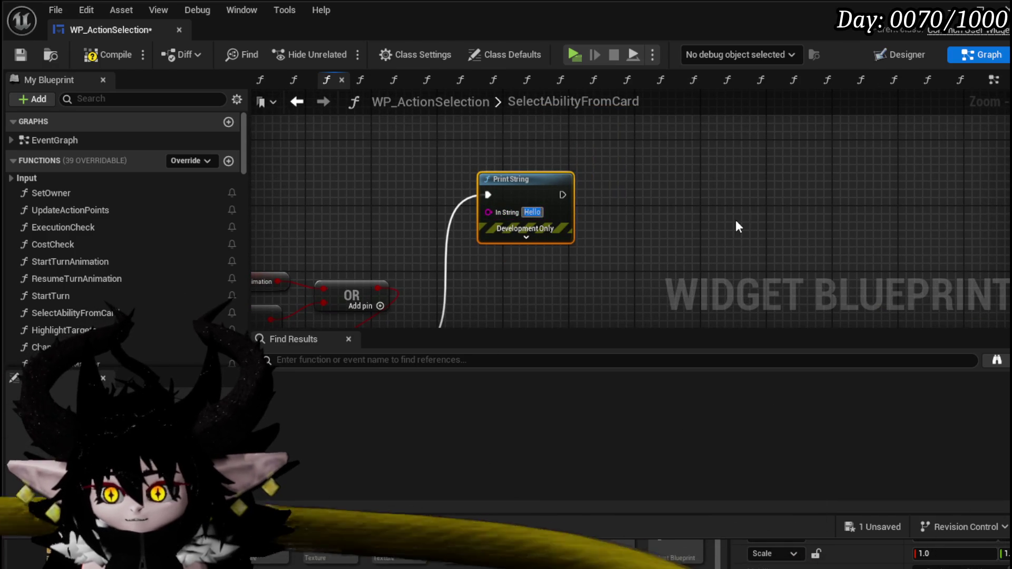
pyautogui.write('BUFFERSELE')
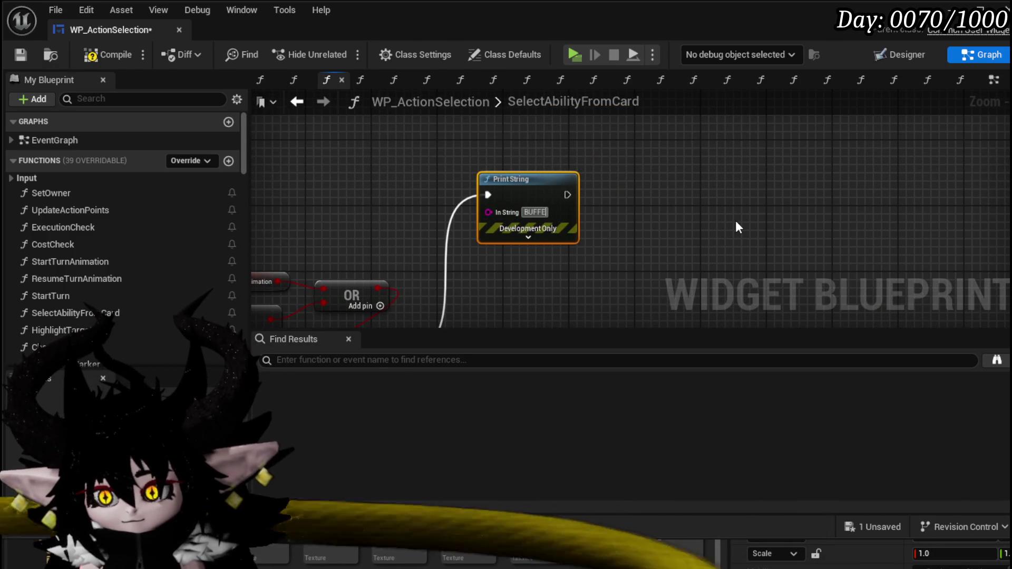
pyautogui.write('CTION')
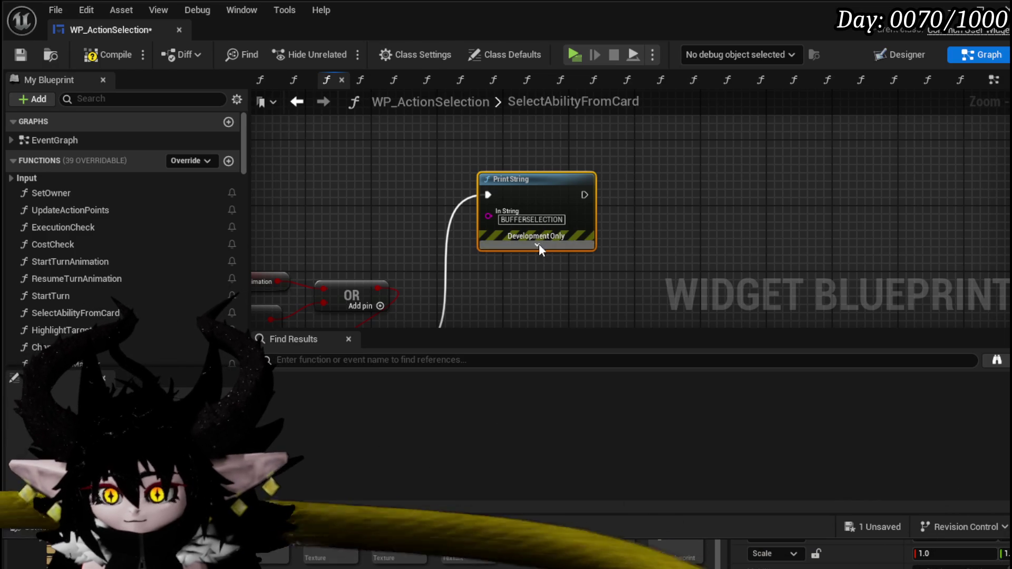
pyautogui.rightClick(571, 229)
pyautogui.moveTo(643, 356)
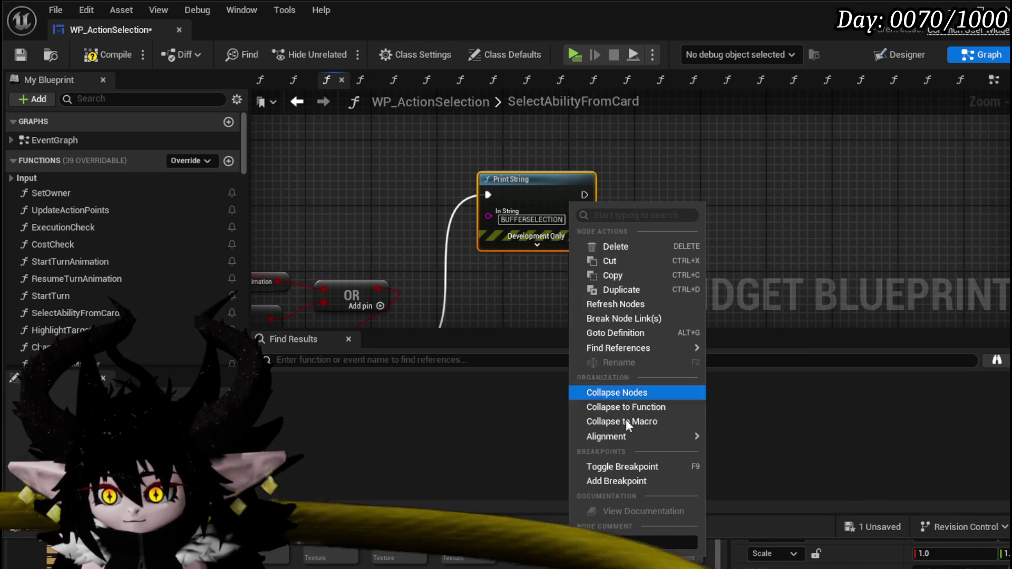
pyautogui.click(615, 479)
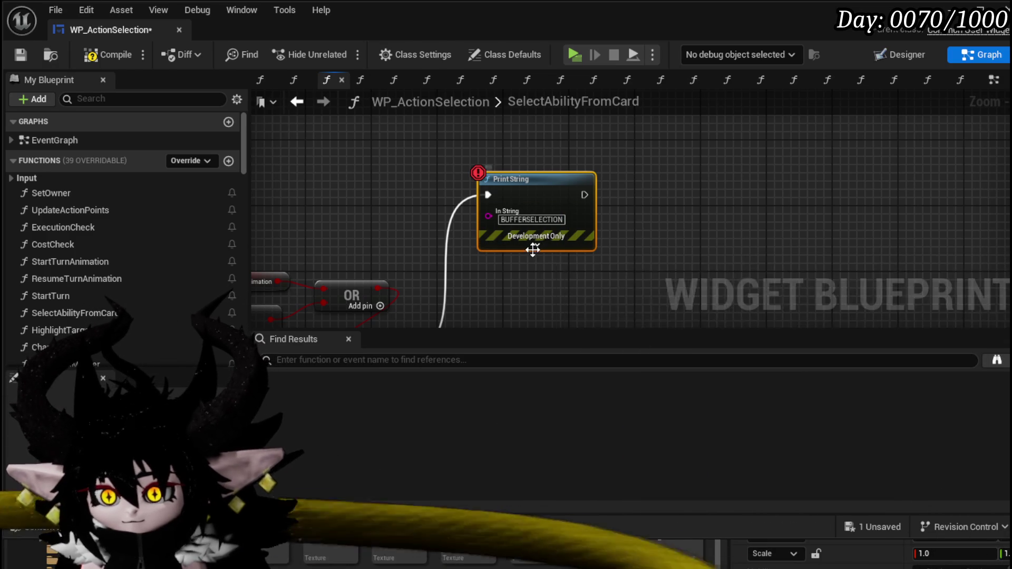
# - Set the print's text colour to red and duration to 70, then compile
pyautogui.click(534, 248)
pyautogui.click(525, 291)
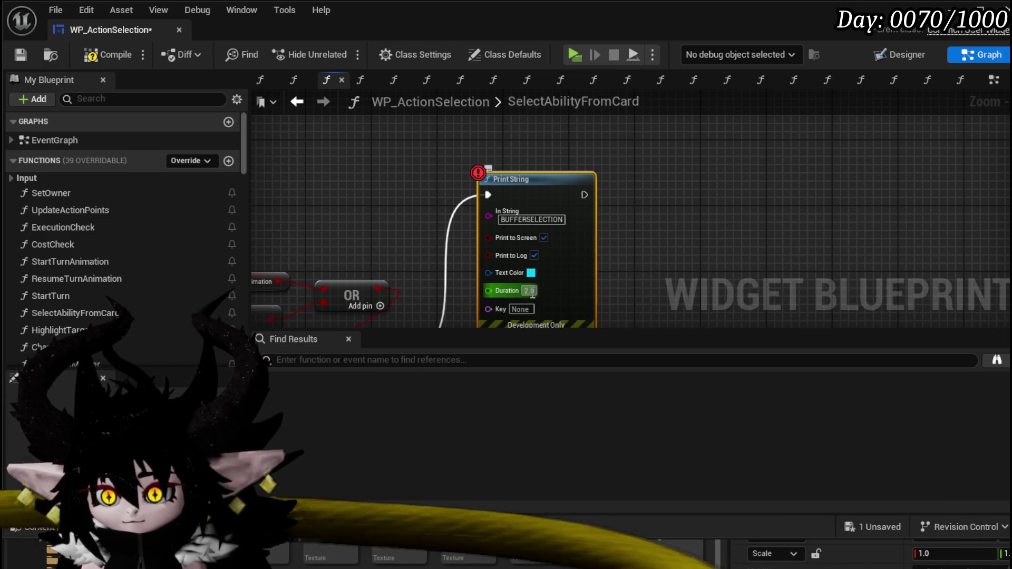
pyautogui.click(529, 273)
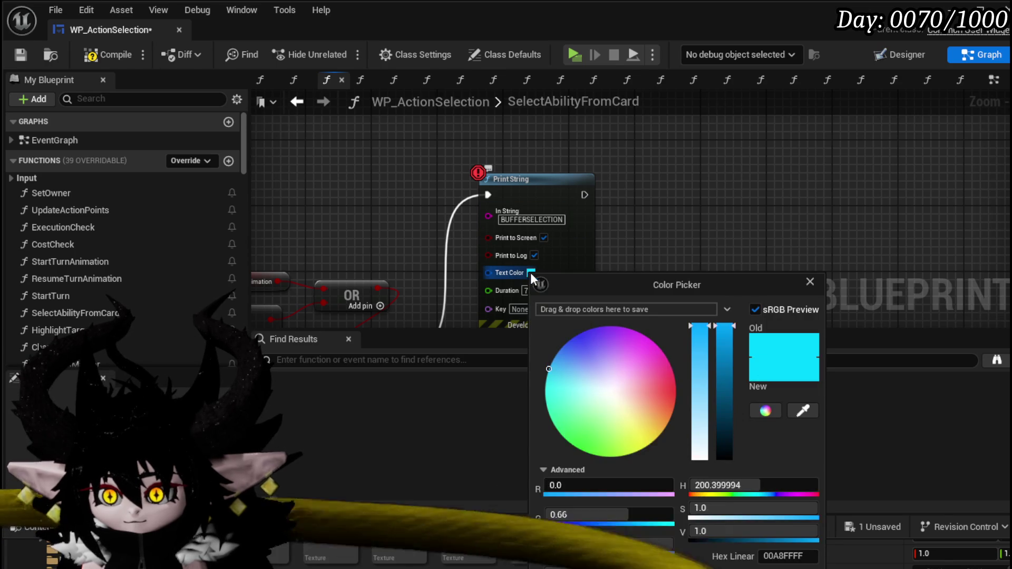
pyautogui.press('Tab')
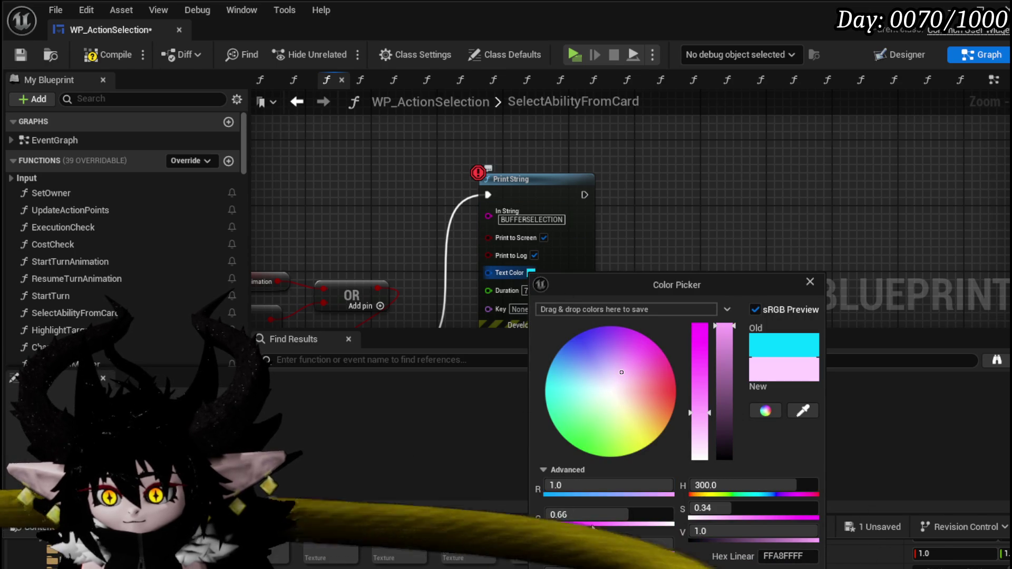
pyautogui.write('0')
pyautogui.press('Tab')
pyautogui.write('0')
pyautogui.press('Return')
pyautogui.click(262, 158)
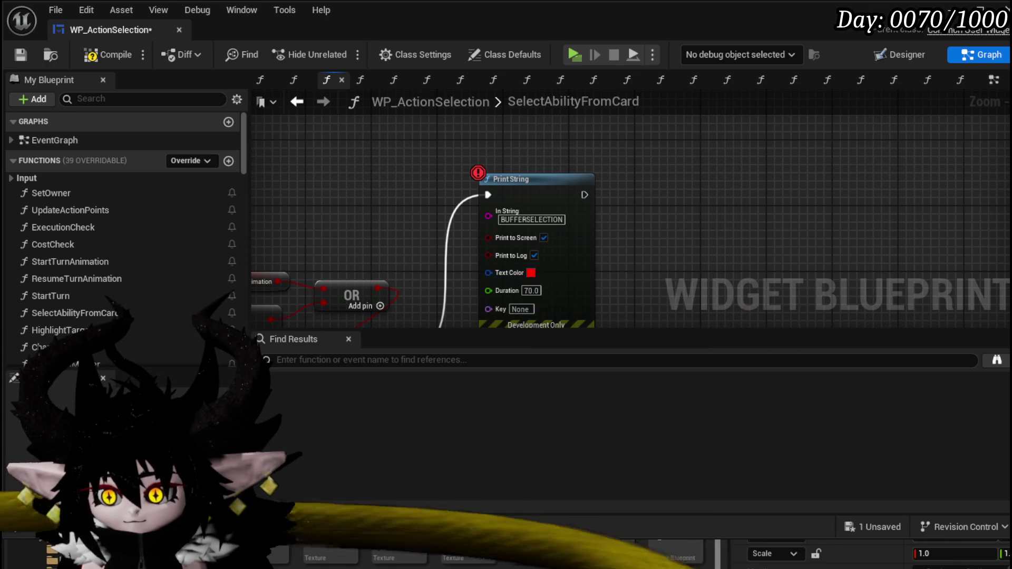
pyautogui.click(99, 47)
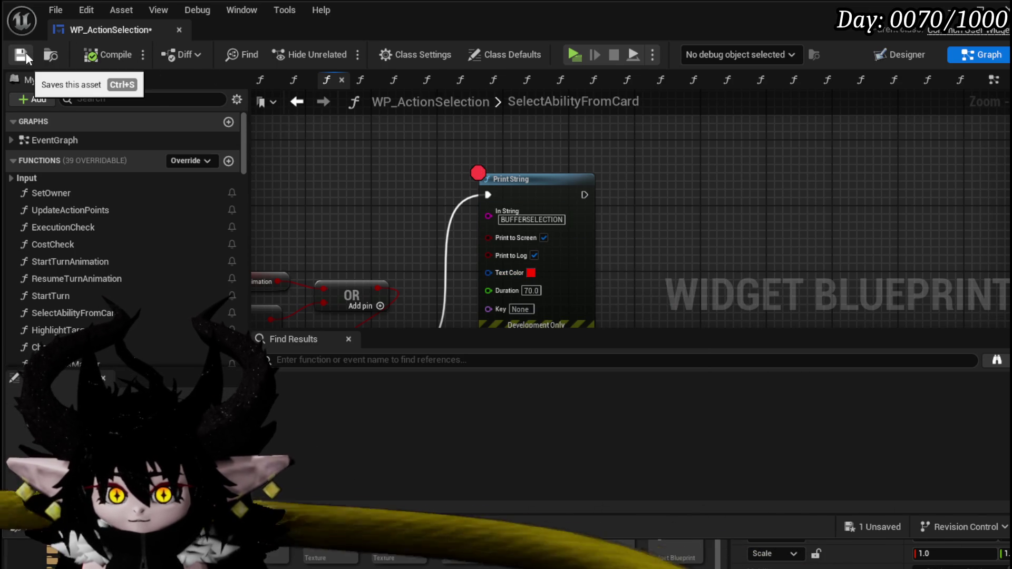
pyautogui.click(297, 104)
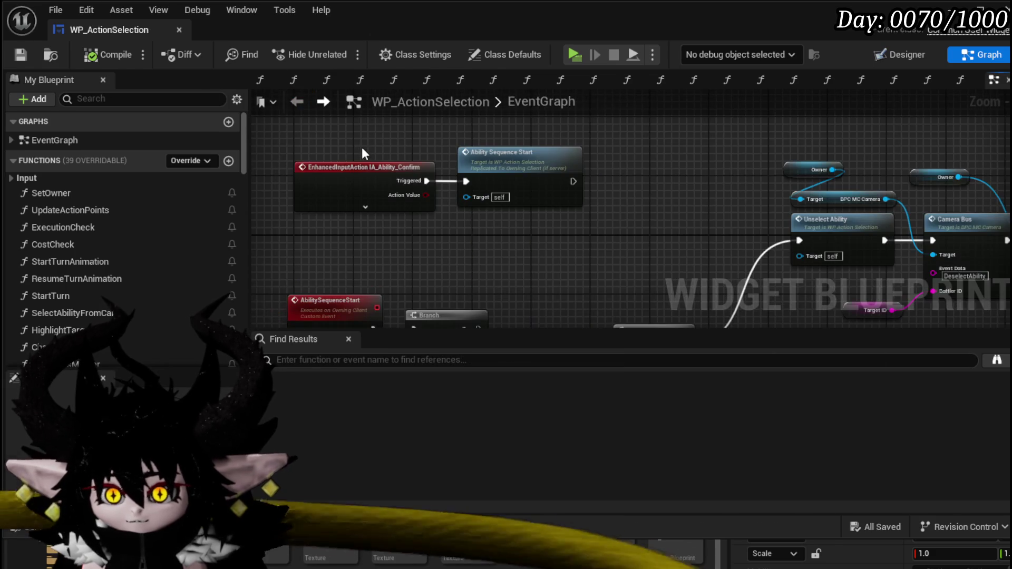
# - Add a Print String printing BUFFEREXECUTION on the AbilitySequenceStart branch's True path
pyautogui.scroll(3, 364, 148)
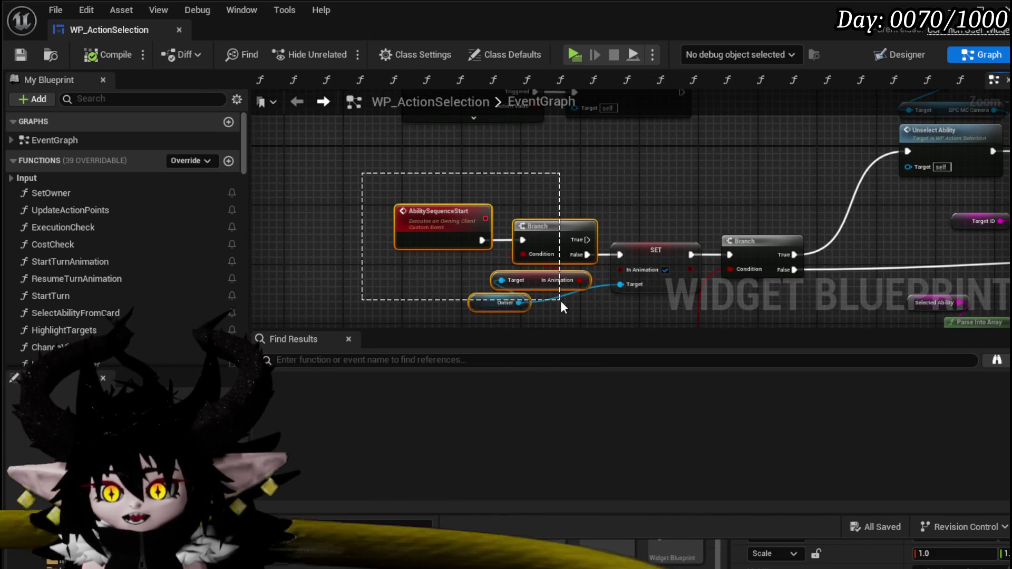
pyautogui.moveTo(561, 305); pyautogui.dragTo(561, 304)
pyautogui.moveTo(484, 208)
pyautogui.mouseDown()
pyautogui.moveTo(372, 218)
pyautogui.moveTo(457, 181)
pyautogui.mouseUp()
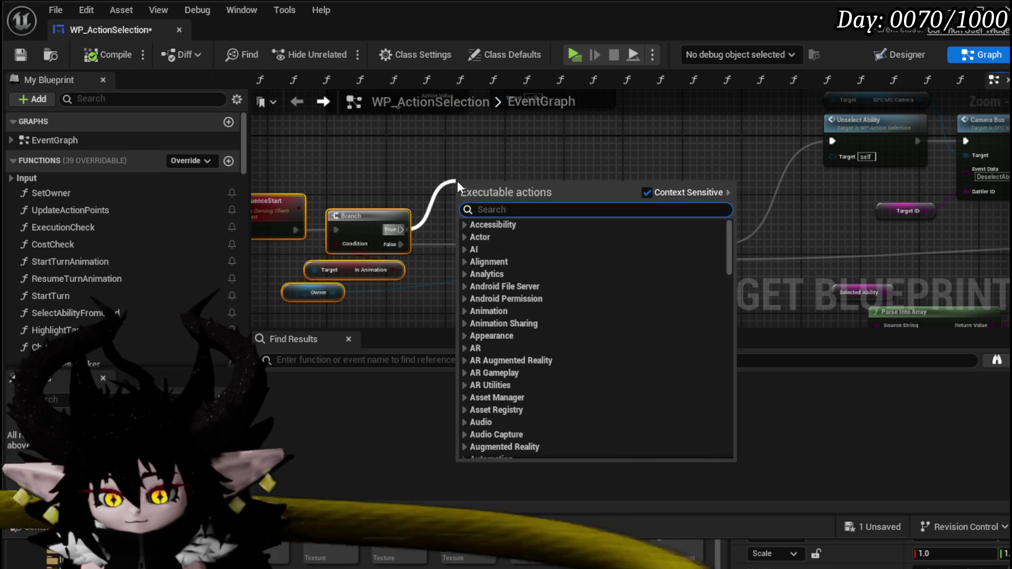
pyautogui.write('Print Strin')
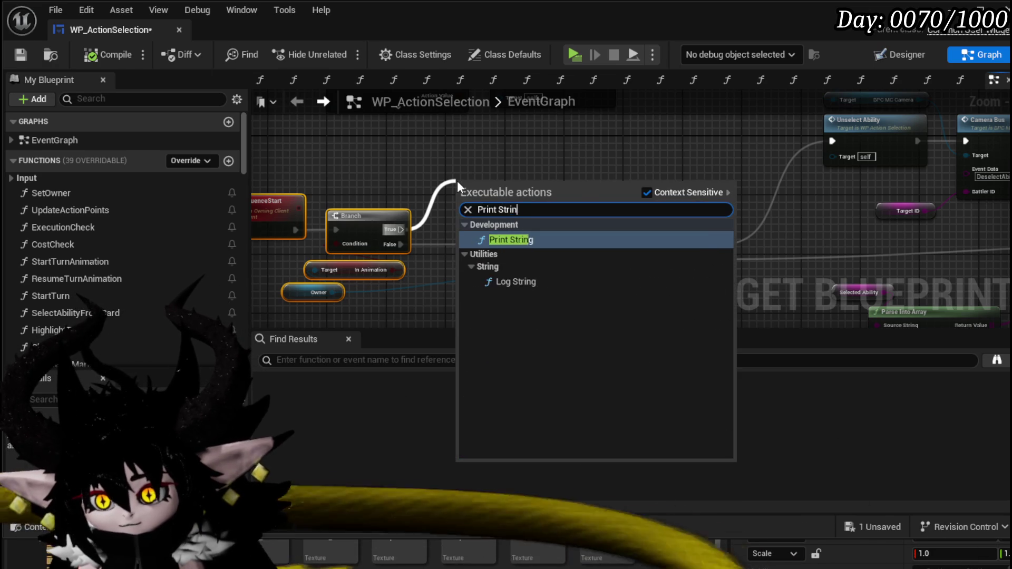
pyautogui.press('Return')
pyautogui.moveTo(488, 201); pyautogui.dragTo(499, 128)
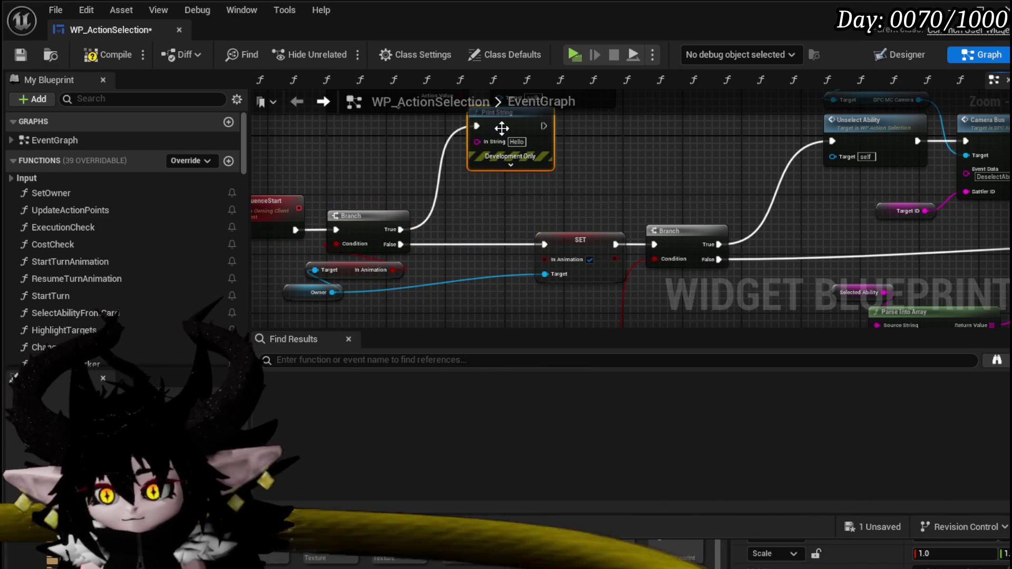
pyautogui.scroll(1, 539, 216)
pyautogui.write('B')
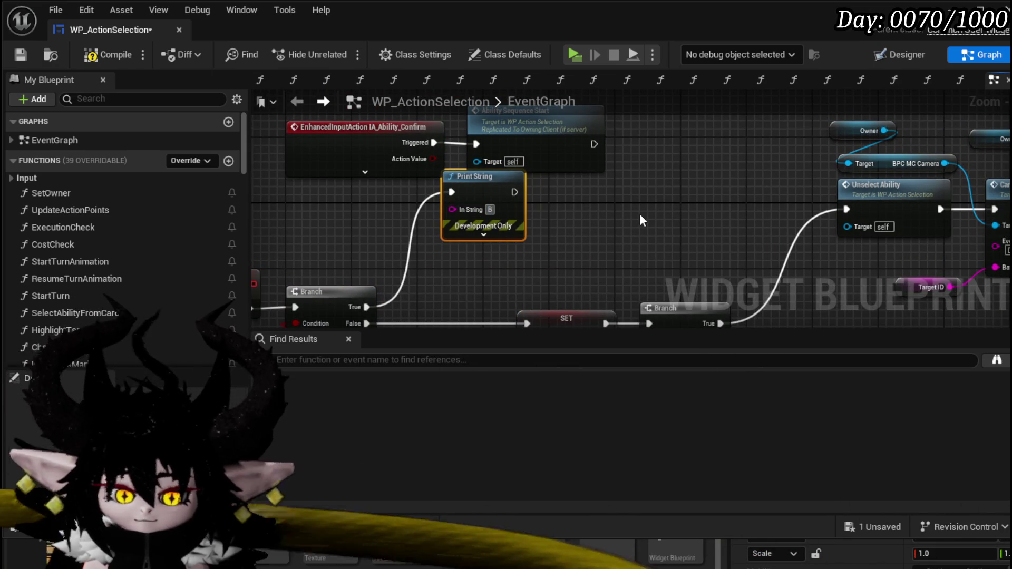
pyautogui.write('UFFEREXECUTIO')
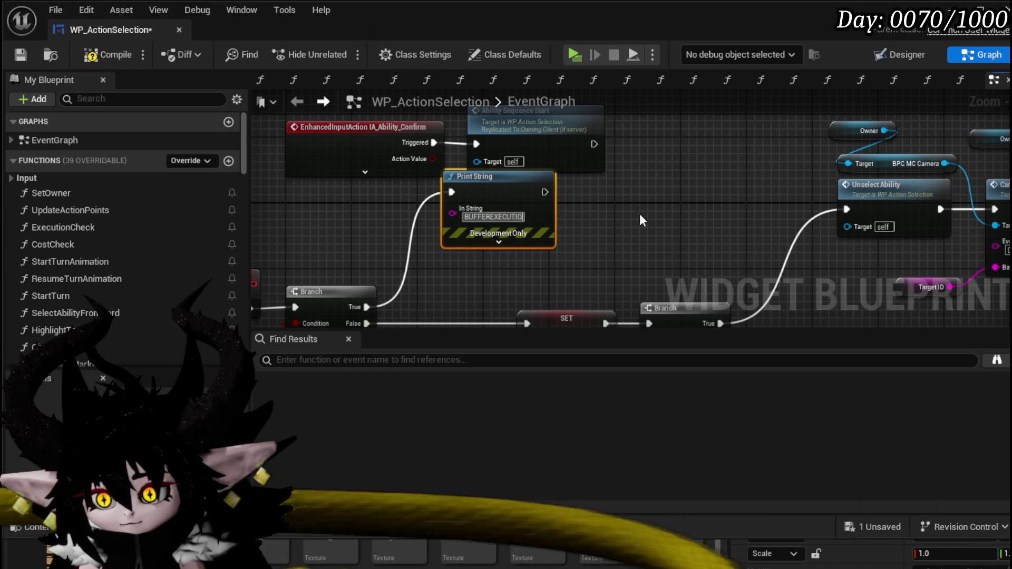
pyautogui.write('N')
# - Move the input action and sequence start nodes upward to tidy the graph
pyautogui.moveTo(640, 214); pyautogui.dragTo(626, 228)
pyautogui.scroll(-2, 626, 228)
pyautogui.moveTo(459, 154); pyautogui.dragTo(657, 226)
pyautogui.moveTo(595, 204); pyautogui.dragTo(596, 120)
pyautogui.scroll(5, 586, 261)
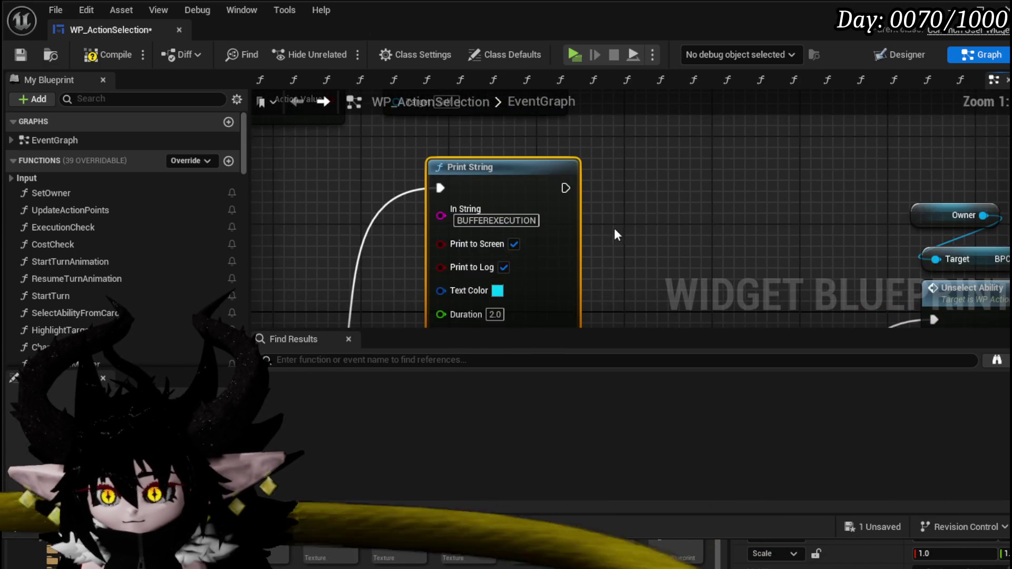
# - Make the BUFFEREXECUTION print red with a 70-second duration, then compile and save
pyautogui.click(497, 290)
pyautogui.moveTo(630, 410); pyautogui.dragTo(673, 410)
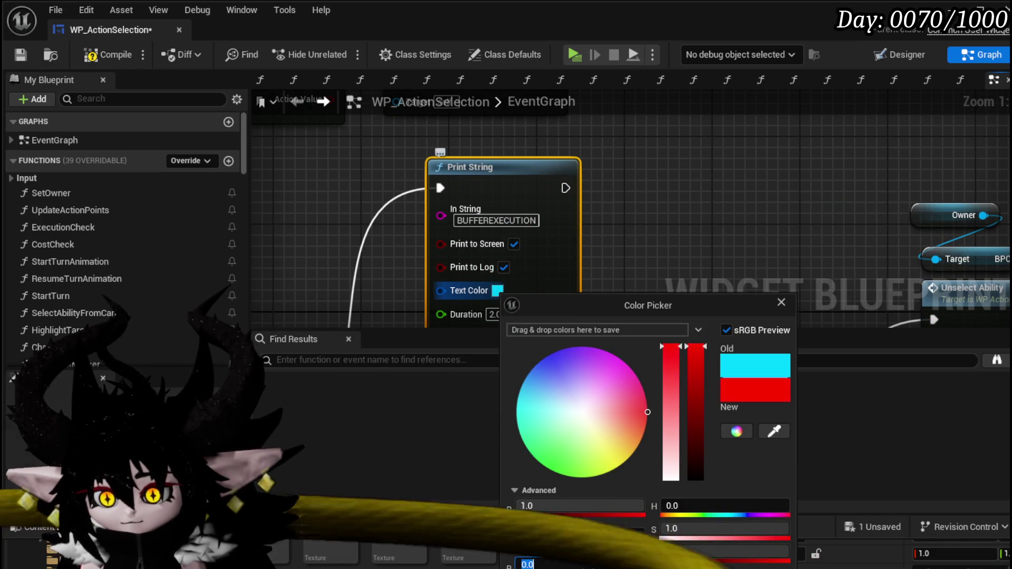
pyautogui.click(601, 162)
pyautogui.write('70')
pyautogui.click(644, 244)
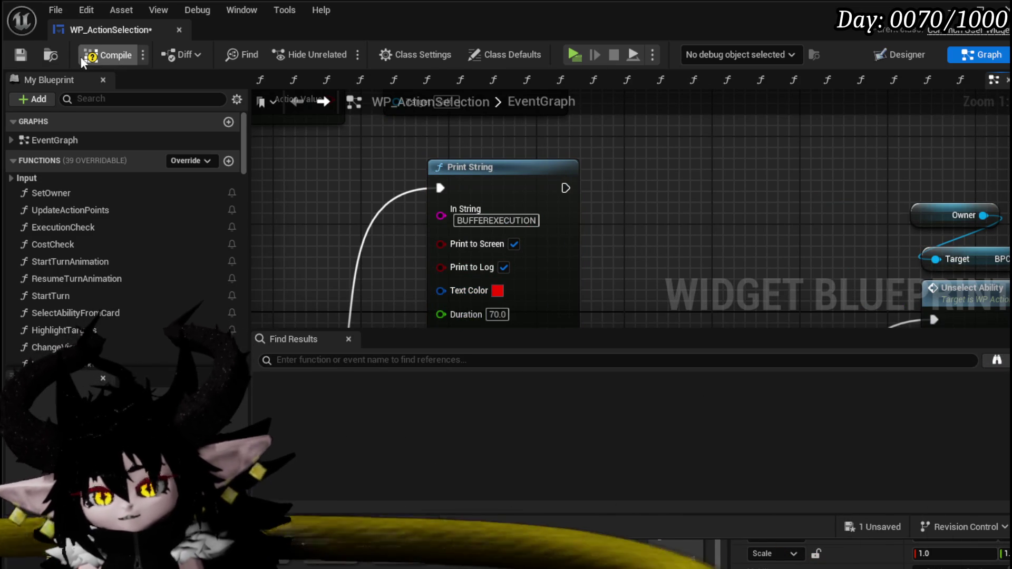
pyautogui.click(81, 56)
pyautogui.scroll(-3, 425, 151)
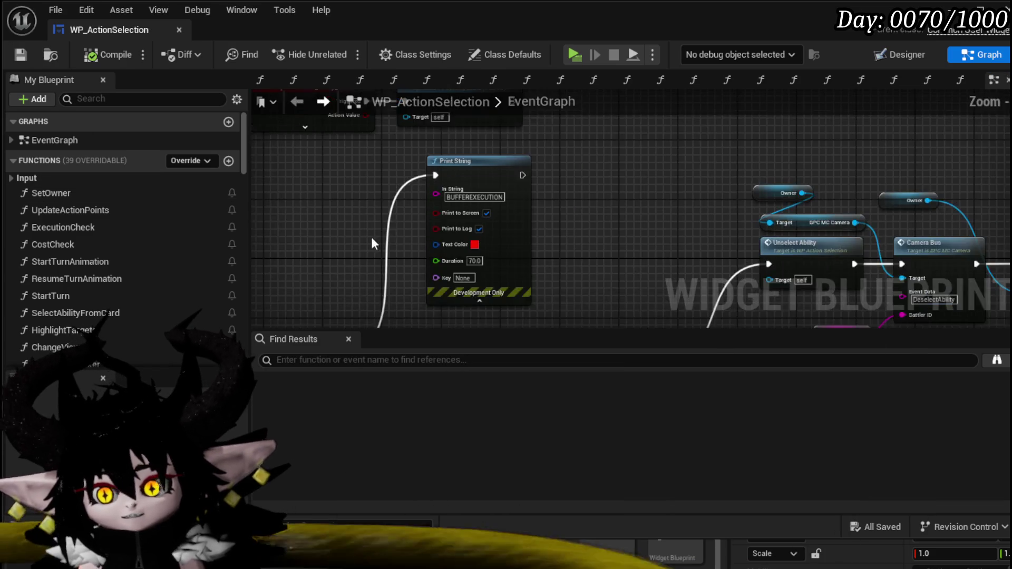
# - Reposition the Print String node inside SelectAbilityFromCard
pyautogui.moveTo(381, 240); pyautogui.dragTo(433, 196)
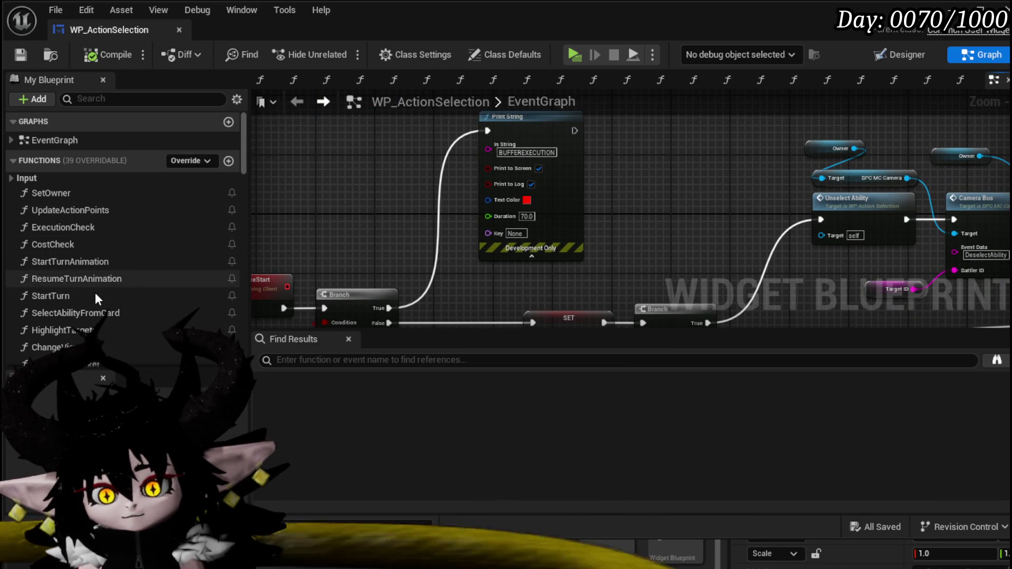
pyautogui.doubleClick(91, 312)
pyautogui.scroll(-1, 437, 172)
pyautogui.moveTo(450, 127); pyautogui.dragTo(600, 169)
pyautogui.moveTo(534, 146); pyautogui.dragTo(534, 139)
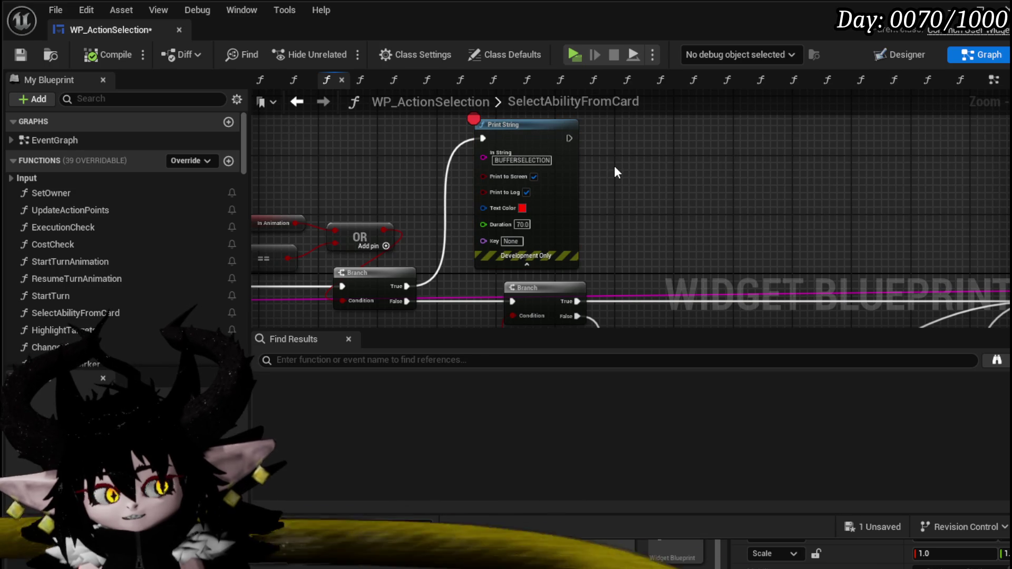
pyautogui.scroll(-2, 548, 244)
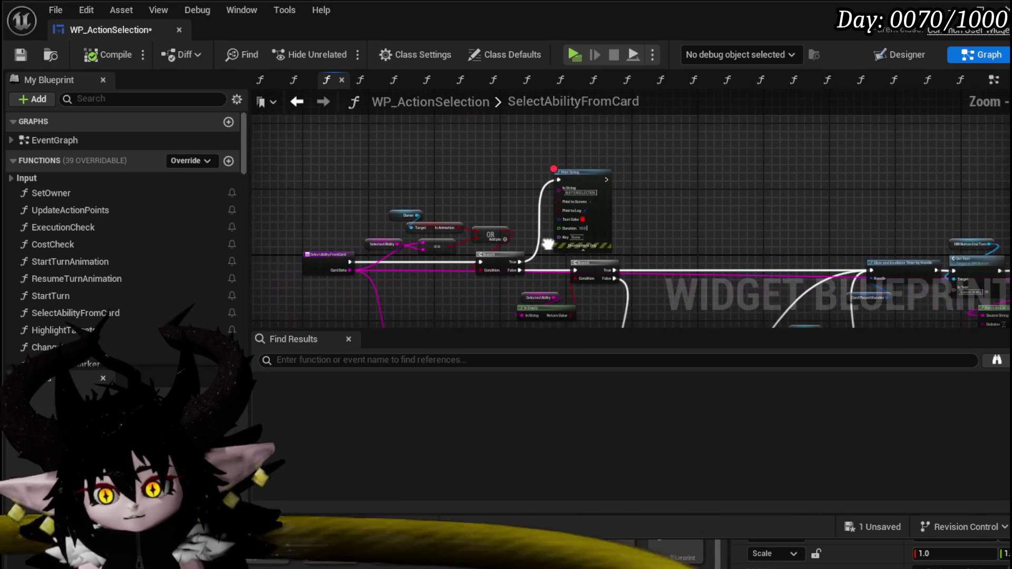
pyautogui.moveTo(532, 141); pyautogui.dragTo(618, 213)
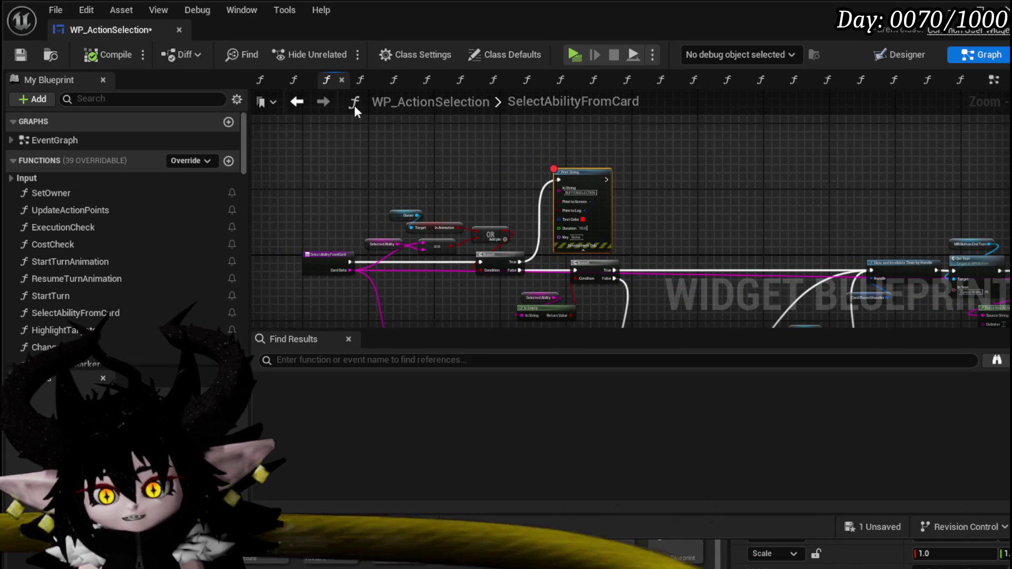
# - In the EventGraph, move AbilitySequenceStart beside the Branch and its input nodes
pyautogui.click(294, 105)
pyautogui.moveTo(390, 186)
pyautogui.mouseDown()
pyautogui.moveTo(416, 245)
pyautogui.moveTo(350, 147)
pyautogui.mouseUp()
pyautogui.moveTo(306, 175)
pyautogui.mouseDown()
pyautogui.moveTo(375, 223)
pyautogui.moveTo(276, 161)
pyautogui.moveTo(308, 181)
pyautogui.moveTo(299, 171)
pyautogui.mouseUp()
pyautogui.moveTo(408, 171); pyautogui.dragTo(493, 282)
pyautogui.moveTo(387, 262); pyautogui.dragTo(535, 162)
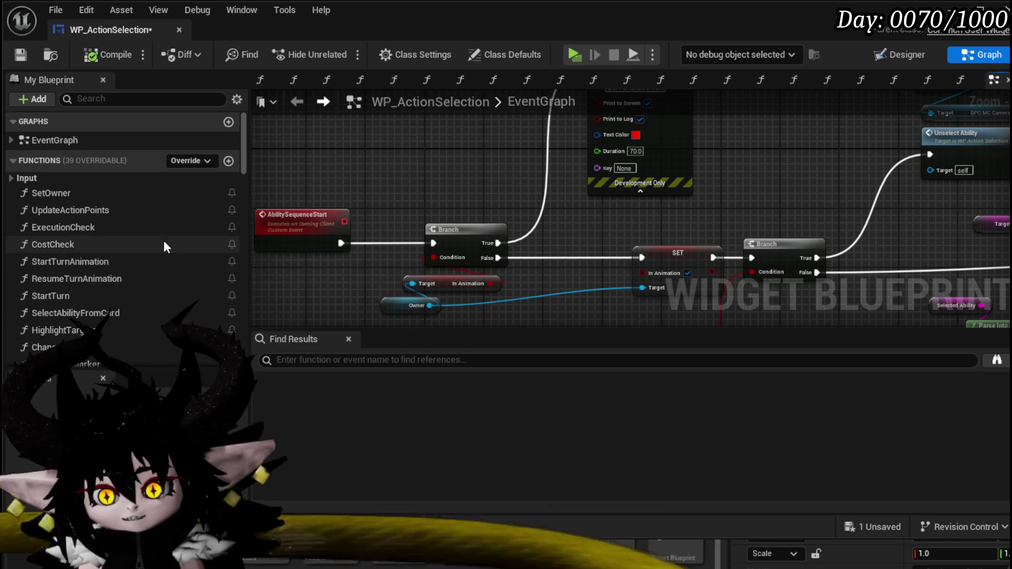
# - Shift SelectAbilityFromCard's Print String up and right, then save the widget blueprint
pyautogui.doubleClick(74, 312)
pyautogui.moveTo(313, 173); pyautogui.dragTo(521, 279)
pyautogui.click(332, 271)
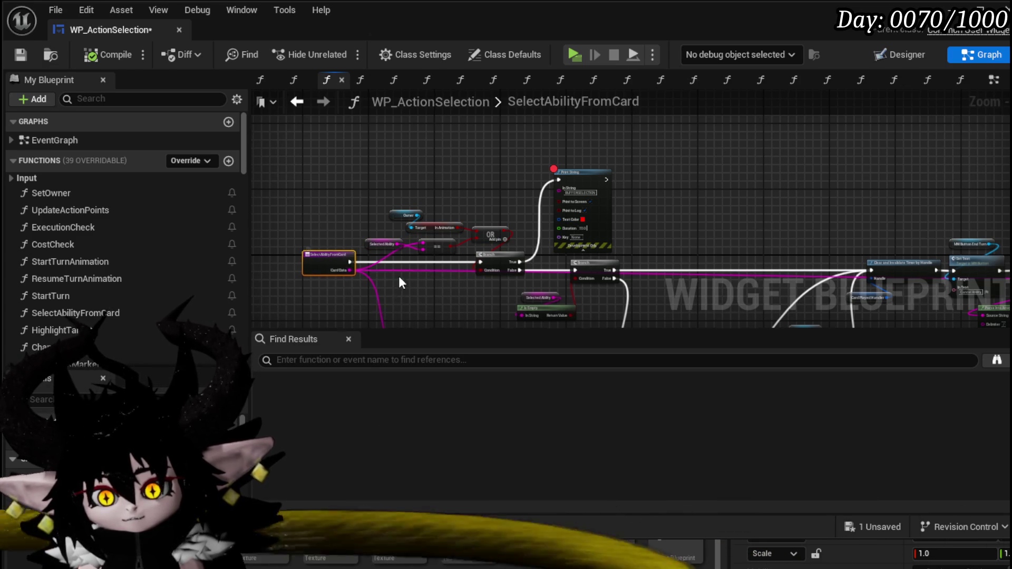
pyautogui.scroll(4, 445, 253)
pyautogui.scroll(-4, 610, 260)
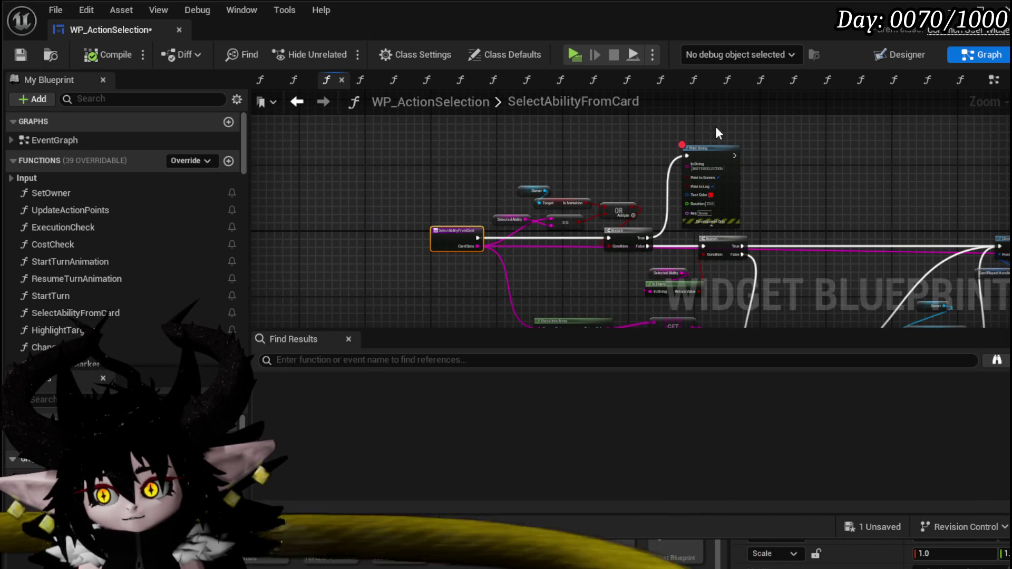
pyautogui.rightClick(463, 196)
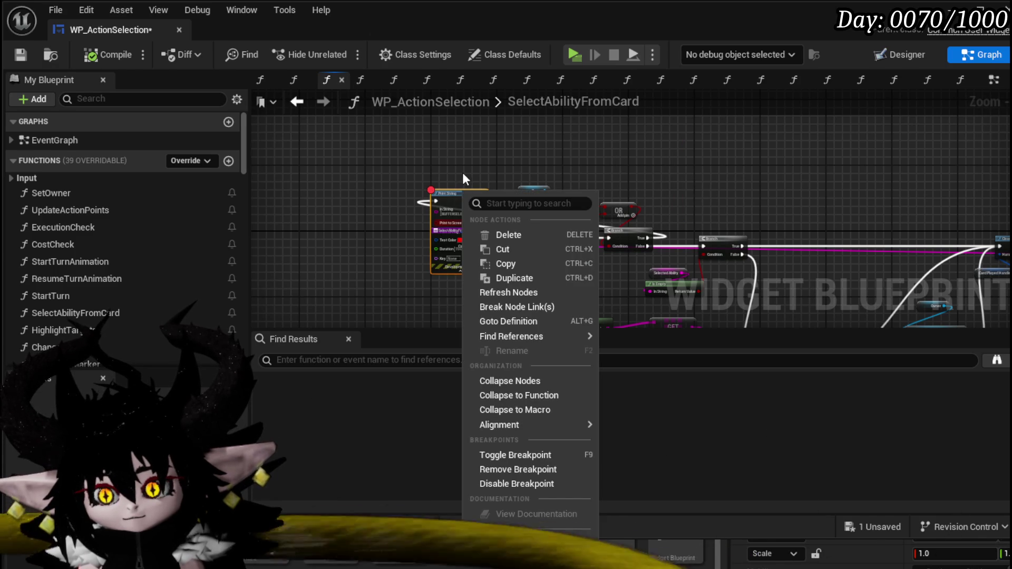
pyautogui.click(463, 173)
pyautogui.moveTo(460, 191)
pyautogui.mouseDown()
pyautogui.moveTo(713, 109)
pyautogui.moveTo(739, 168)
pyautogui.mouseUp()
pyautogui.click(19, 54)
# - Collapse the BUFFEREXECUTION Print String into a function, then undo it
pyautogui.click(297, 101)
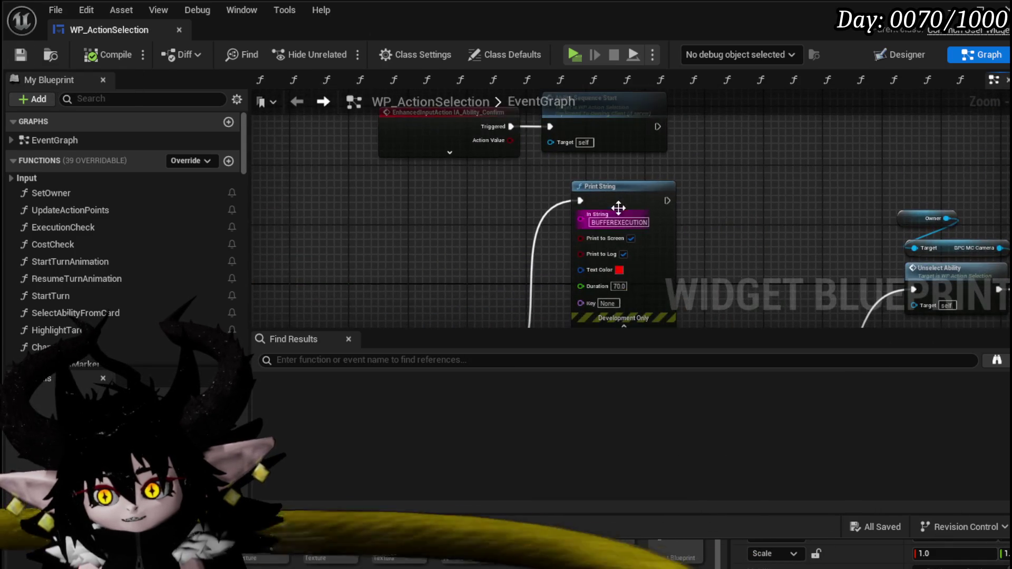
pyautogui.rightClick(618, 210)
pyautogui.moveTo(665, 347)
pyautogui.click(674, 406)
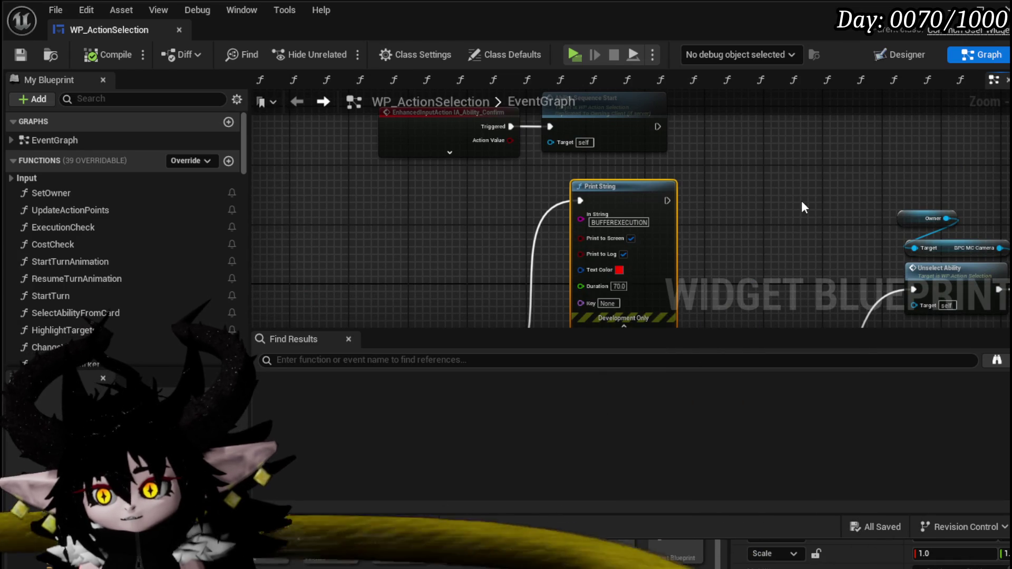
pyautogui.press('Return')
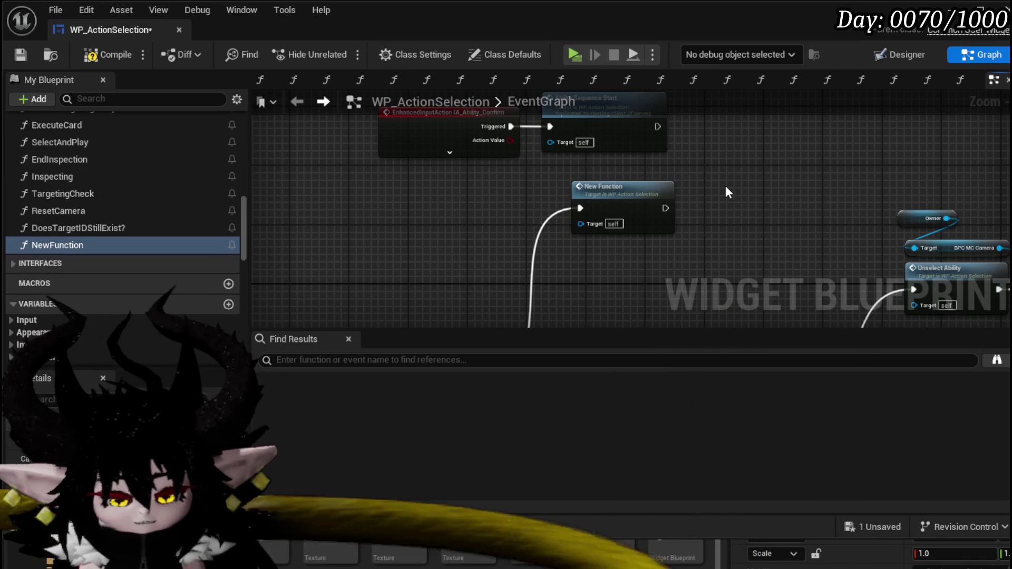
pyautogui.hotkey('ctrl', 'z')
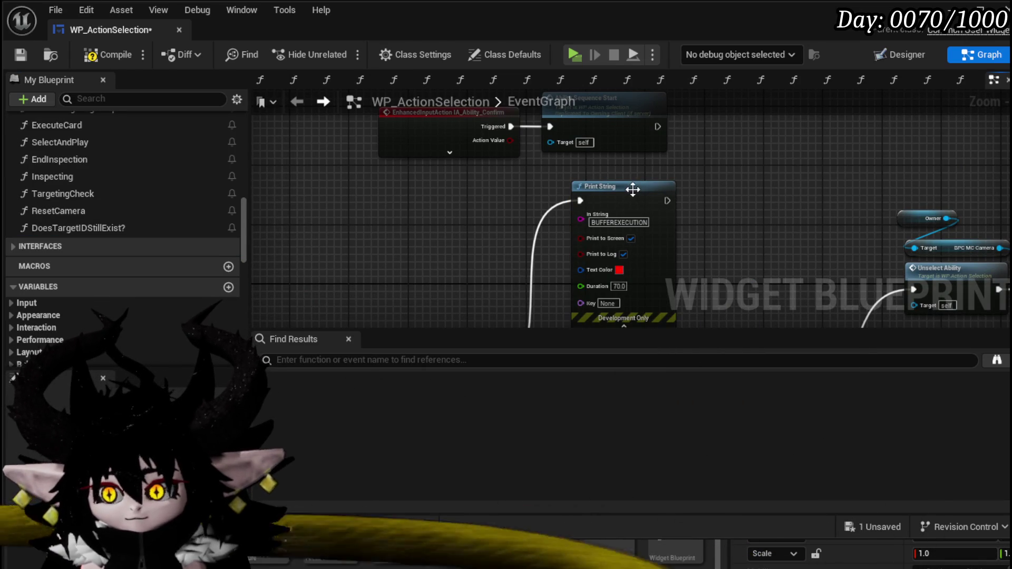
# - Add a breakpoint on the BUFFEREXECUTION Print String, then compile and save
pyautogui.rightClick(632, 195)
pyautogui.click(680, 468)
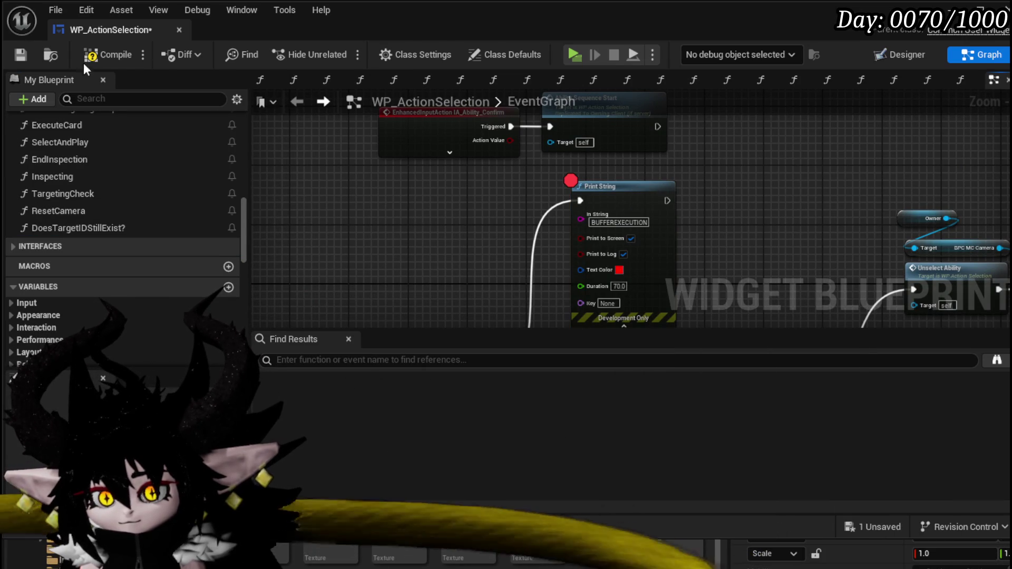
pyautogui.click(26, 54)
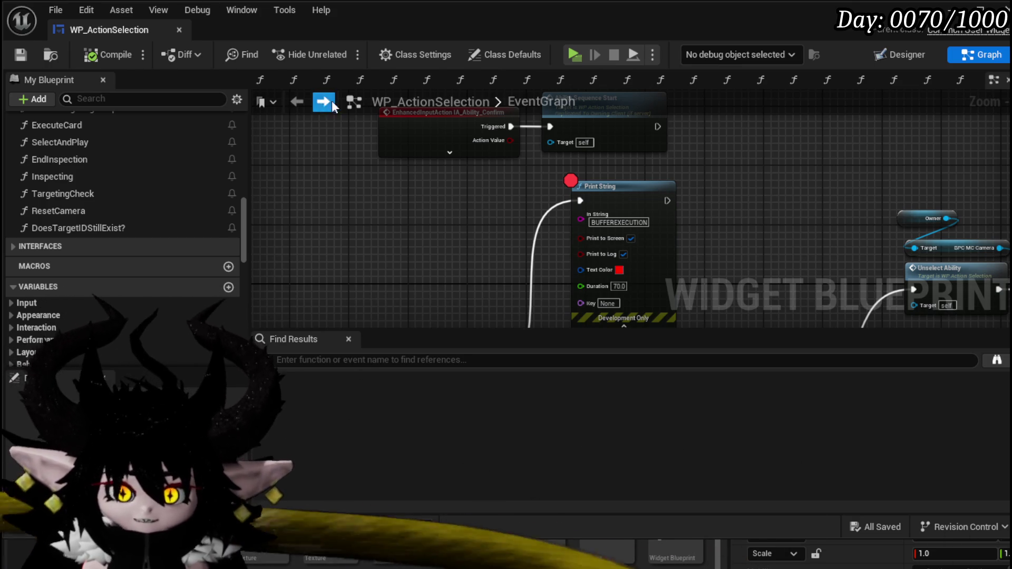
# - Start a play session and attack the slime to begin a battle
pyautogui.click(11, 54)
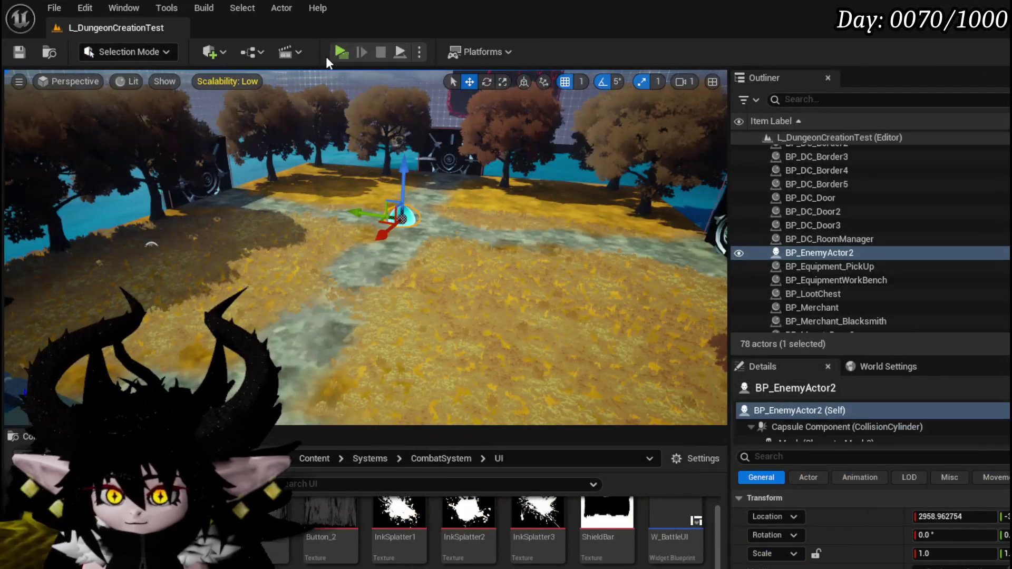
pyautogui.click(338, 51)
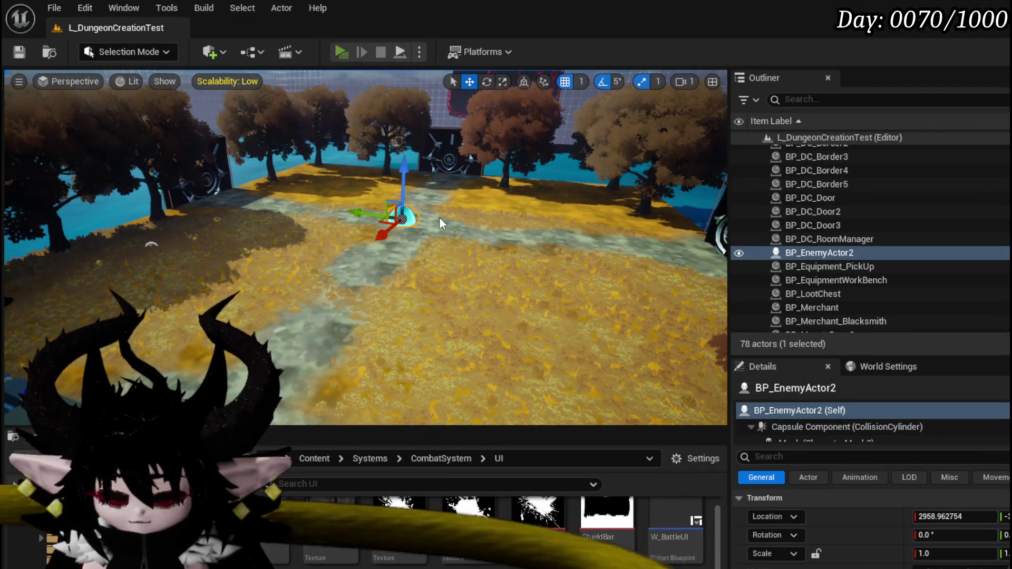
pyautogui.press('w')
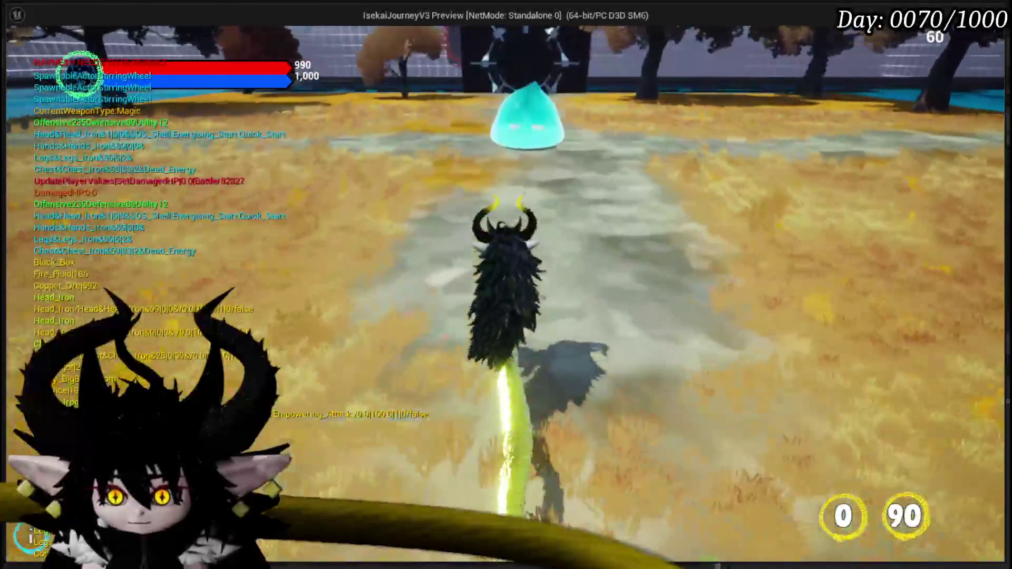
pyautogui.press('e')
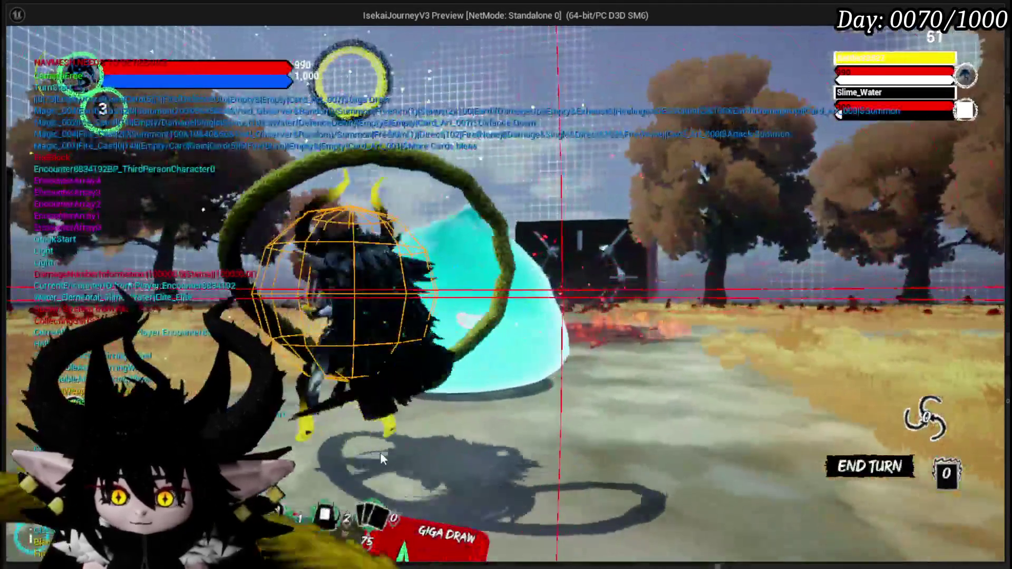
# - Cast Giga Draw, then play the Shield card to trigger the breakpoint
pyautogui.click(380, 450)
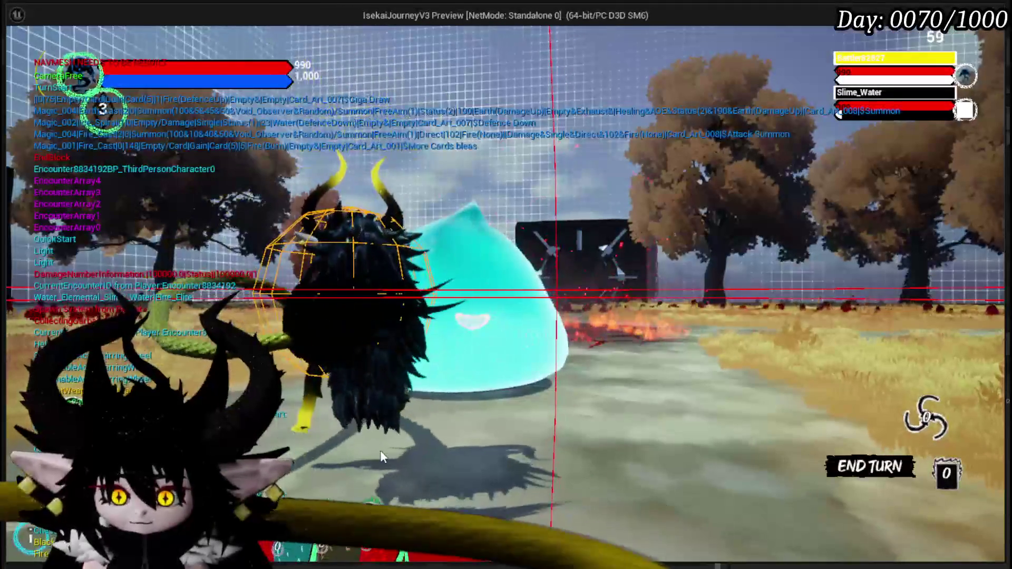
pyautogui.click(416, 434)
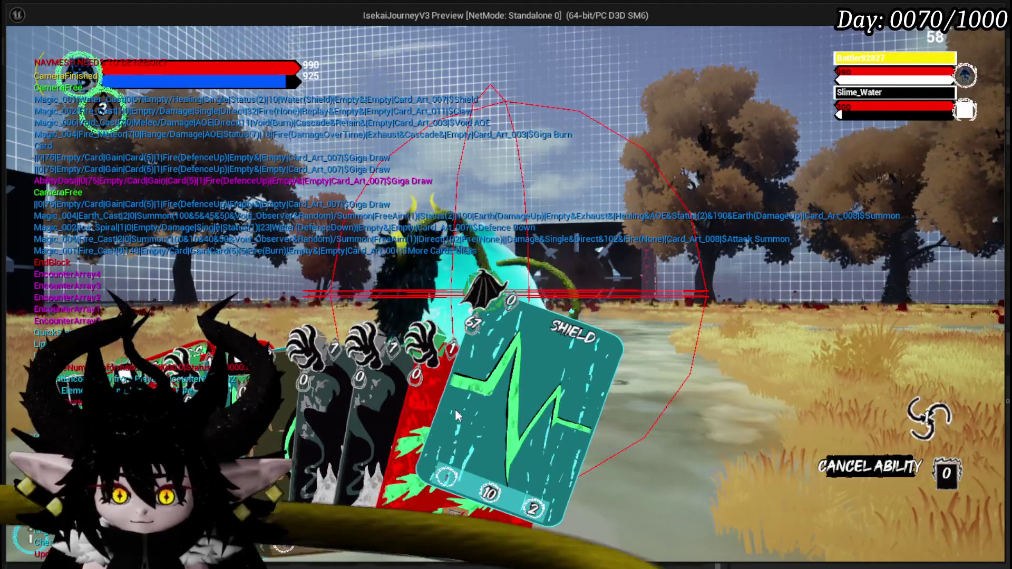
pyautogui.click(486, 393)
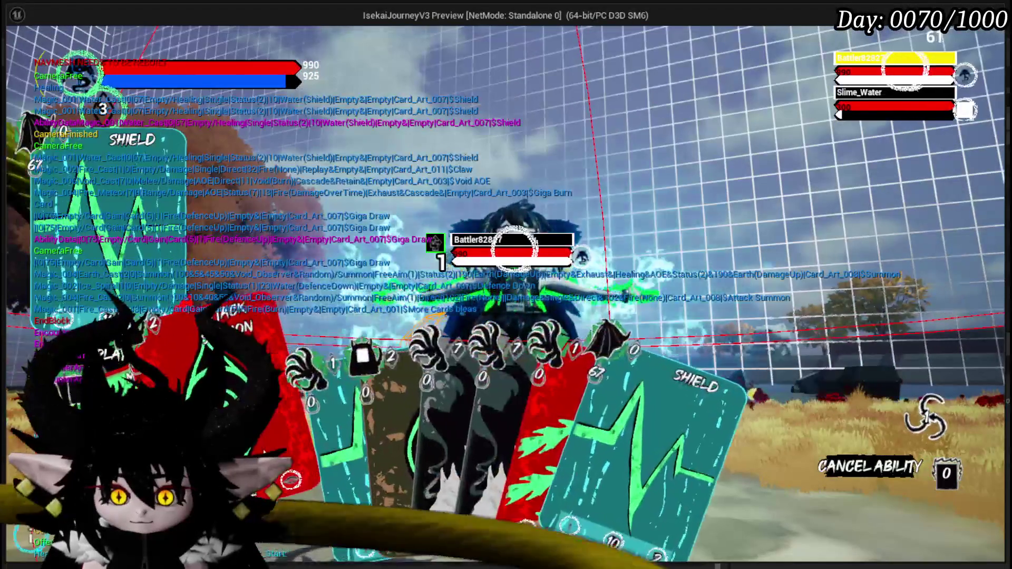
pyautogui.click(311, 428)
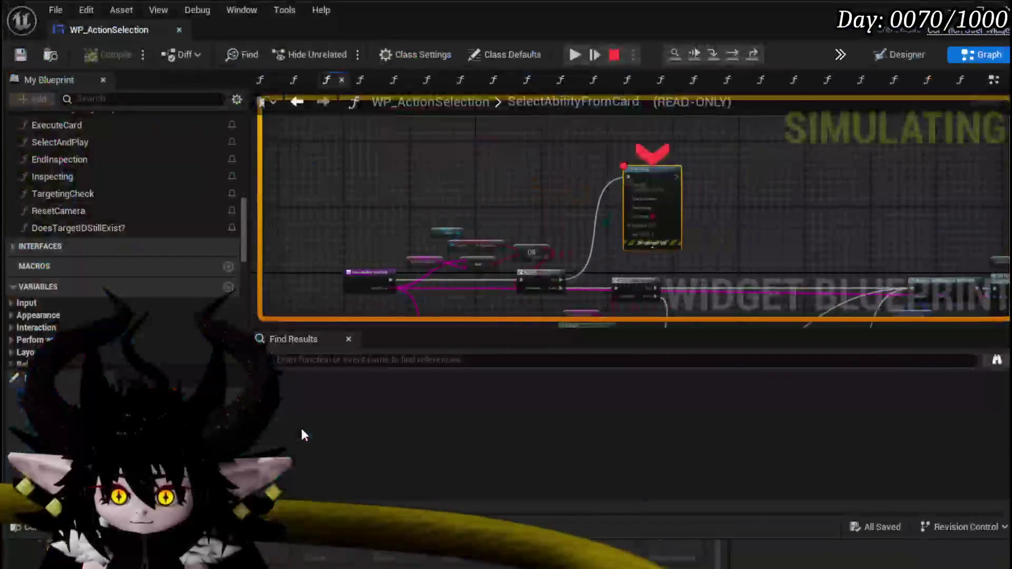
# - Pan SelectAbilityFromCard to the Branch, ==, Is Empty and Parse Into Array nodes
pyautogui.scroll(-2, 446, 218)
pyautogui.moveTo(382, 227)
pyautogui.mouseDown()
pyautogui.moveTo(469, 176)
pyautogui.moveTo(564, 161)
pyautogui.moveTo(395, 231)
pyautogui.moveTo(596, 184)
pyautogui.moveTo(583, 184)
pyautogui.moveTo(591, 203)
pyautogui.moveTo(511, 237)
pyautogui.moveTo(527, 210)
pyautogui.moveTo(580, 169)
pyautogui.moveTo(468, 134)
pyautogui.moveTo(652, 164)
pyautogui.mouseUp()
pyautogui.moveTo(651, 162); pyautogui.dragTo(534, 75)
pyautogui.scroll(-3, 497, 216)
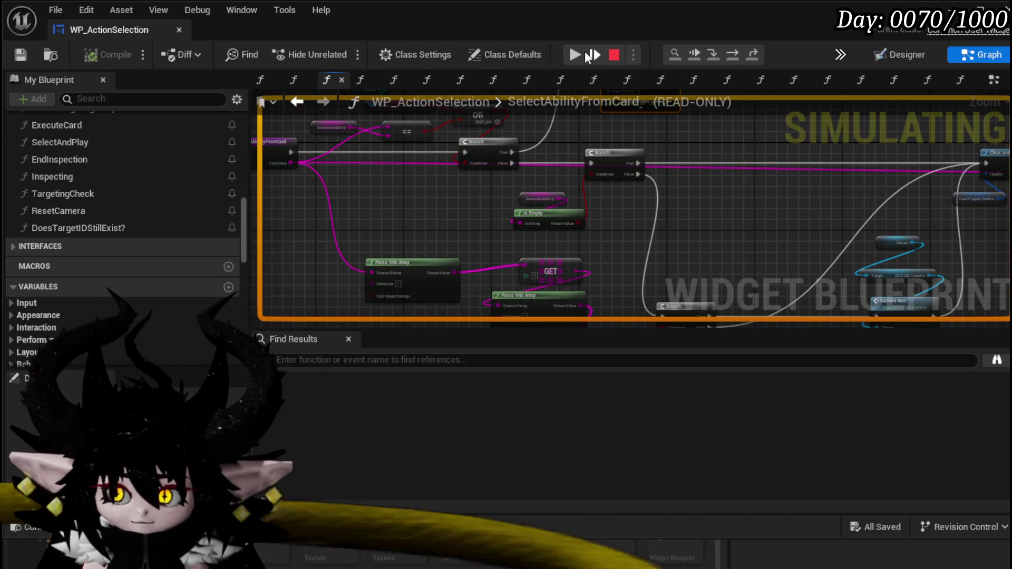
# - Resume the game to see BUFFERSELECTION printed, then stop the play session
pyautogui.hotkey('alt', 'Tab')
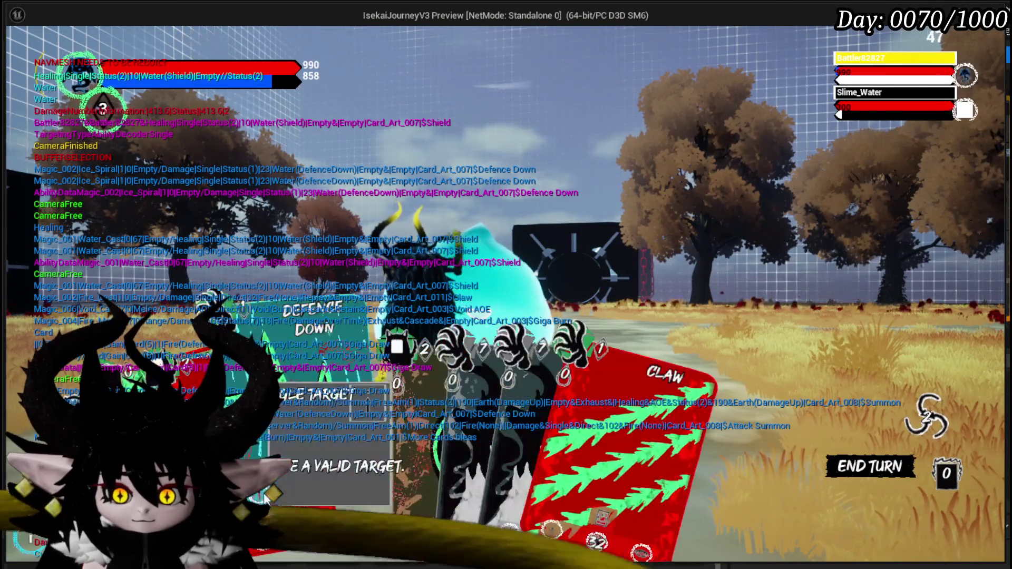
pyautogui.moveTo(289, 519)
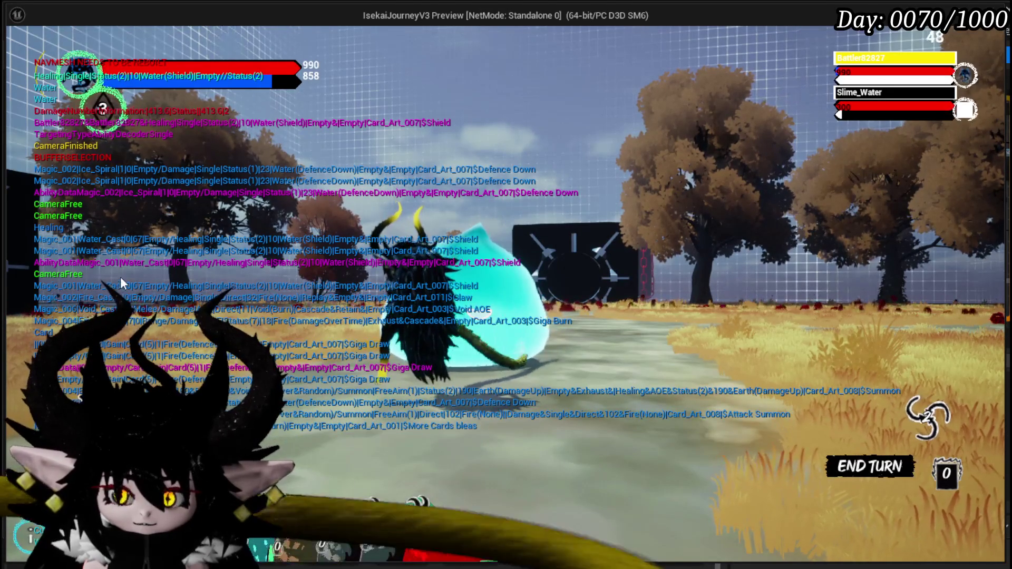
pyautogui.press('Escape')
pyautogui.moveTo(618, 188); pyautogui.dragTo(413, 227)
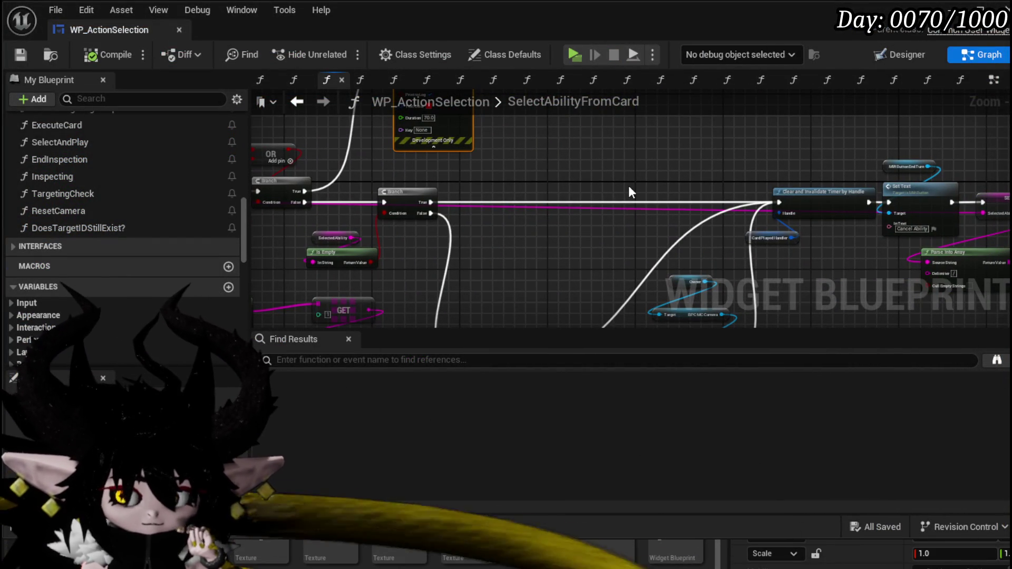
# - Promote Card Data to a BufferedCardSelection variable, delete its SET node, and make it a string array
pyautogui.moveTo(629, 188)
pyautogui.mouseDown()
pyautogui.moveTo(723, 225)
pyautogui.moveTo(769, 186)
pyautogui.mouseUp()
pyautogui.scroll(3, 448, 226)
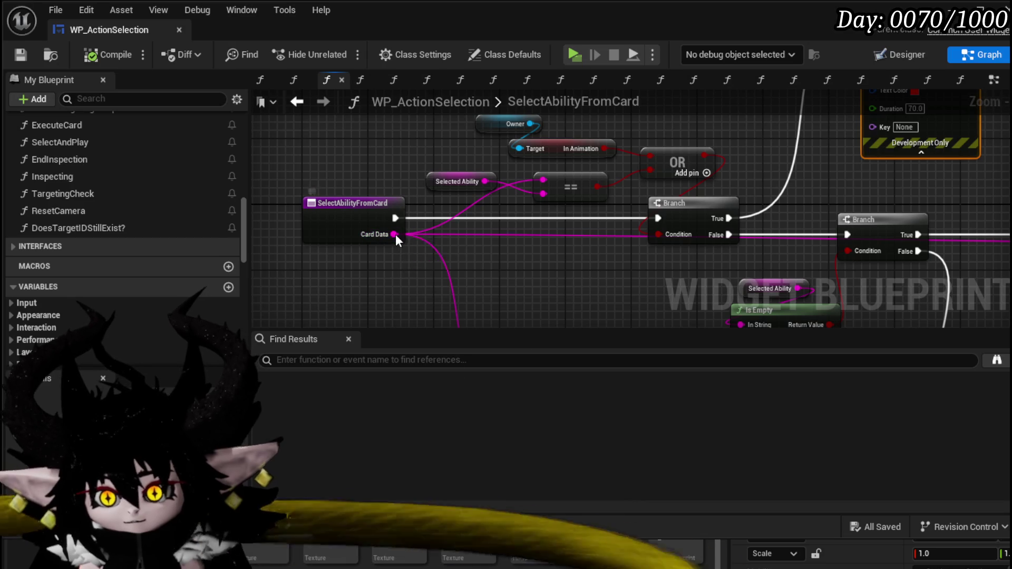
pyautogui.rightClick(398, 235)
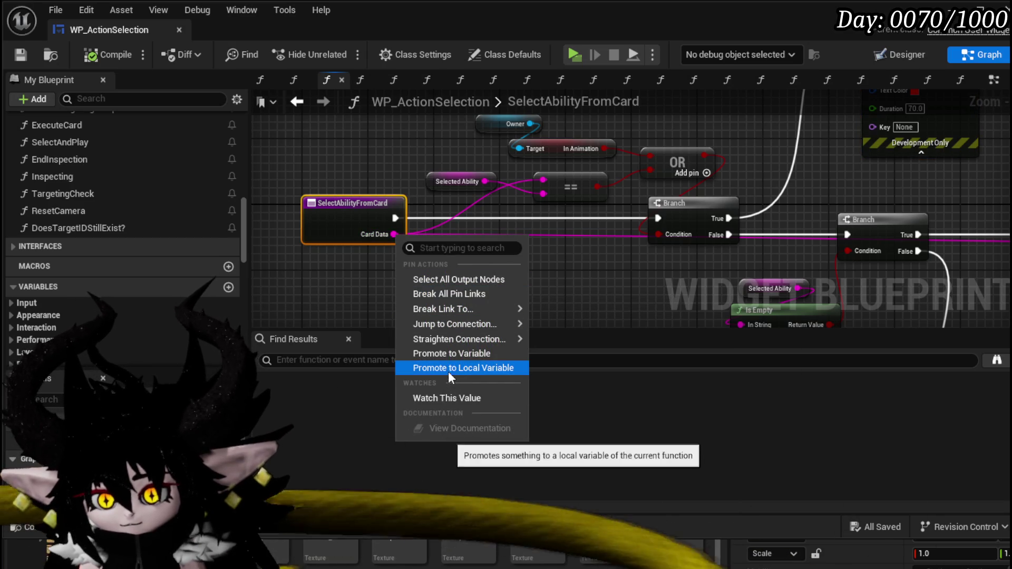
pyautogui.click(444, 354)
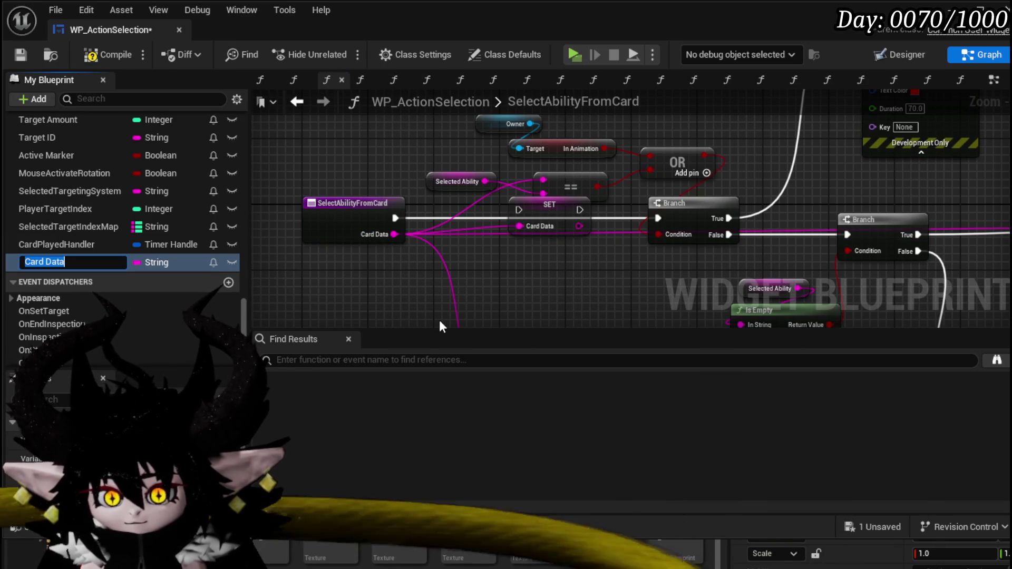
pyautogui.write('Buffere')
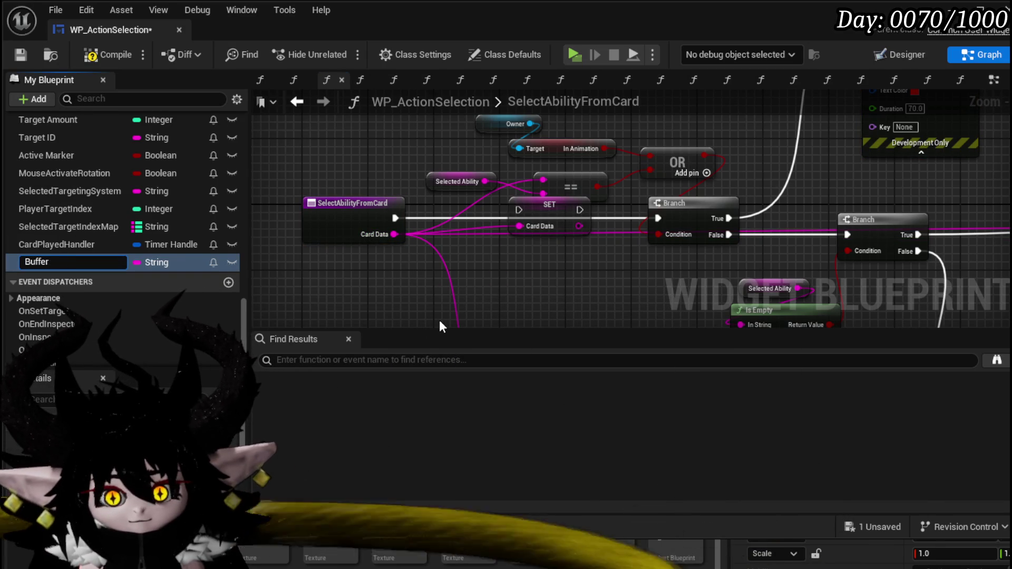
pyautogui.write('dCardSelection')
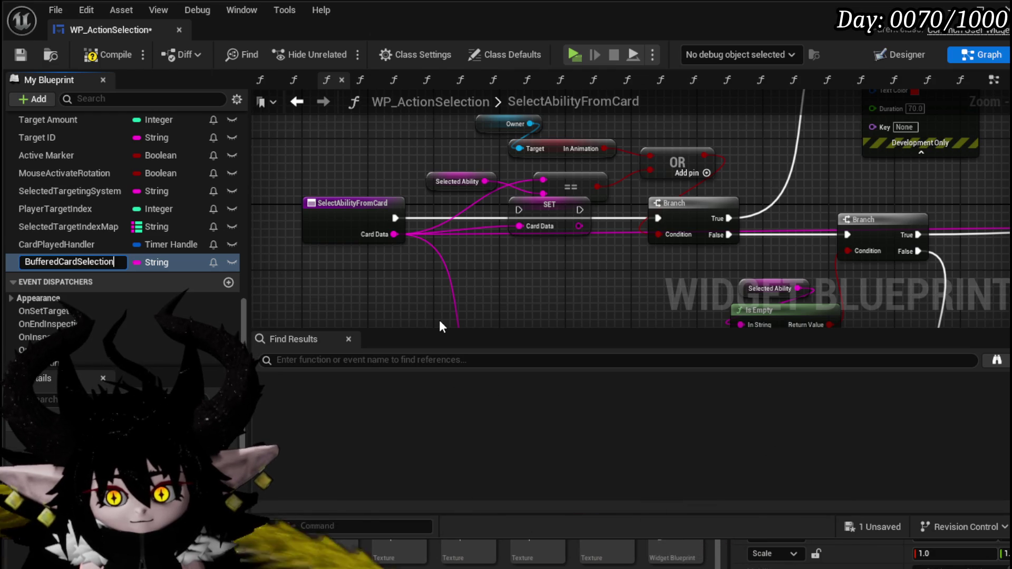
pyautogui.press('Return')
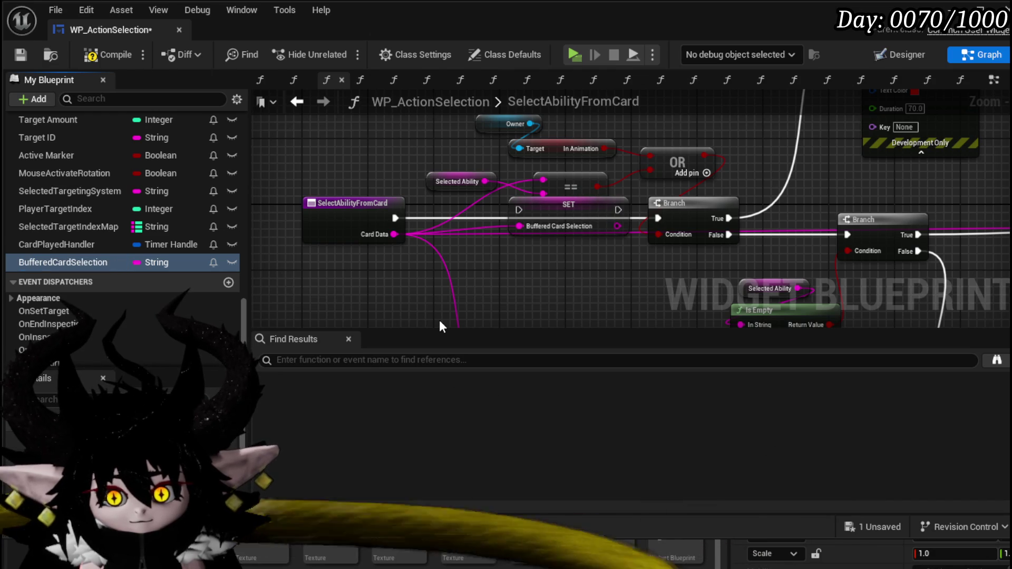
pyautogui.moveTo(552, 220); pyautogui.dragTo(546, 268)
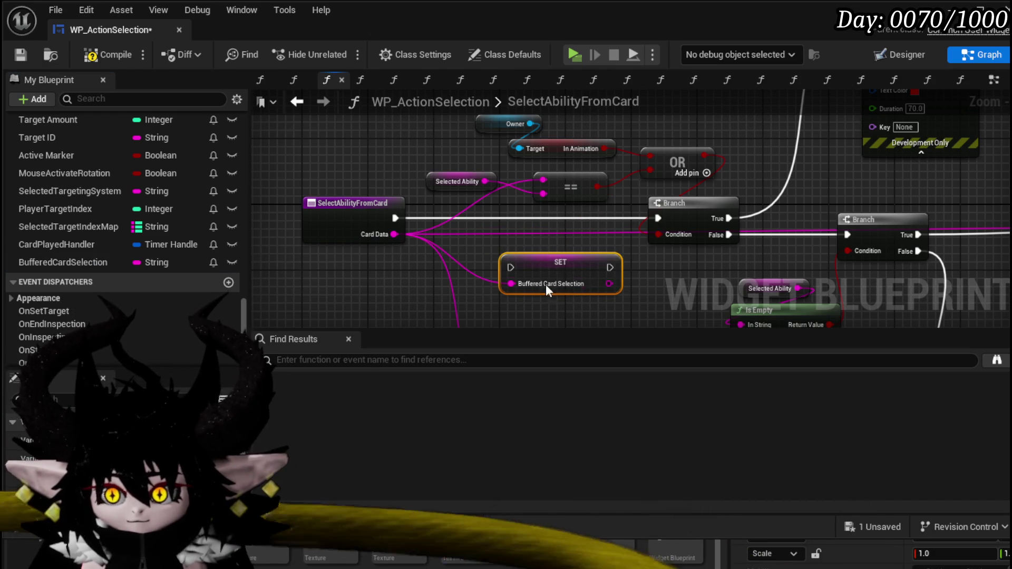
pyautogui.press('Delete')
pyautogui.click(143, 264)
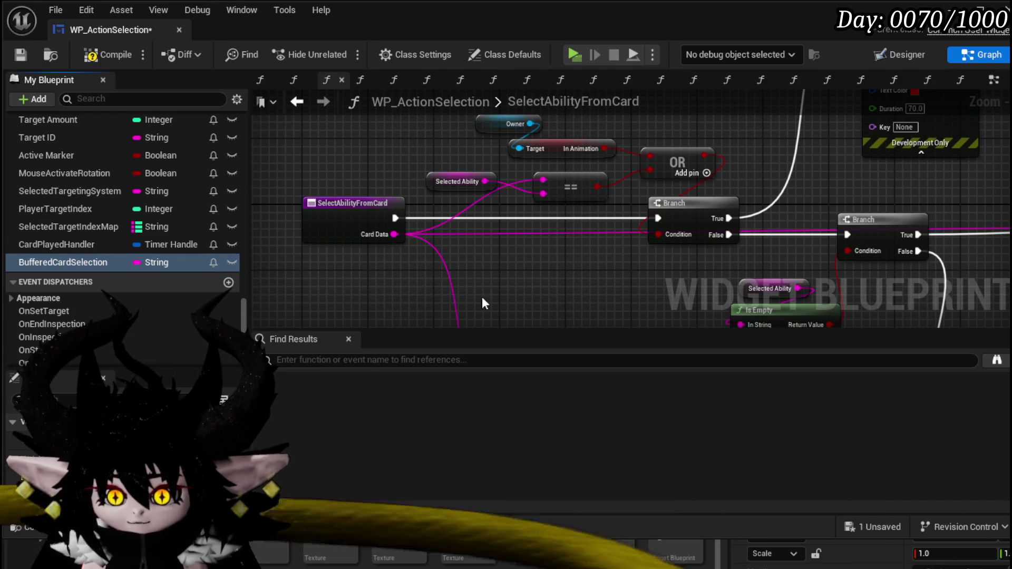
pyautogui.click(137, 262)
# - Place a BufferedCardSelection getter and an array Add node, making room before Print String
pyautogui.moveTo(89, 263)
pyautogui.mouseDown()
pyautogui.moveTo(365, 106)
pyautogui.moveTo(358, 141)
pyautogui.mouseUp()
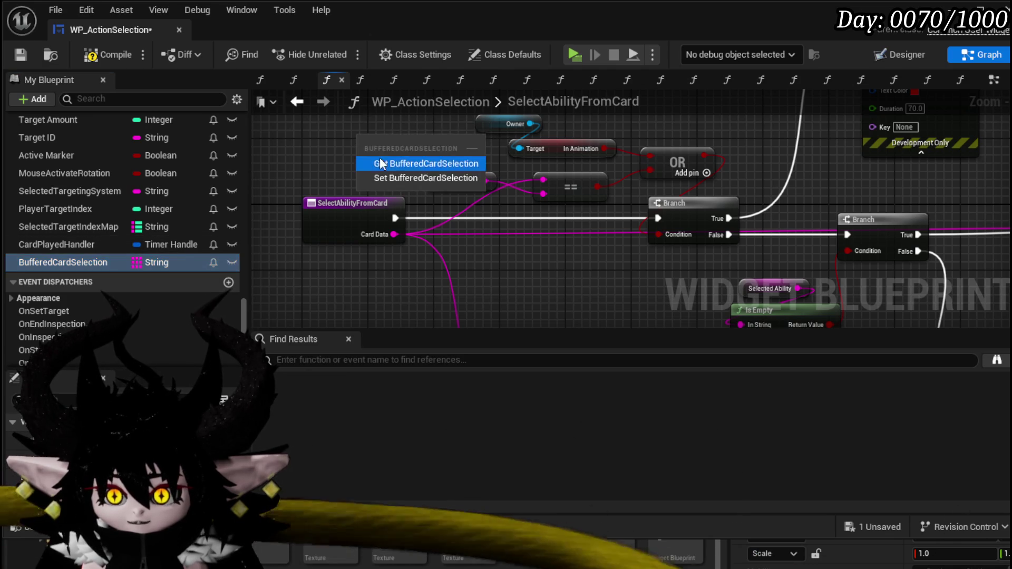
pyautogui.click(380, 164)
pyautogui.moveTo(452, 183); pyautogui.dragTo(454, 208)
pyautogui.write('add')
pyautogui.click(509, 380)
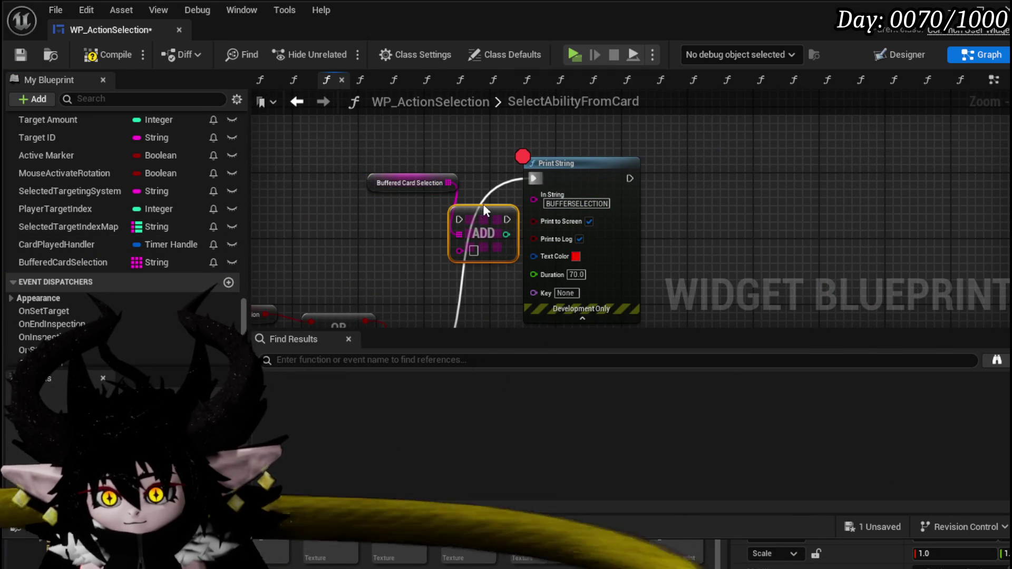
pyautogui.moveTo(534, 178)
pyautogui.mouseDown()
pyautogui.moveTo(448, 226)
pyautogui.moveTo(457, 219)
pyautogui.mouseUp()
pyautogui.moveTo(608, 172); pyautogui.dragTo(723, 180)
# - Wire Branch True into Add Unique on BufferedCardSelection with Card Data, then into Print String
pyautogui.moveTo(448, 182); pyautogui.dragTo(469, 198)
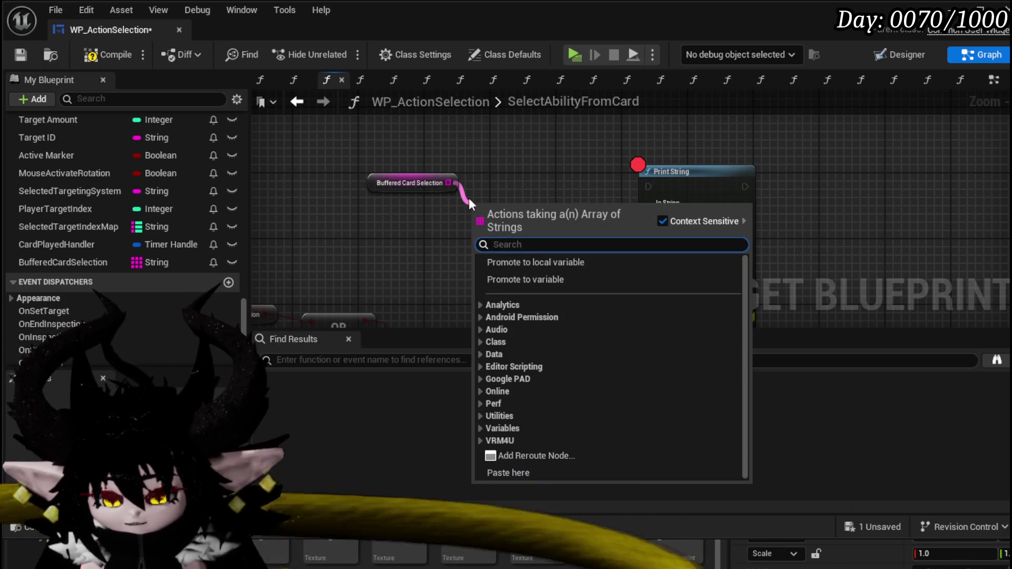
pyautogui.write('add un')
pyautogui.write('ique')
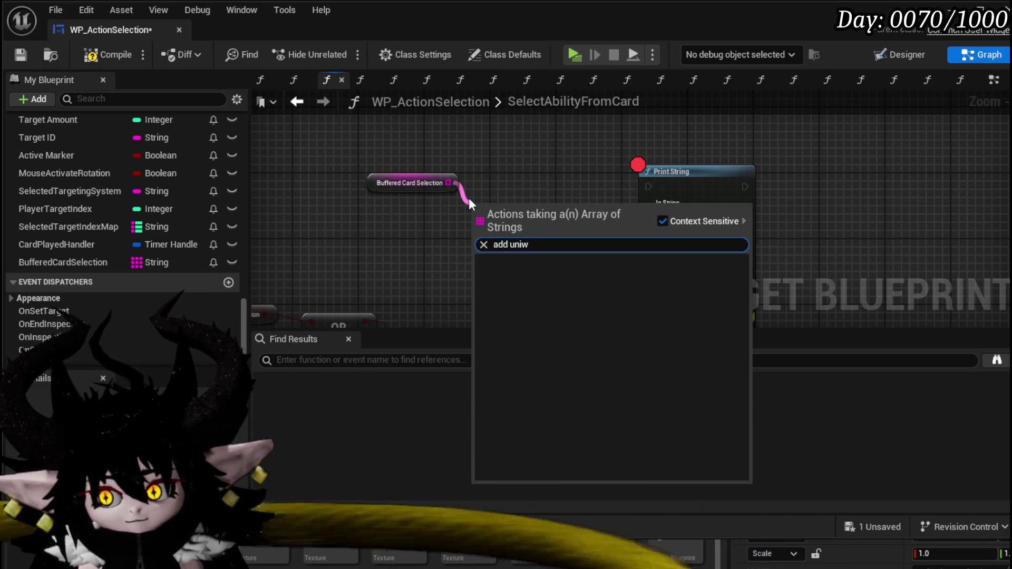
pyautogui.click(558, 284)
pyautogui.moveTo(567, 211)
pyautogui.mouseDown()
pyautogui.moveTo(648, 186)
pyautogui.moveTo(589, 188)
pyautogui.moveTo(605, 184)
pyautogui.mouseUp()
pyautogui.scroll(-2, 605, 184)
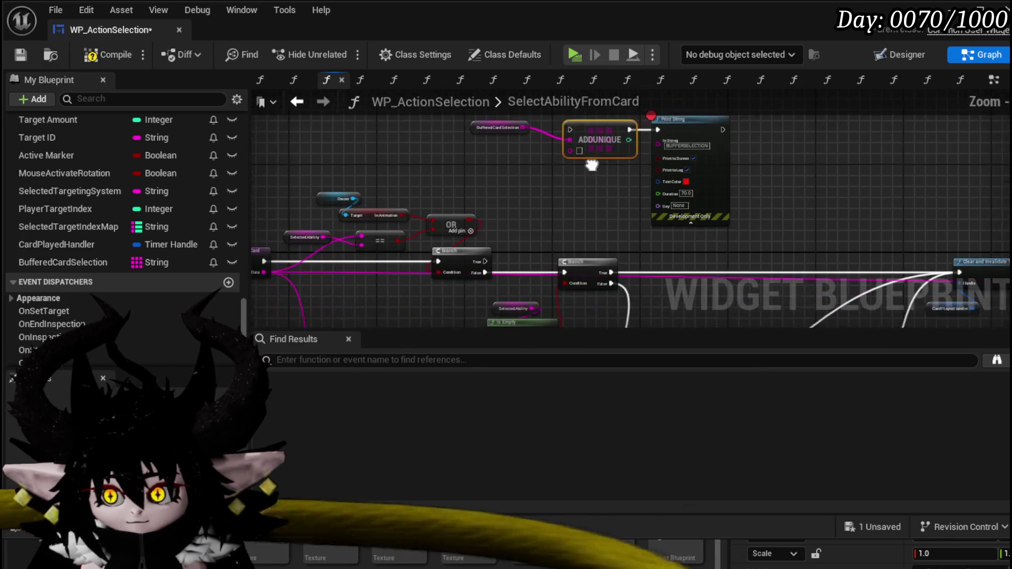
pyautogui.moveTo(266, 262)
pyautogui.mouseDown()
pyautogui.moveTo(473, 255)
pyautogui.moveTo(621, 182)
pyautogui.moveTo(587, 141)
pyautogui.mouseUp()
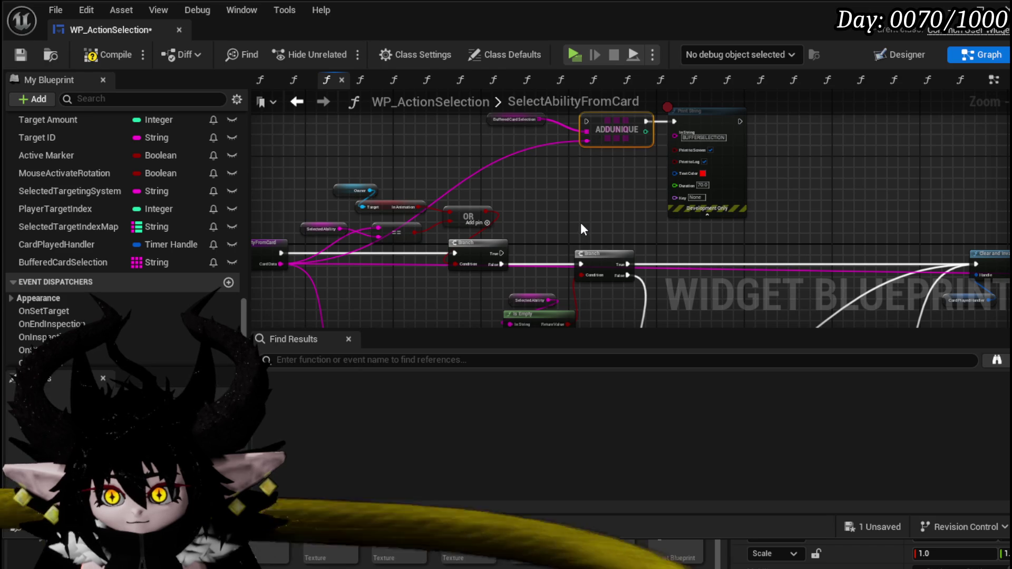
pyautogui.moveTo(500, 250)
pyautogui.mouseDown()
pyautogui.moveTo(661, 122)
pyautogui.moveTo(496, 259)
pyautogui.moveTo(602, 129)
pyautogui.moveTo(586, 121)
pyautogui.mouseUp()
pyautogui.moveTo(590, 192); pyautogui.dragTo(548, 223)
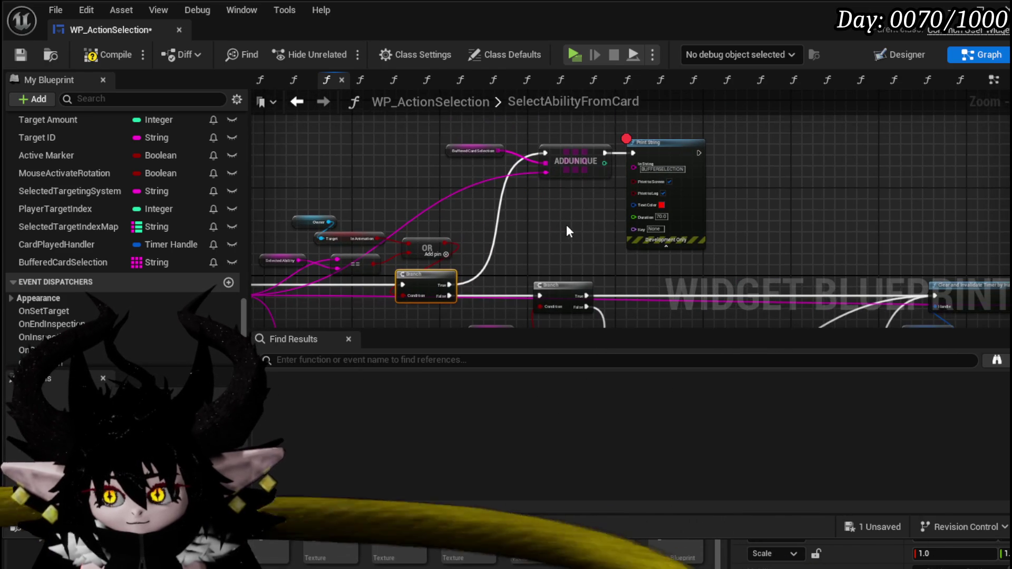
# - Remove the BUFFERSELECTION Print String's breakpoint after undoing an accidental collapse to function
pyautogui.rightClick(682, 149)
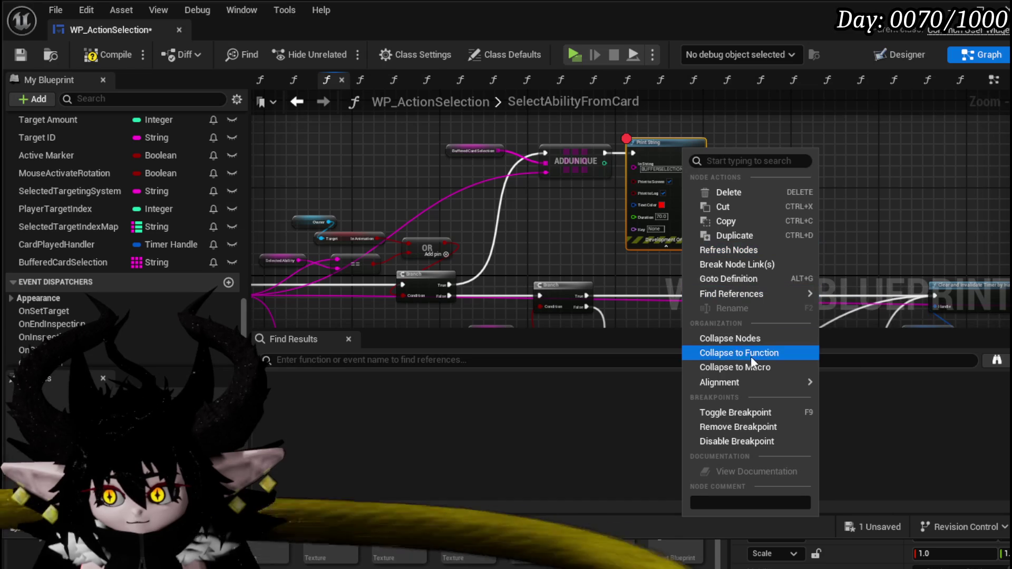
pyautogui.click(747, 355)
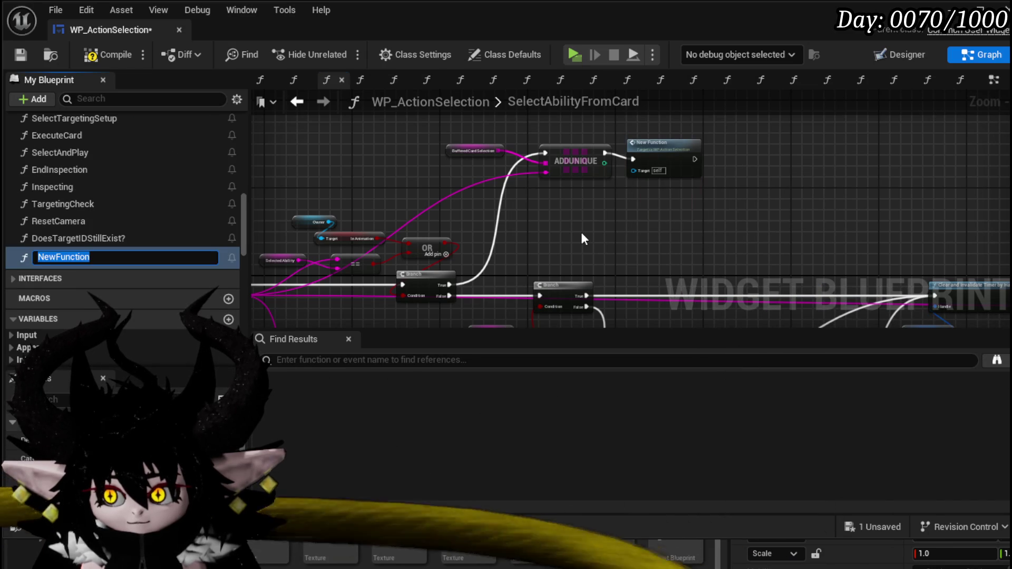
pyautogui.press('Return')
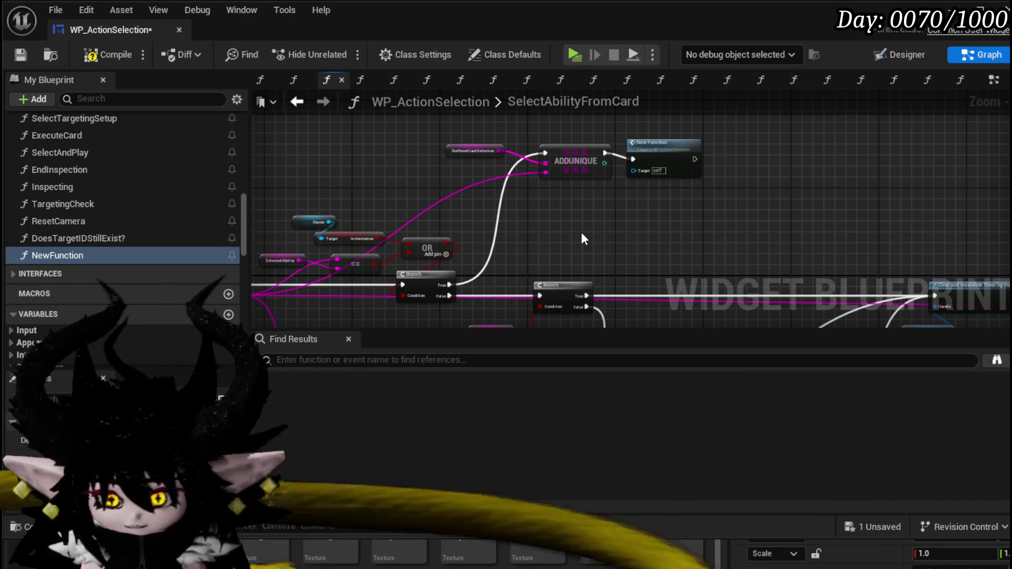
pyautogui.hotkey('ctrl', 'z')
pyautogui.rightClick(654, 142)
pyautogui.click(652, 142)
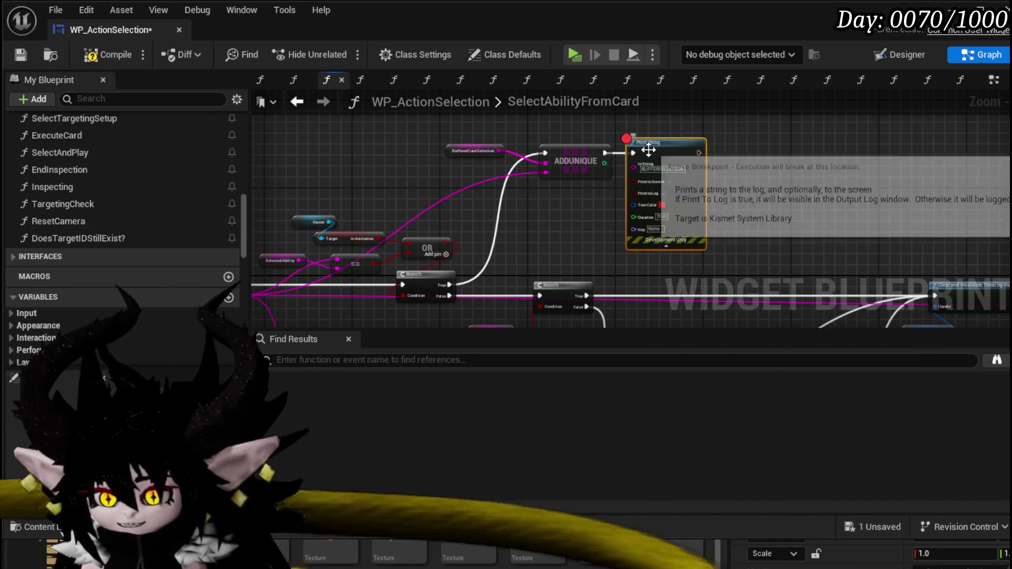
pyautogui.rightClick(652, 143)
pyautogui.click(711, 424)
pyautogui.scroll(-4, 766, 229)
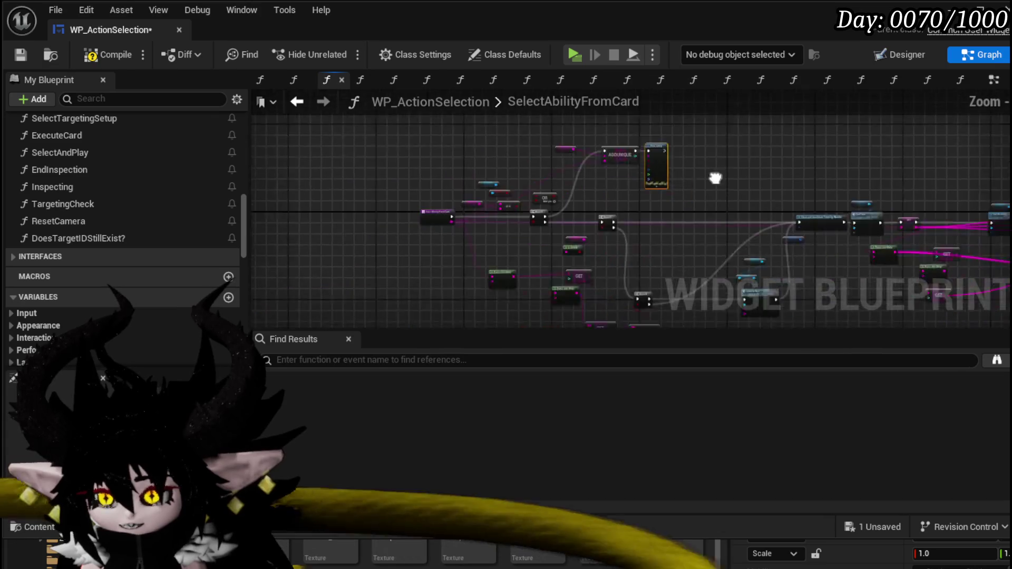
# - Save WP_ActionSelection and step back twice to its EventGraph
pyautogui.click(21, 55)
pyautogui.scroll(3, 815, 215)
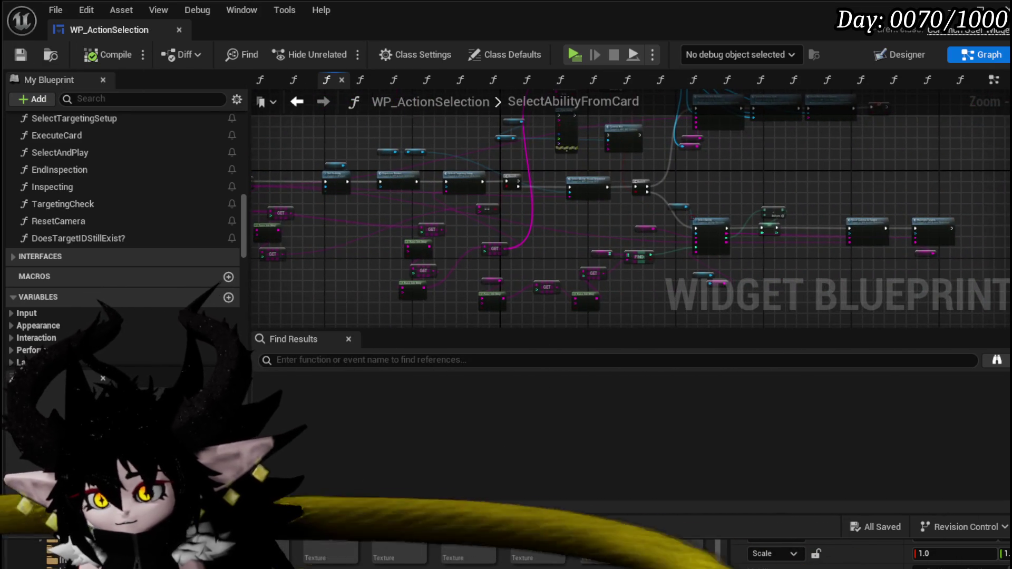
pyautogui.scroll(3, 402, 144)
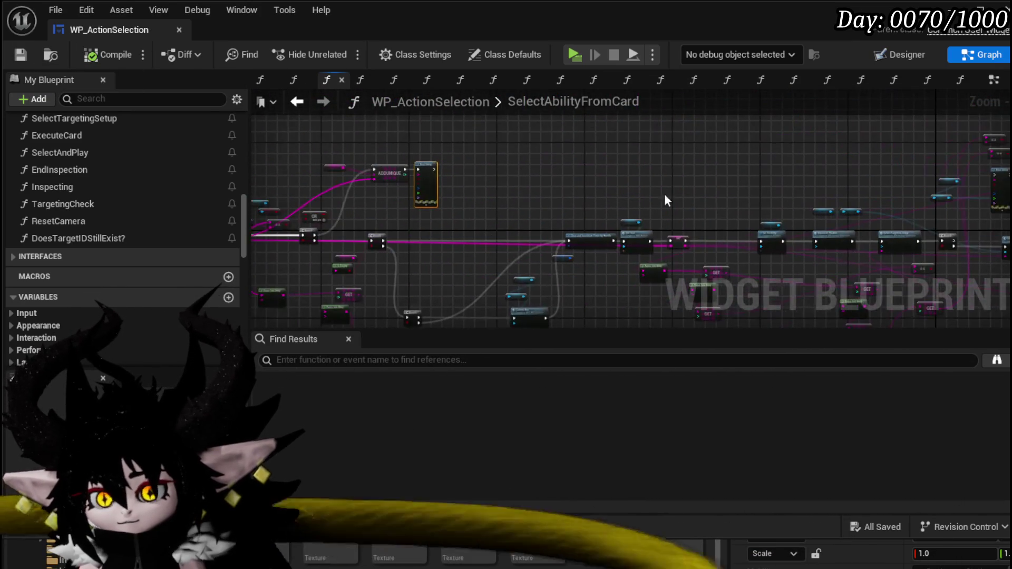
pyautogui.scroll(6, 427, 174)
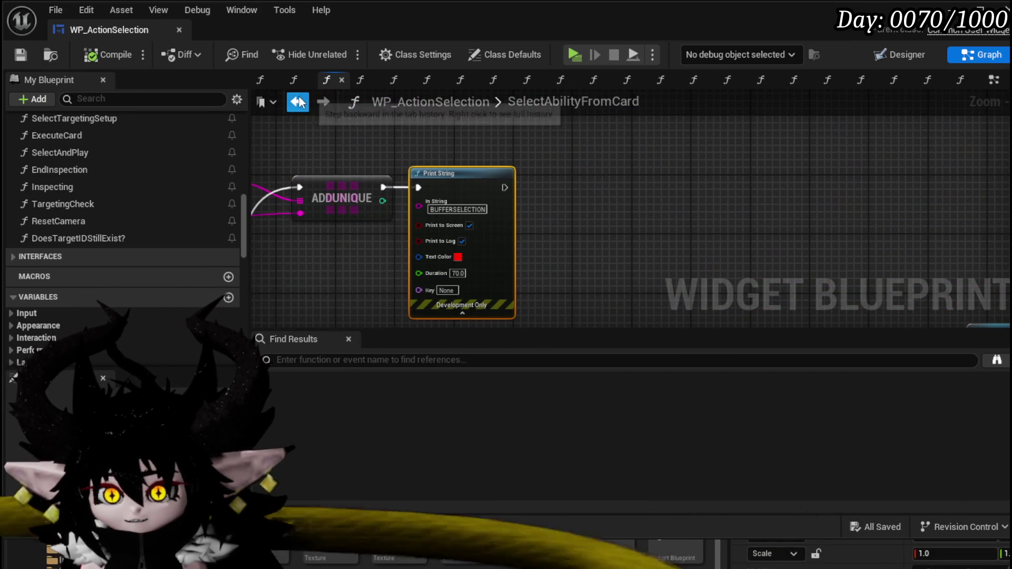
pyautogui.click(298, 101)
pyautogui.click(298, 102)
# - Pan and zoom across the EventGraph to the Camera Bus, Ability Special Check and Branch nodes
pyautogui.scroll(3, 798, 215)
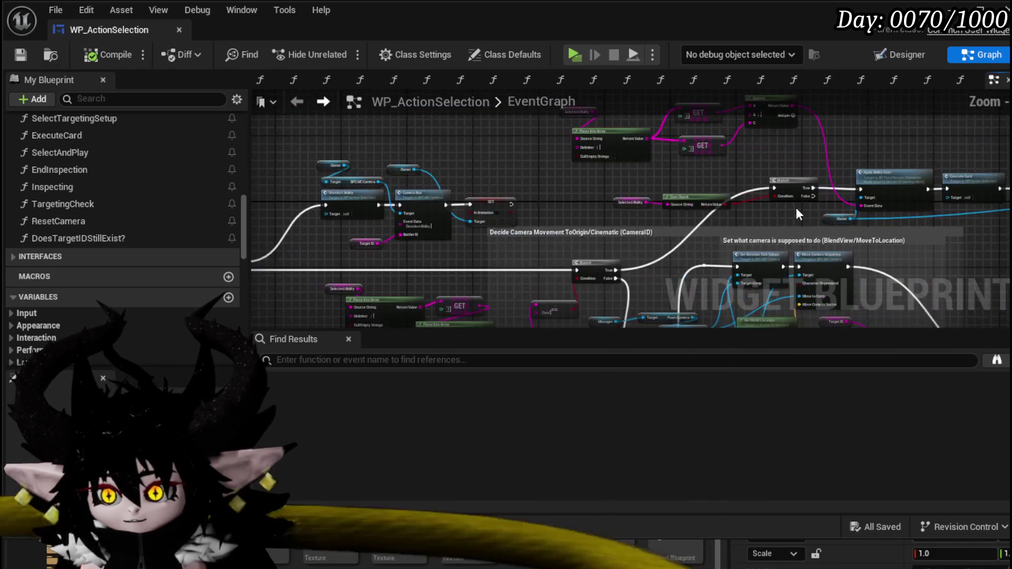
pyautogui.scroll(-4, 807, 235)
pyautogui.moveTo(427, 133)
pyautogui.mouseDown()
pyautogui.moveTo(524, 233)
pyautogui.moveTo(409, 190)
pyautogui.moveTo(662, 207)
pyautogui.mouseUp()
pyautogui.scroll(5, 778, 186)
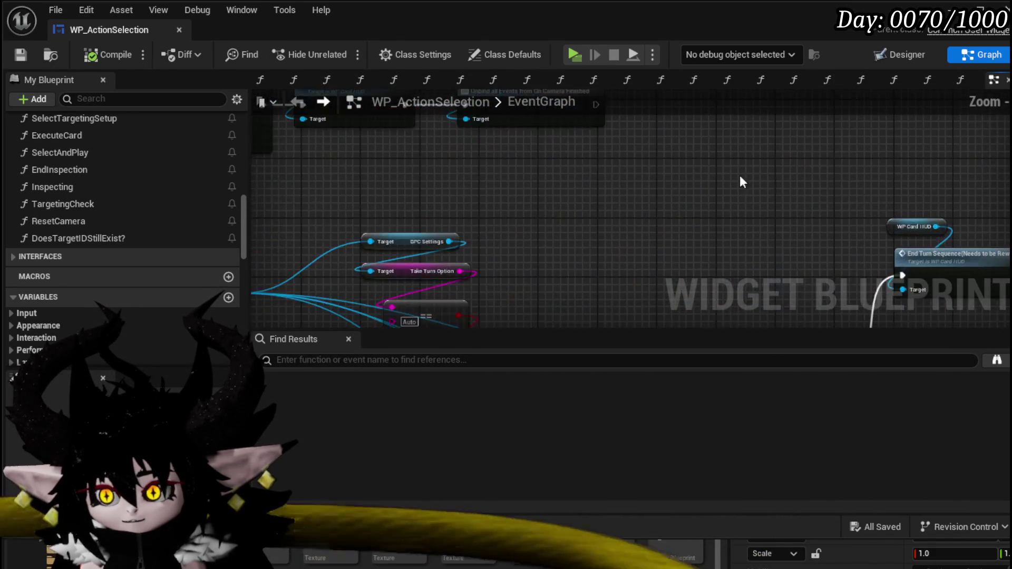
pyautogui.moveTo(778, 186); pyautogui.dragTo(490, 234)
pyautogui.scroll(1, 491, 235)
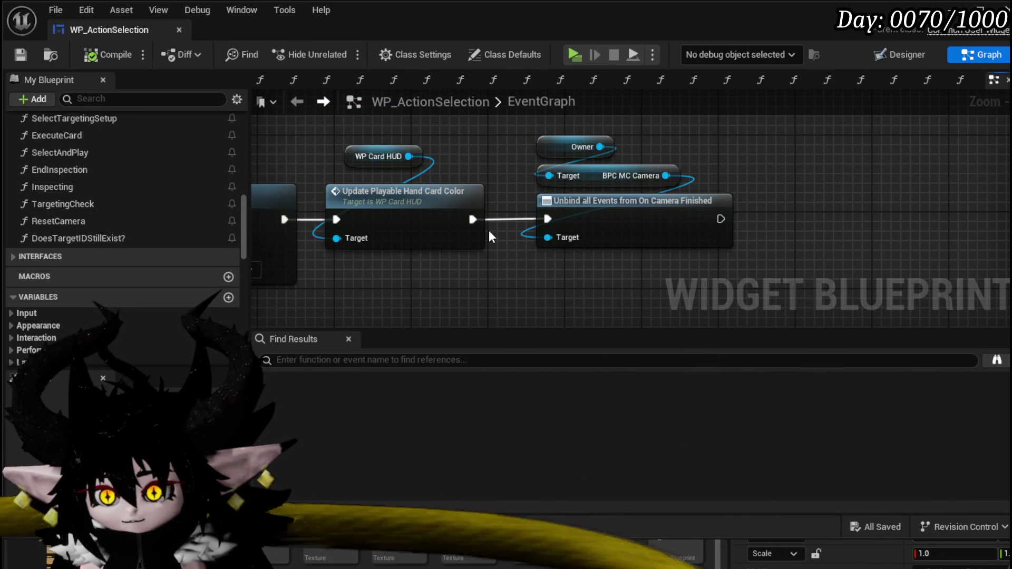
pyautogui.scroll(-8, 496, 175)
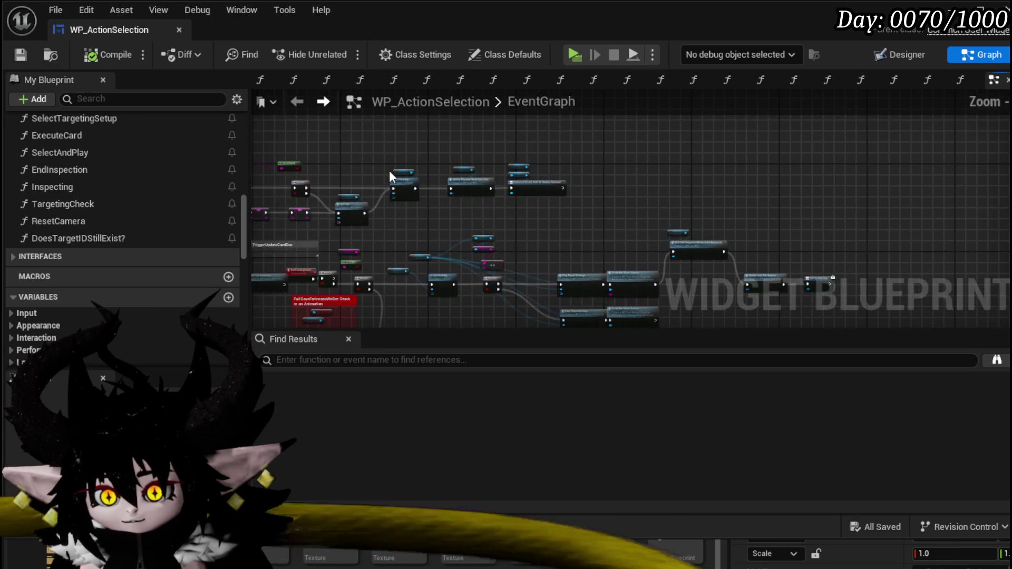
pyautogui.scroll(4, 496, 193)
pyautogui.moveTo(497, 214); pyautogui.dragTo(488, 279)
pyautogui.scroll(-5, 775, 233)
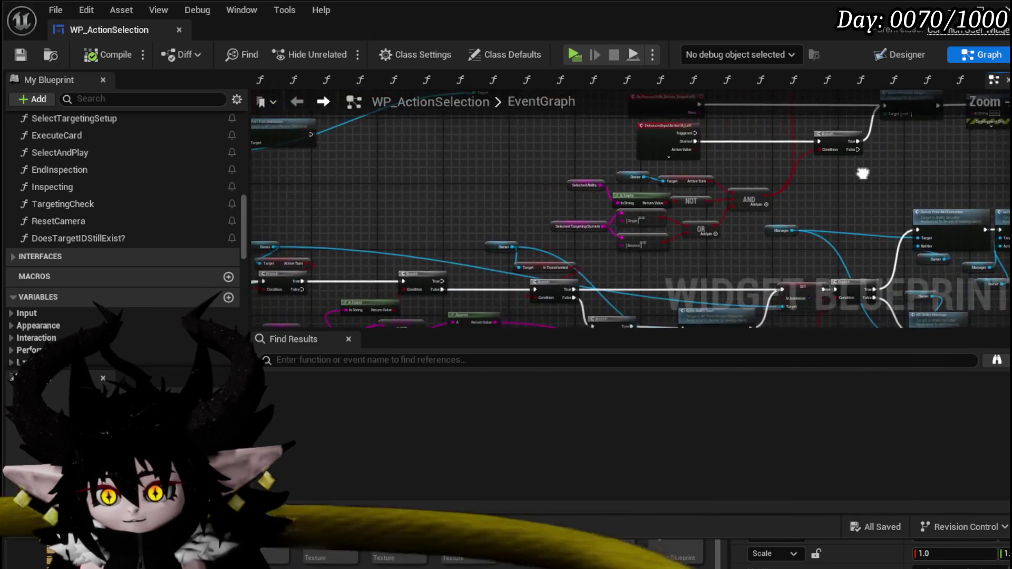
pyautogui.scroll(5, 479, 145)
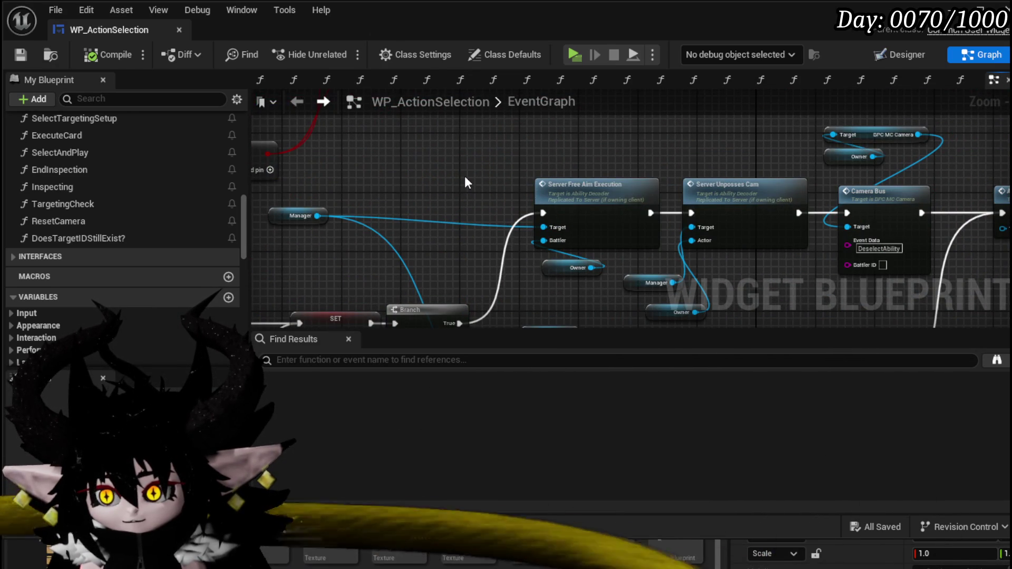
pyautogui.scroll(-5, 465, 182)
pyautogui.moveTo(922, 221); pyautogui.dragTo(407, 182)
pyautogui.scroll(5, 549, 206)
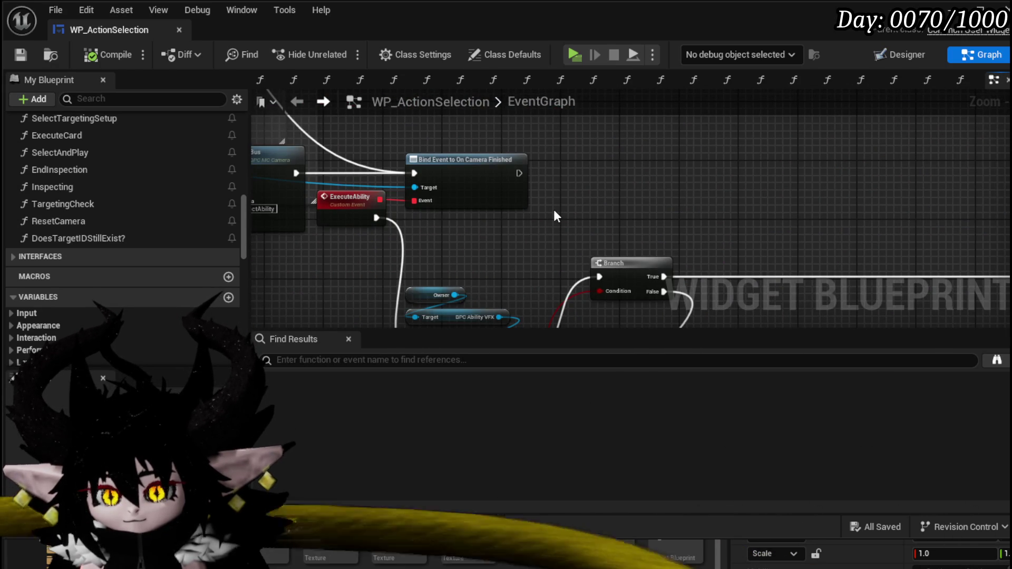
pyautogui.moveTo(553, 209)
pyautogui.mouseDown()
pyautogui.moveTo(505, 140)
pyautogui.moveTo(479, 140)
pyautogui.mouseUp()
pyautogui.scroll(-3, 836, 223)
pyautogui.scroll(3, 530, 187)
pyautogui.scroll(-2, 548, 185)
pyautogui.scroll(5, 673, 207)
pyautogui.scroll(-4, 785, 153)
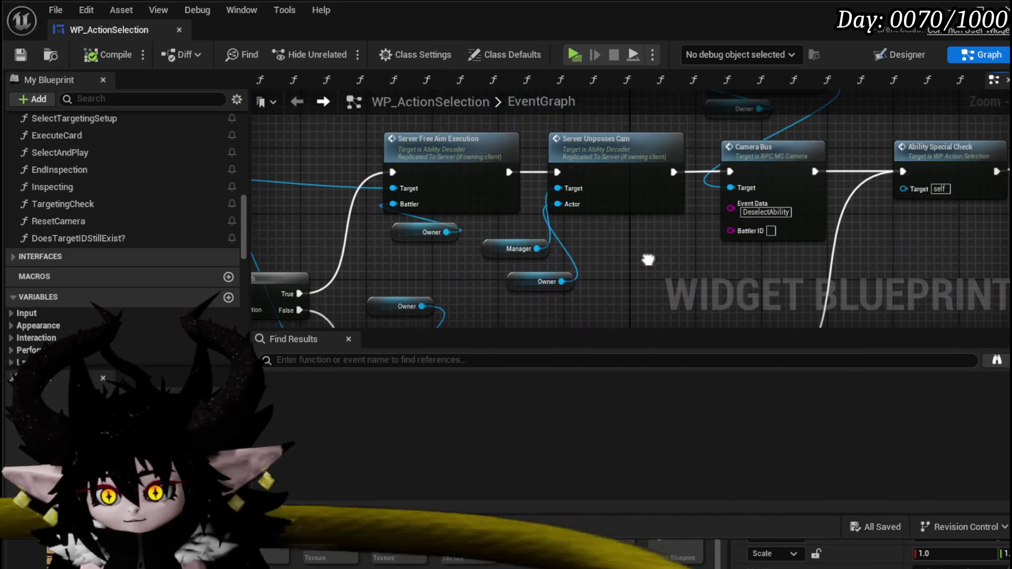
pyautogui.scroll(4, 699, 248)
pyautogui.hscroll(10, 619, 246)
pyautogui.hscroll(5, 805, 263)
pyautogui.scroll(-1, 652, 261)
pyautogui.scroll(-3, 651, 261)
pyautogui.hscroll(-6, 689, 151)
pyautogui.scroll(4, 462, 189)
pyautogui.hscroll(-5, 453, 187)
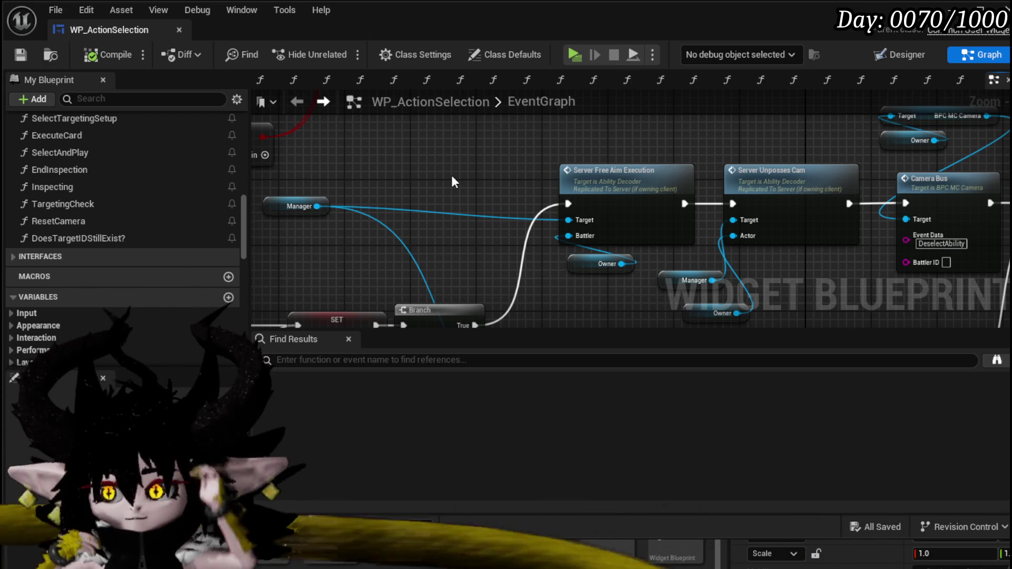
pyautogui.moveTo(453, 182); pyautogui.dragTo(435, 164)
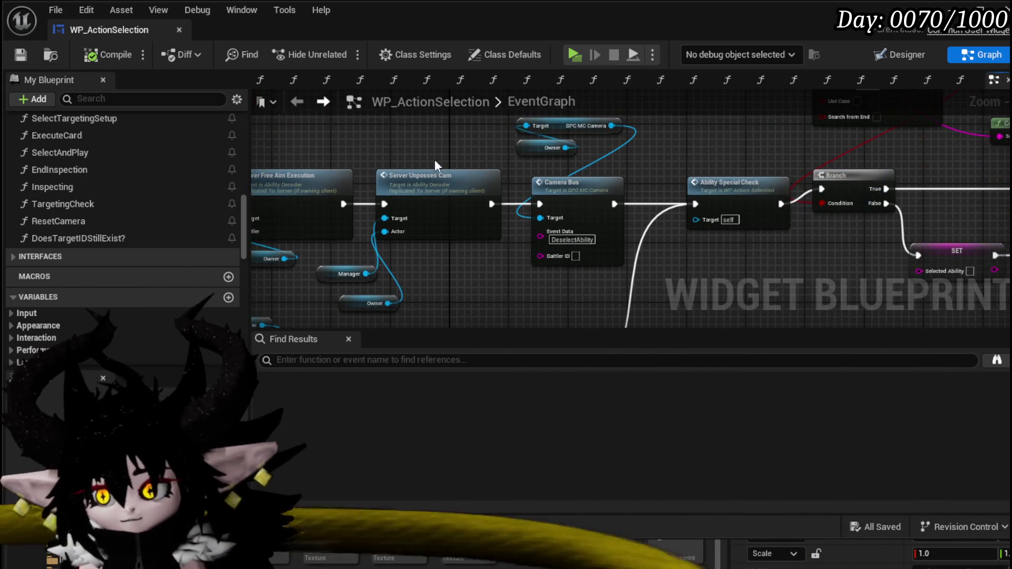
# - Move the Owner node above its Target, save, and bring the Unbind all Events chain into view
pyautogui.moveTo(533, 126)
pyautogui.mouseDown()
pyautogui.moveTo(521, 154)
pyautogui.moveTo(536, 177)
pyautogui.mouseUp()
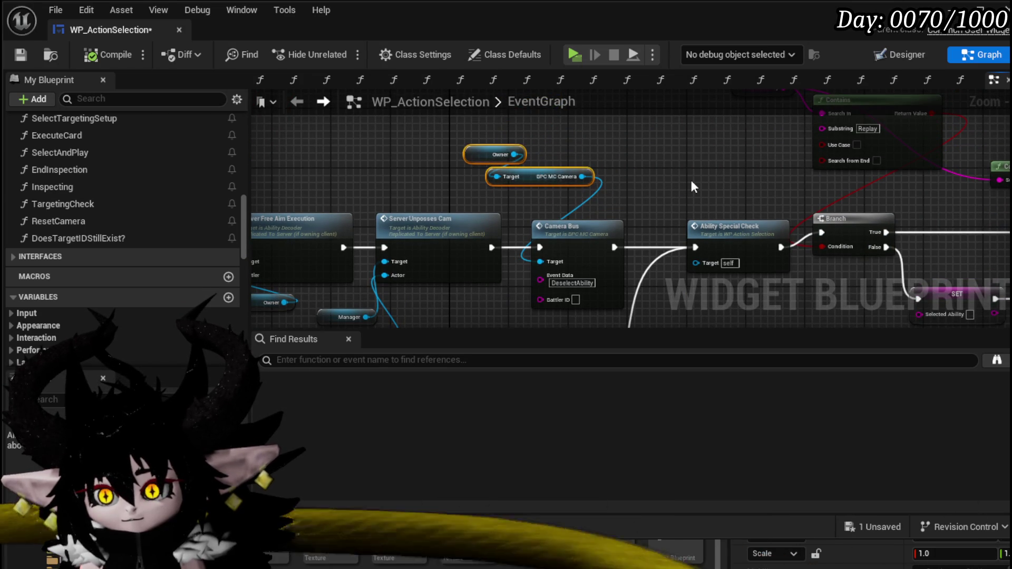
pyautogui.hotkey('ctrl', 's')
pyautogui.moveTo(615, 156)
pyautogui.mouseDown()
pyautogui.moveTo(520, 184)
pyautogui.moveTo(537, 182)
pyautogui.mouseUp()
pyautogui.moveTo(884, 194); pyautogui.dragTo(571, 176)
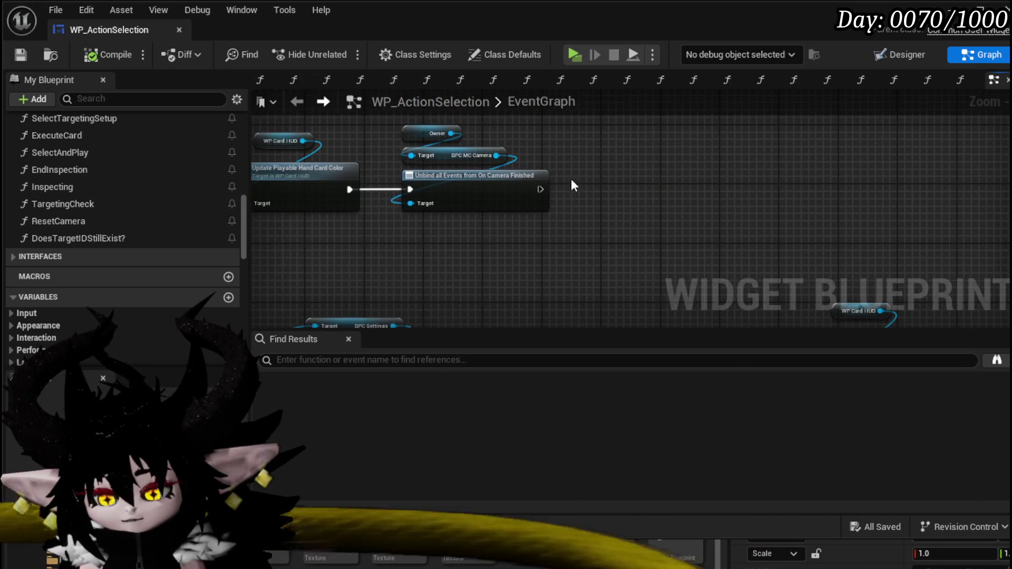
pyautogui.moveTo(429, 252); pyautogui.dragTo(675, 257)
pyautogui.moveTo(316, 259); pyautogui.dragTo(750, 113)
pyautogui.click(458, 268)
# - Finish renaming the dispatcher to OnAbilityExecutionFinished
pyautogui.scroll(-10, 58, 241)
pyautogui.scroll(-10, 237, 290)
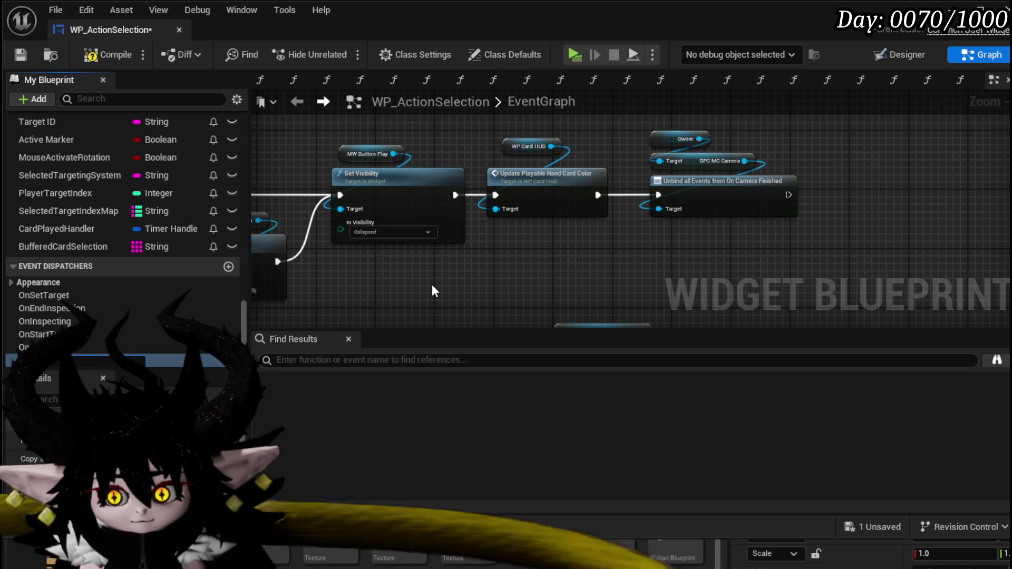
pyautogui.write('Execut')
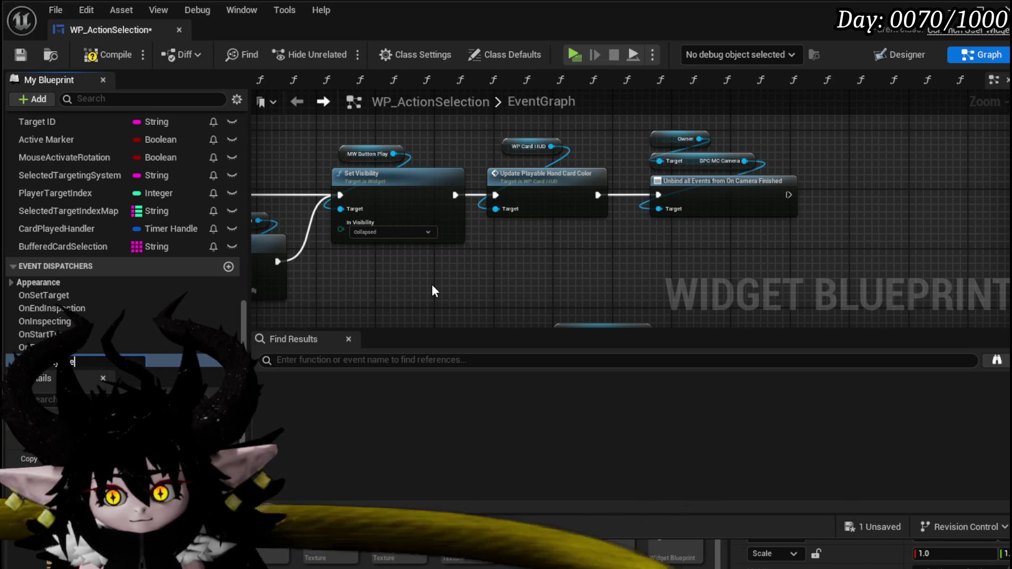
pyautogui.write('nished')
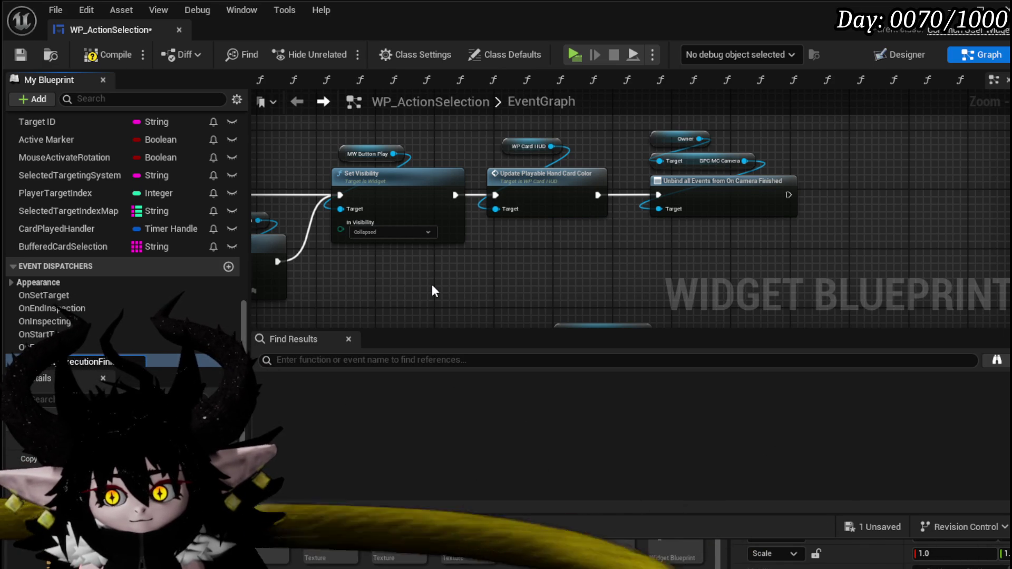
pyautogui.press('Return')
# - Add a Call On Ability Execution Finished node after the Unbind and save
pyautogui.moveTo(79, 361)
pyautogui.mouseDown()
pyautogui.moveTo(832, 198)
pyautogui.moveTo(822, 176)
pyautogui.mouseUp()
pyautogui.click(845, 207)
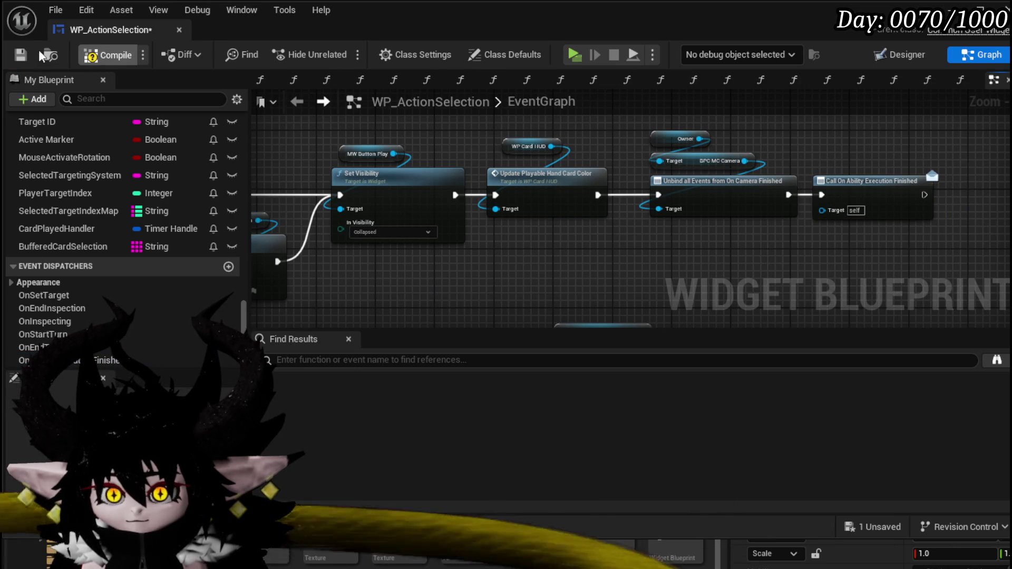
pyautogui.click(20, 54)
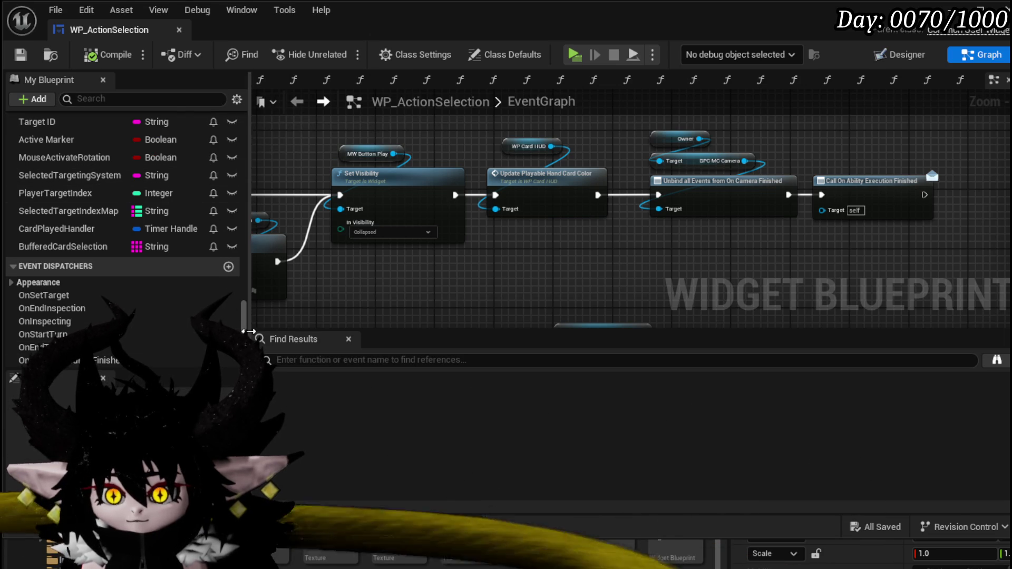
# - Open the SelectAbilityFromCard function graph
pyautogui.moveTo(243, 315); pyautogui.dragTo(239, 218)
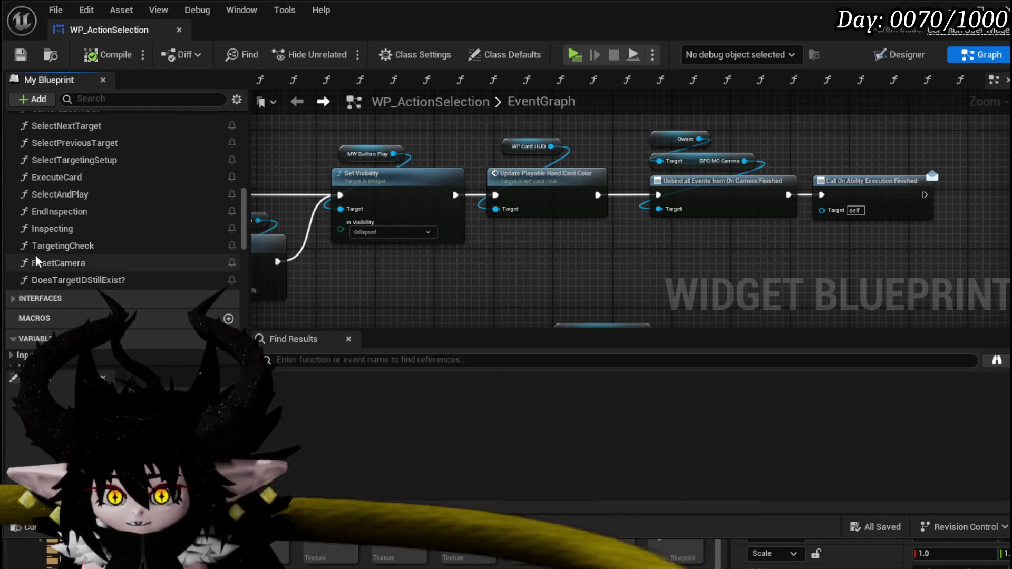
pyautogui.scroll(10, 64, 250)
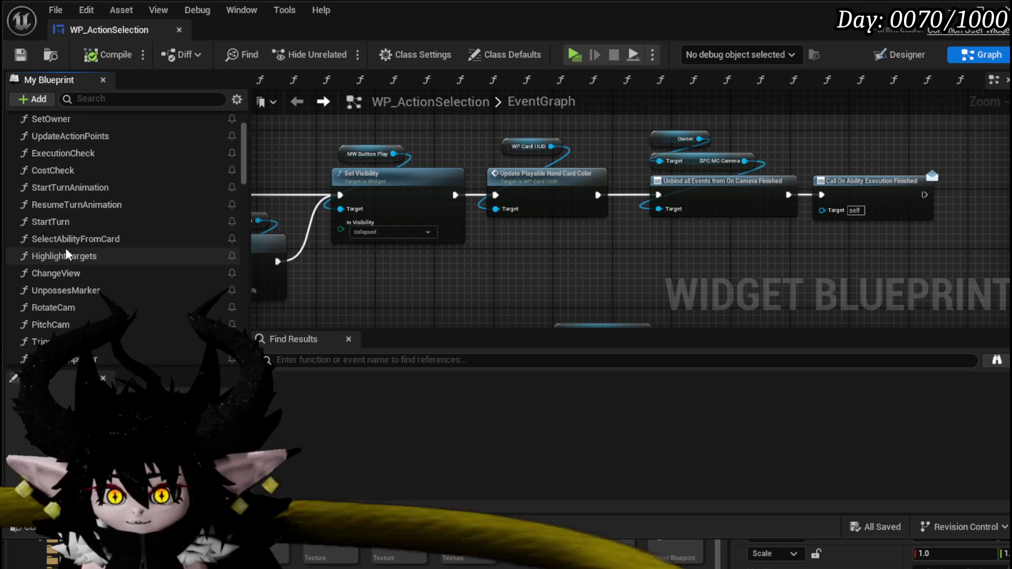
pyautogui.scroll(3, 66, 248)
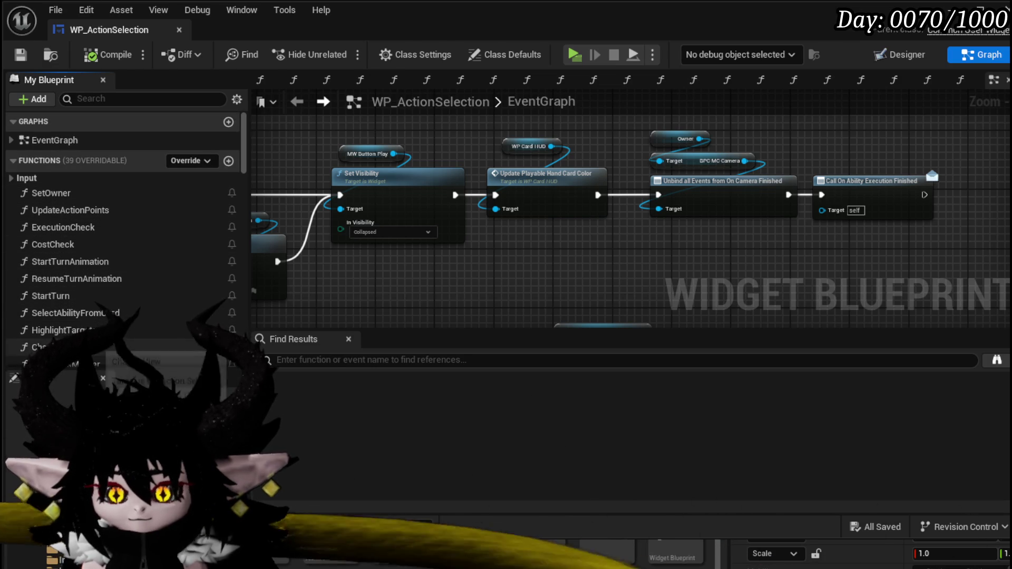
pyautogui.scroll(-9, 79, 316)
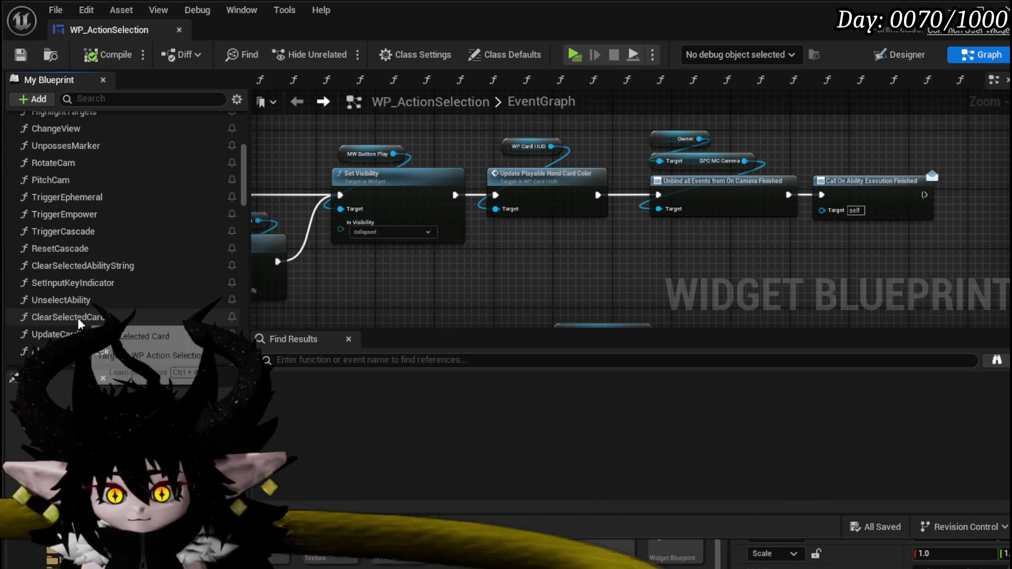
pyautogui.scroll(-7, 78, 318)
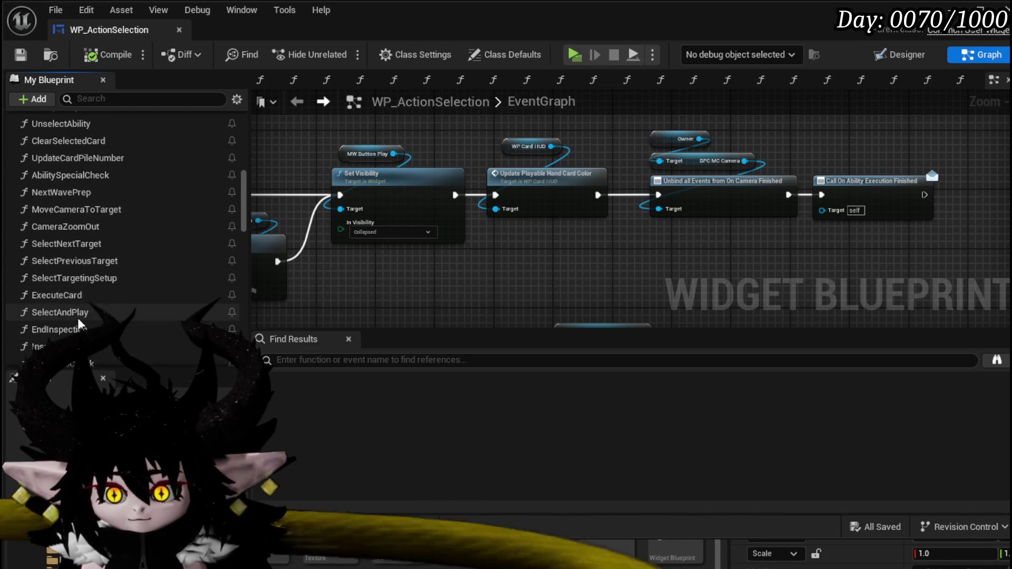
pyautogui.scroll(-8, 77, 318)
pyautogui.scroll(5, 57, 166)
pyautogui.scroll(18, 65, 176)
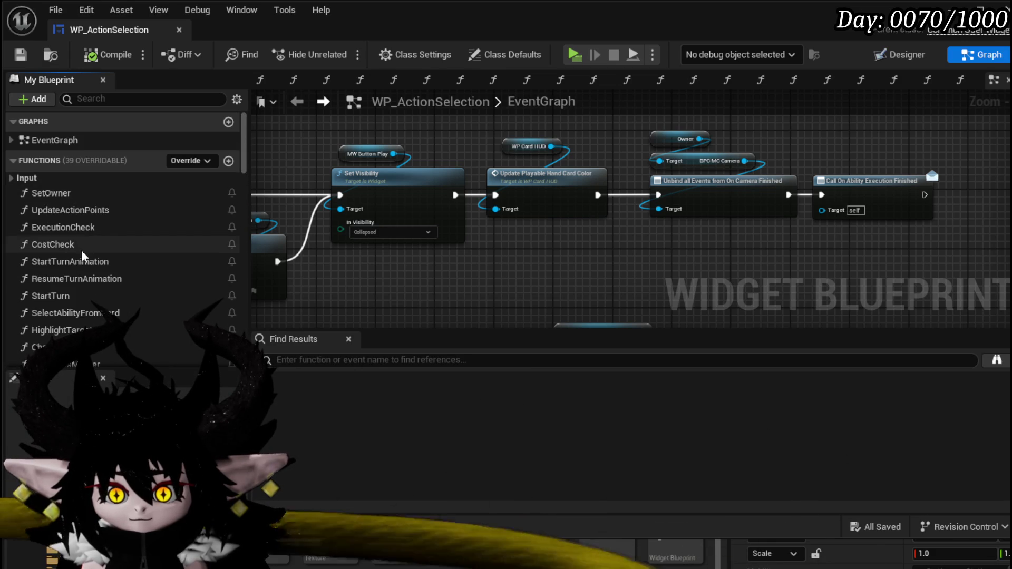
pyautogui.scroll(-1, 93, 283)
pyautogui.doubleClick(93, 289)
# - Add a Bind to On Ability Execution Finished after Print String, fed by a Create Event node
pyautogui.moveTo(581, 178); pyautogui.dragTo(639, 166)
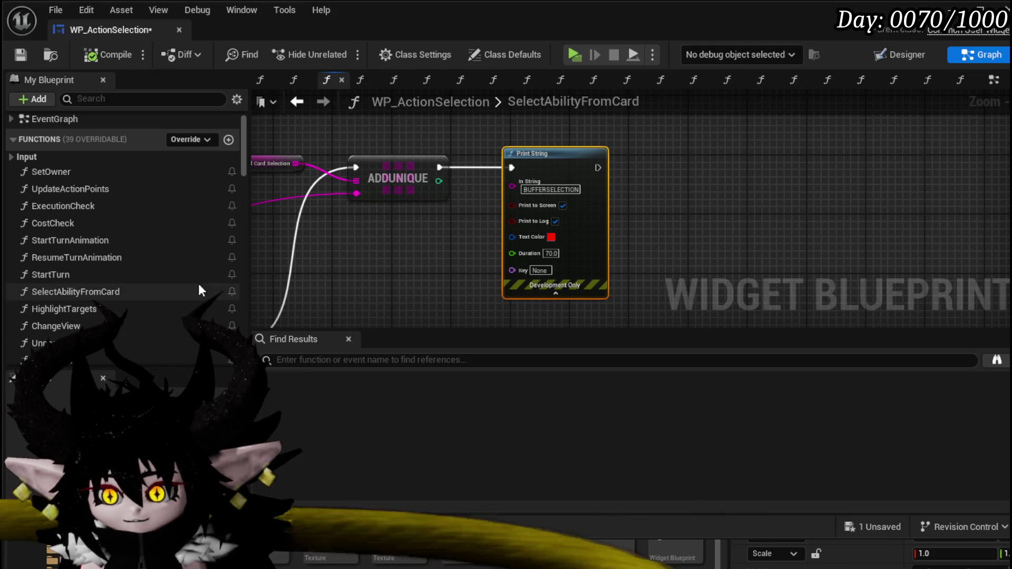
pyautogui.moveTo(242, 175); pyautogui.dragTo(243, 319)
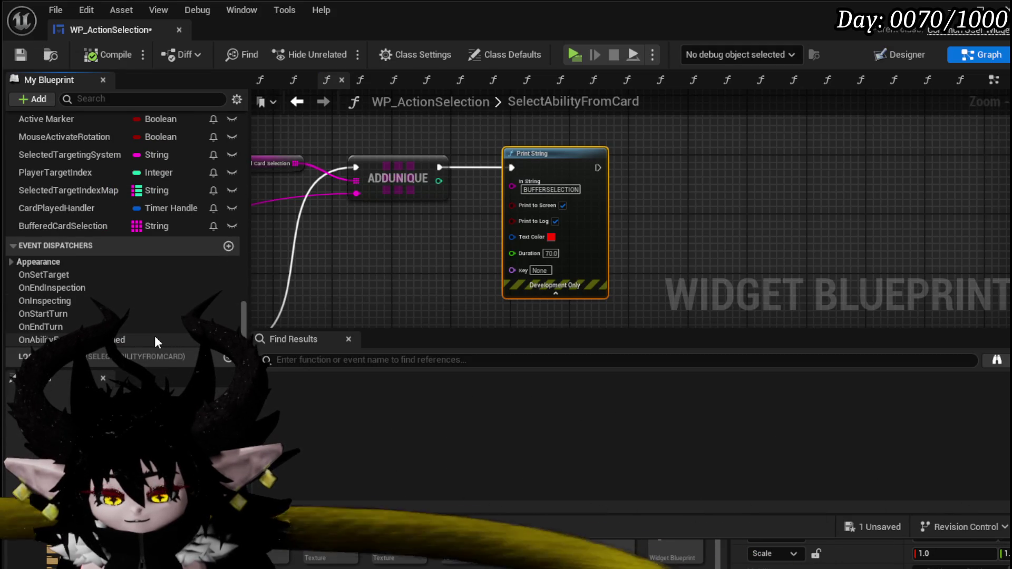
pyautogui.moveTo(155, 338)
pyautogui.mouseDown()
pyautogui.moveTo(626, 139)
pyautogui.moveTo(630, 162)
pyautogui.mouseUp()
pyautogui.click(653, 183)
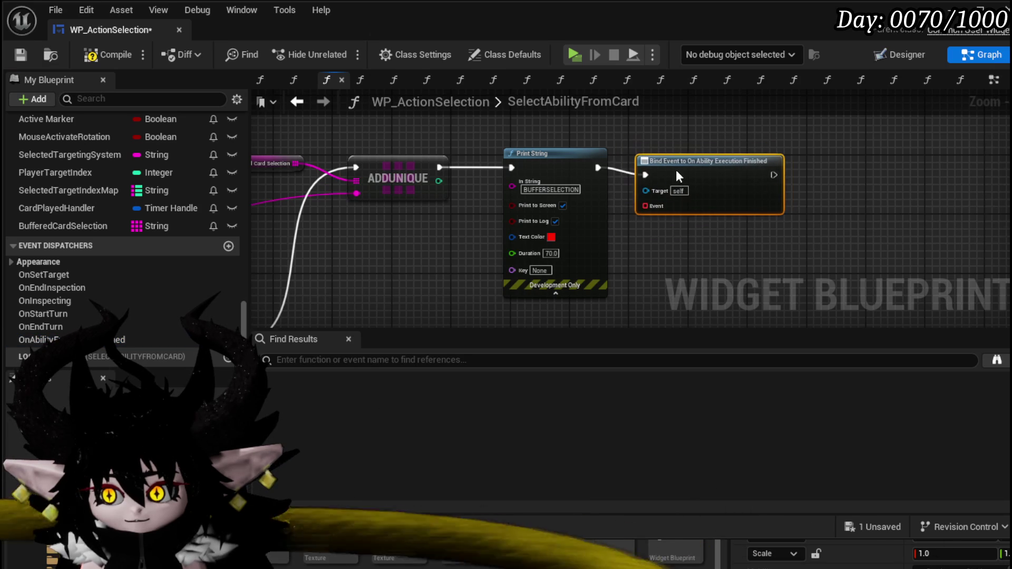
pyautogui.moveTo(656, 199)
pyautogui.mouseDown()
pyautogui.moveTo(555, 195)
pyautogui.moveTo(614, 198)
pyautogui.mouseUp()
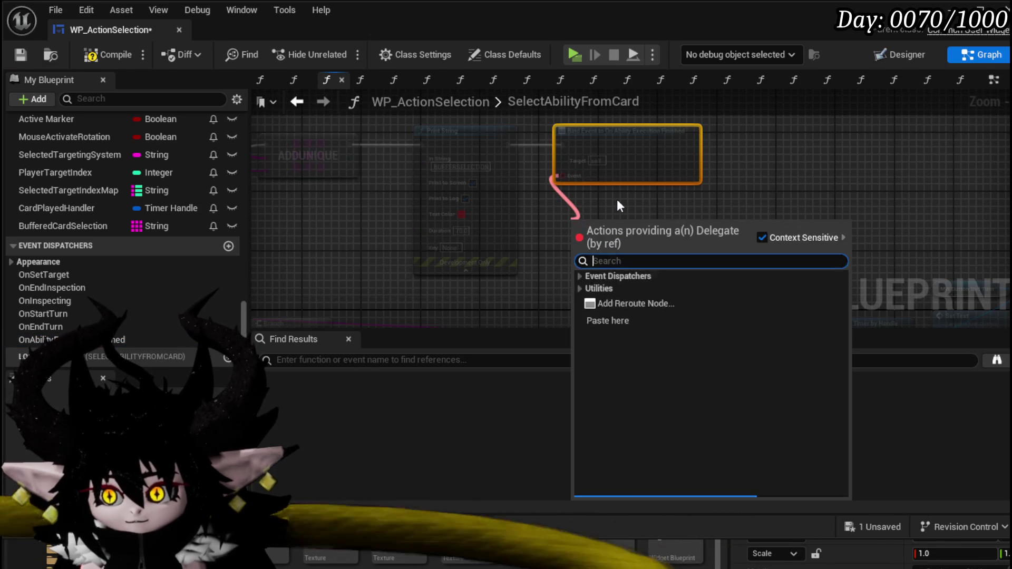
pyautogui.write('Crea')
pyautogui.click(619, 293)
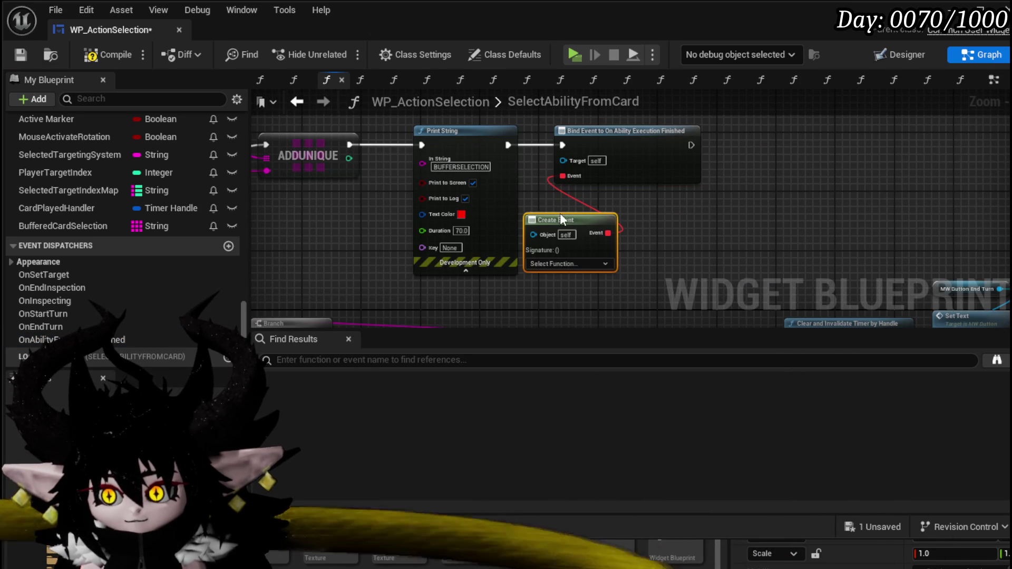
pyautogui.moveTo(559, 221); pyautogui.dragTo(589, 205)
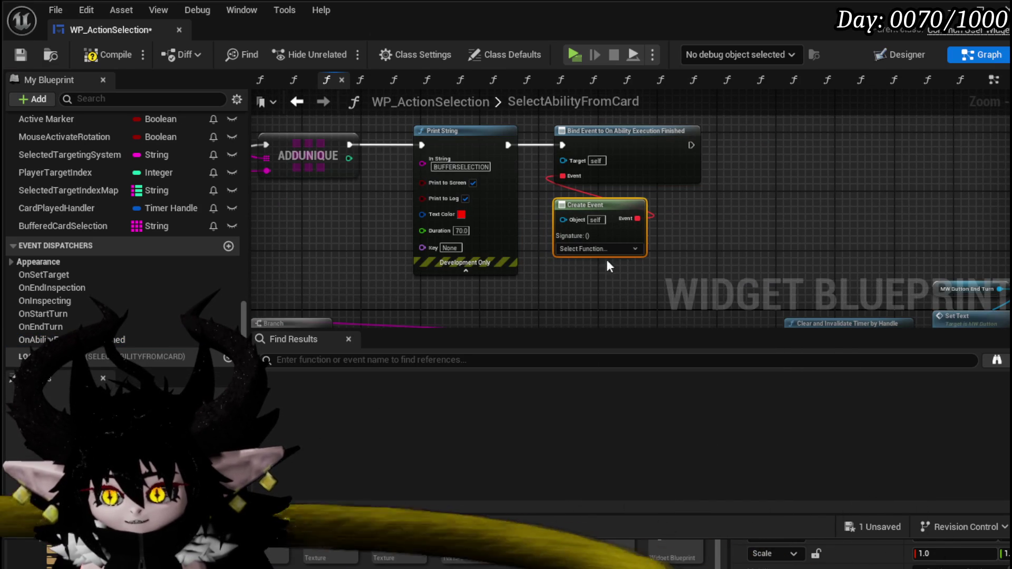
# - Add a new function and name it SelectBufferedCard
pyautogui.moveTo(247, 304); pyautogui.dragTo(245, 129)
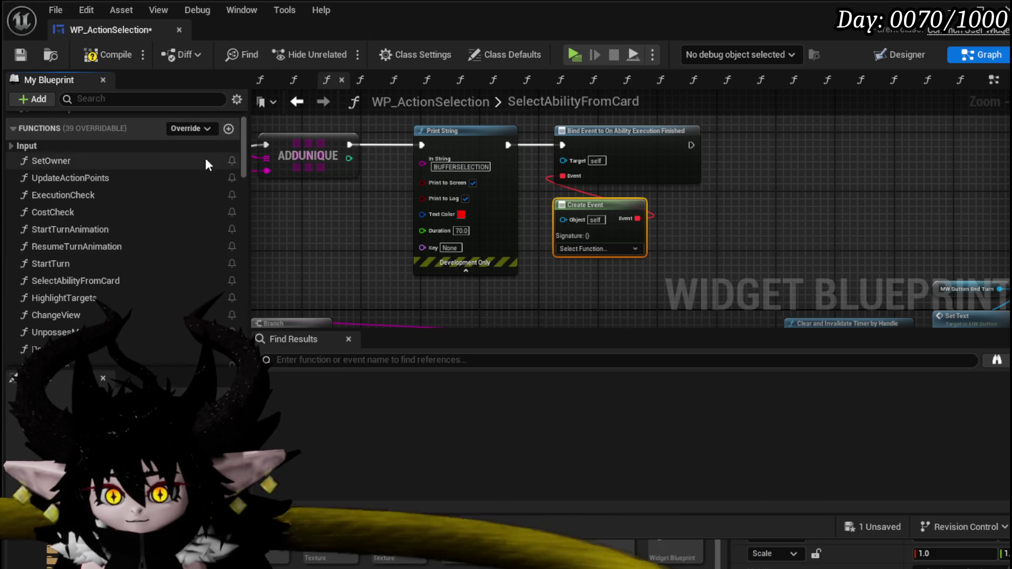
pyautogui.scroll(-3, 205, 159)
pyautogui.scroll(4, 216, 155)
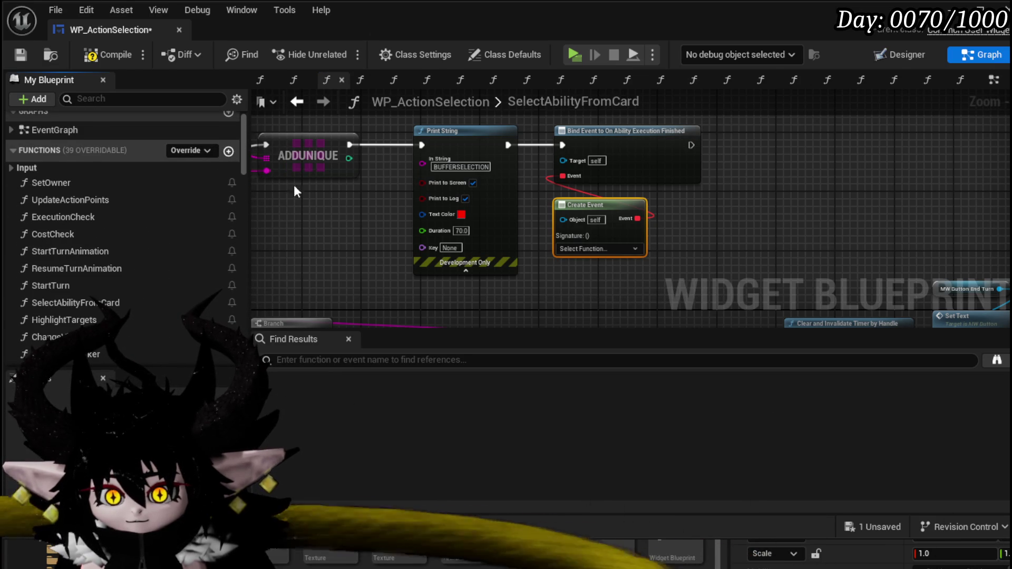
pyautogui.write('Sele')
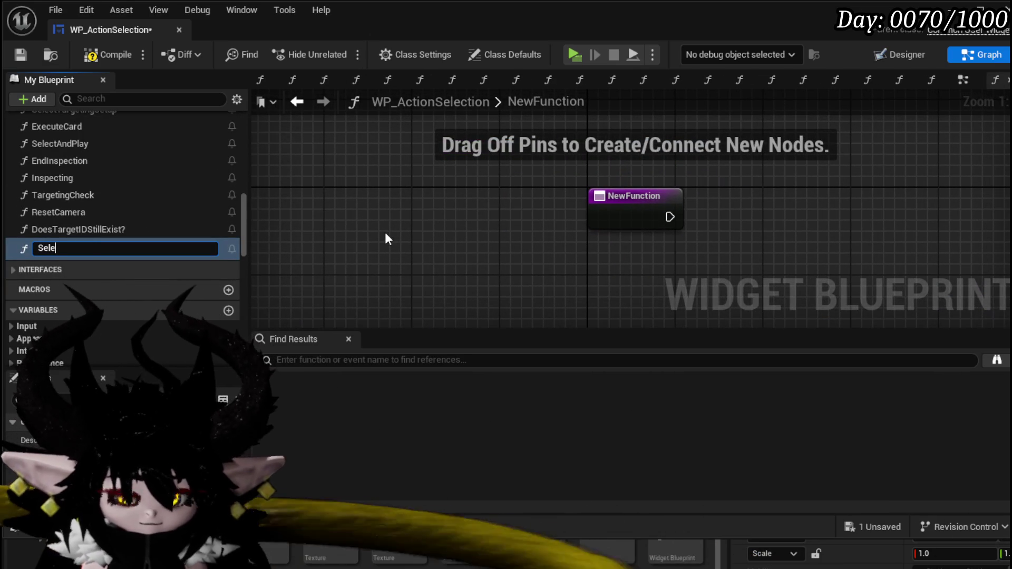
pyautogui.write('ctBufferedCard')
# - Confirm the SelectBufferedCard name and add a Buffered Card Selection getter
pyautogui.press('Return')
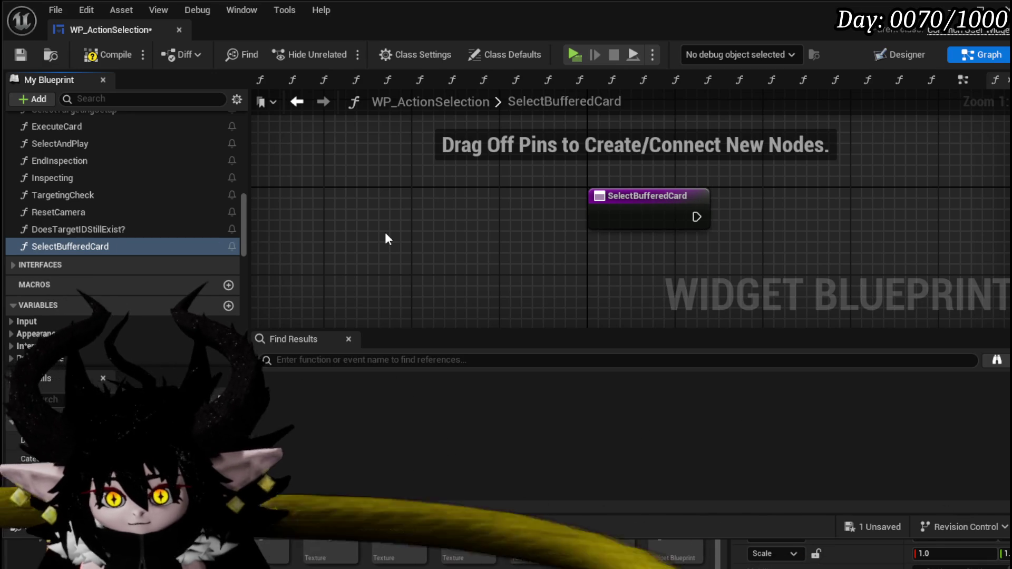
pyautogui.rightClick(462, 275)
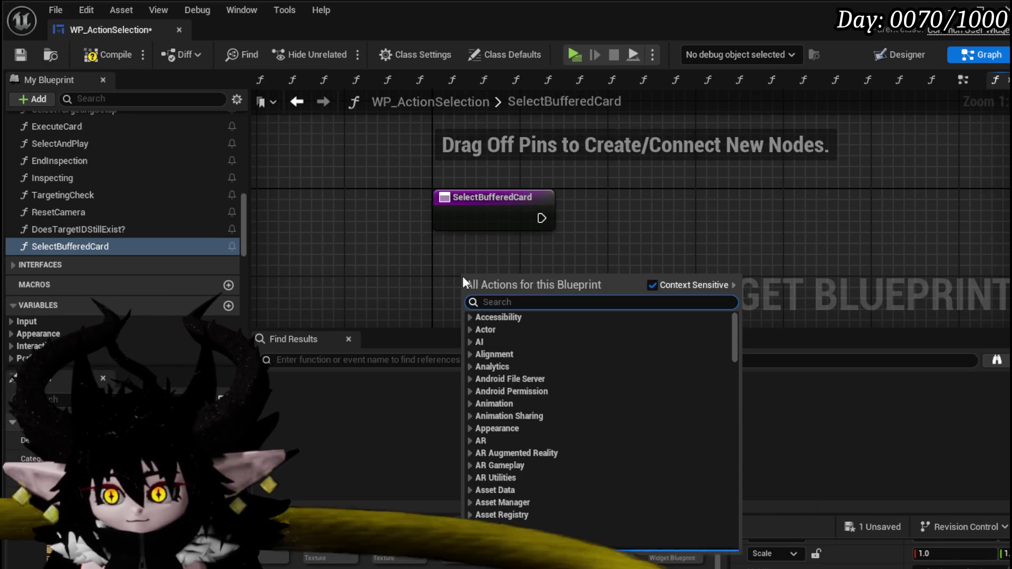
pyautogui.write('Buffer')
pyautogui.write('ed')
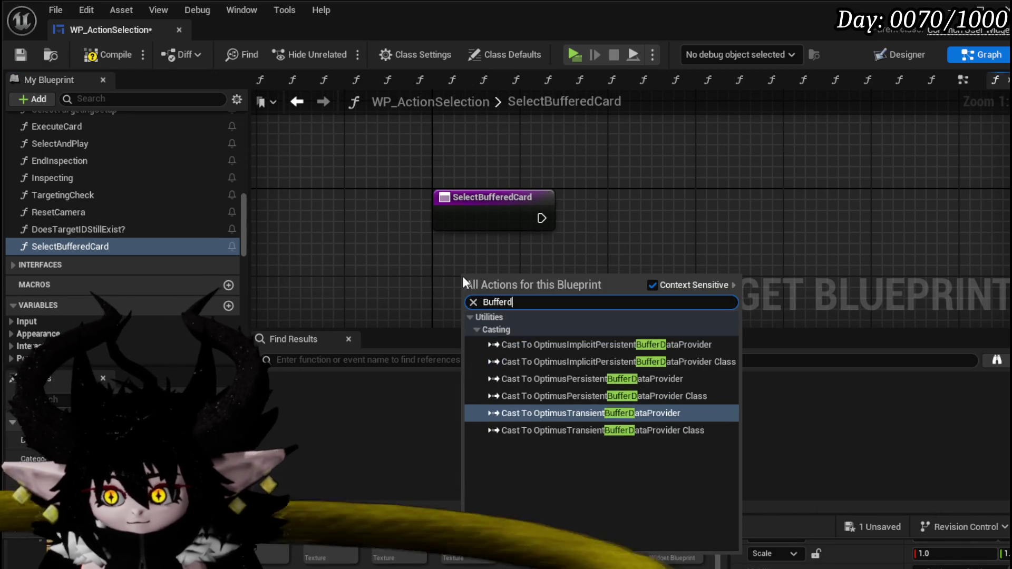
pyautogui.press('BackSpace')
pyautogui.press('BackSpace')
pyautogui.write('ed')
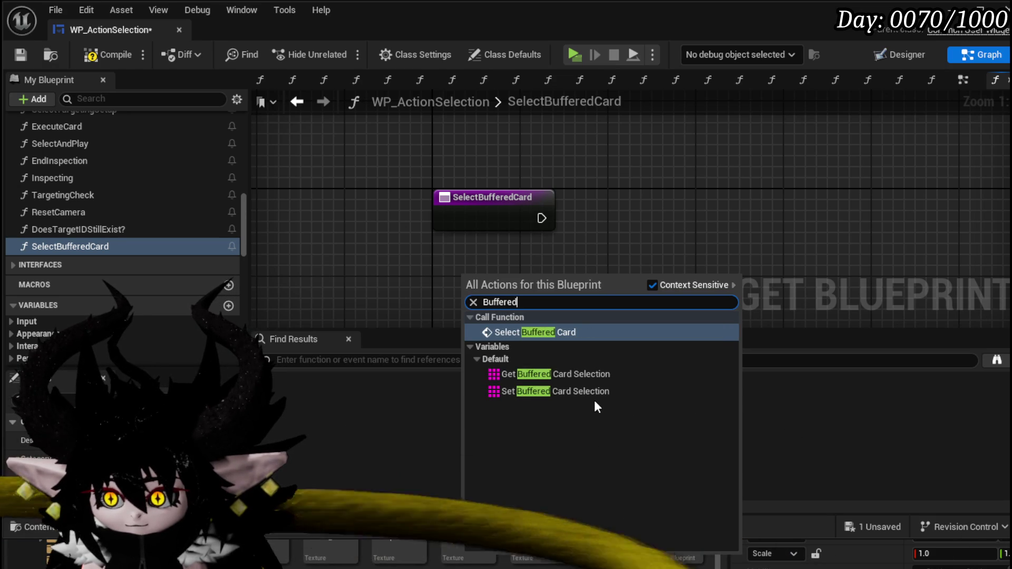
pyautogui.click(554, 374)
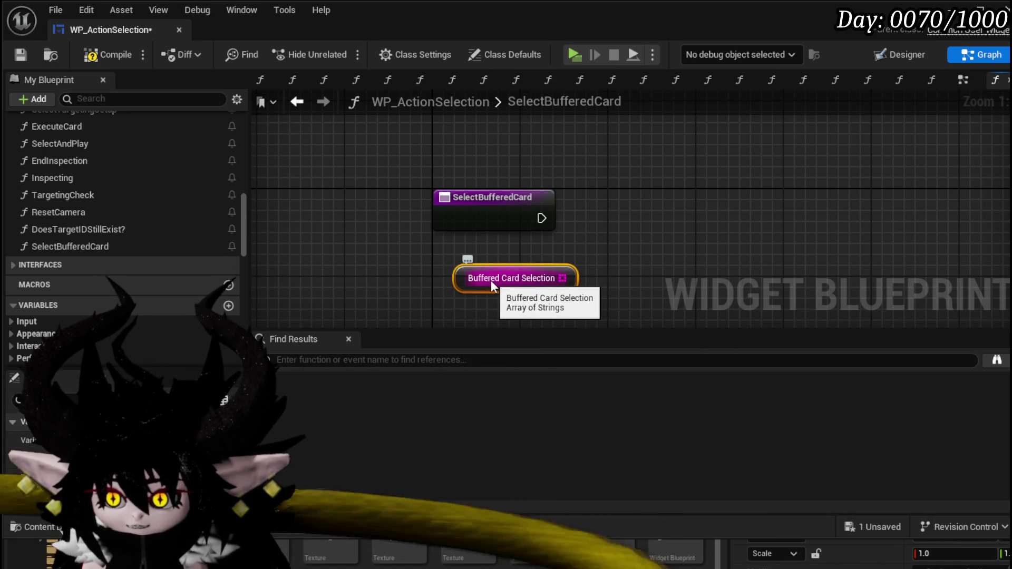
# - Add a Select Ability from Card call beside the getter
pyautogui.moveTo(516, 294)
pyautogui.mouseDown()
pyautogui.moveTo(373, 226)
pyautogui.moveTo(410, 270)
pyautogui.mouseUp()
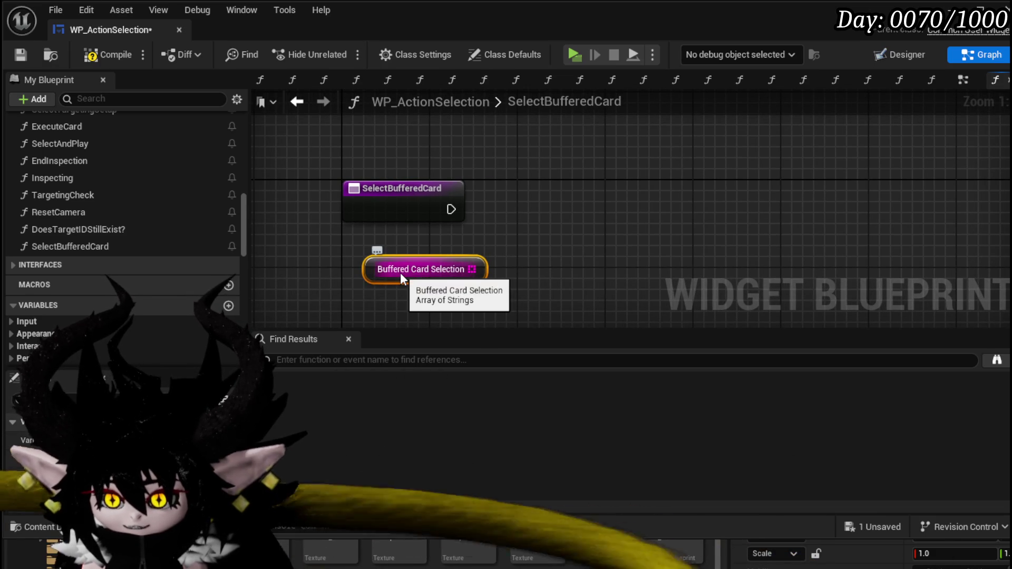
pyautogui.scroll(5, 111, 141)
pyautogui.scroll(8, 116, 144)
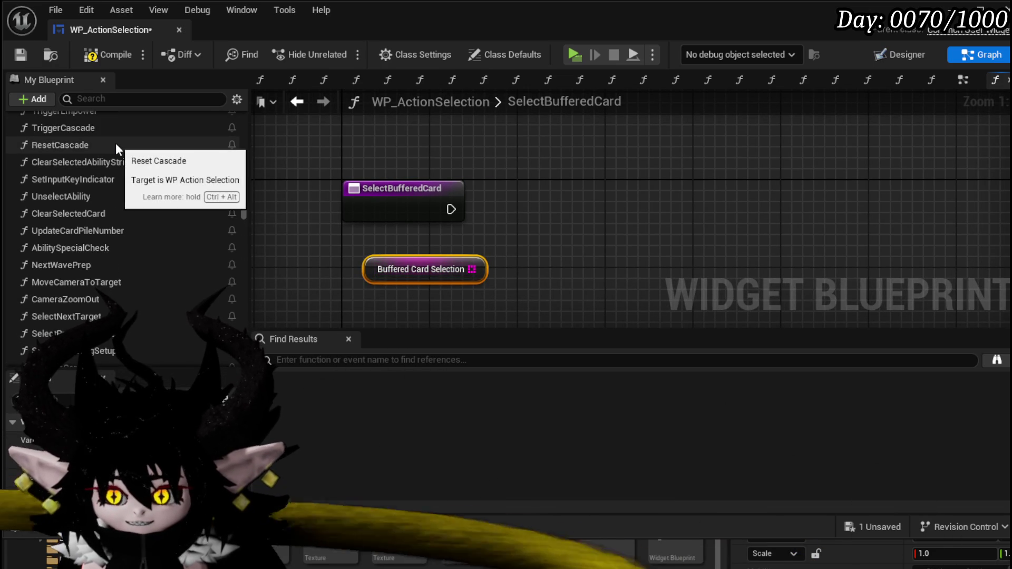
pyautogui.scroll(1, 116, 149)
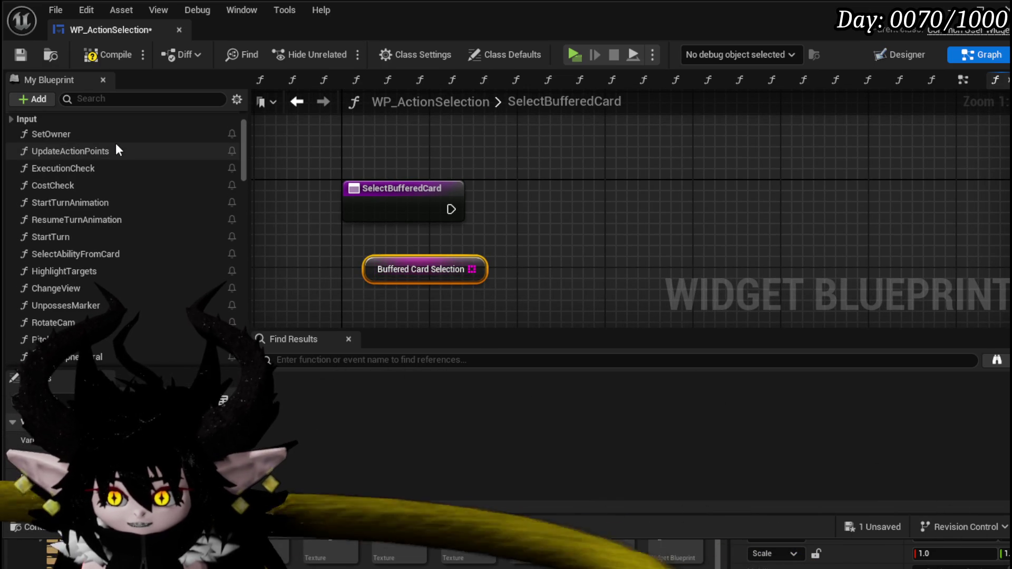
pyautogui.scroll(2, 116, 147)
pyautogui.scroll(-5, 119, 153)
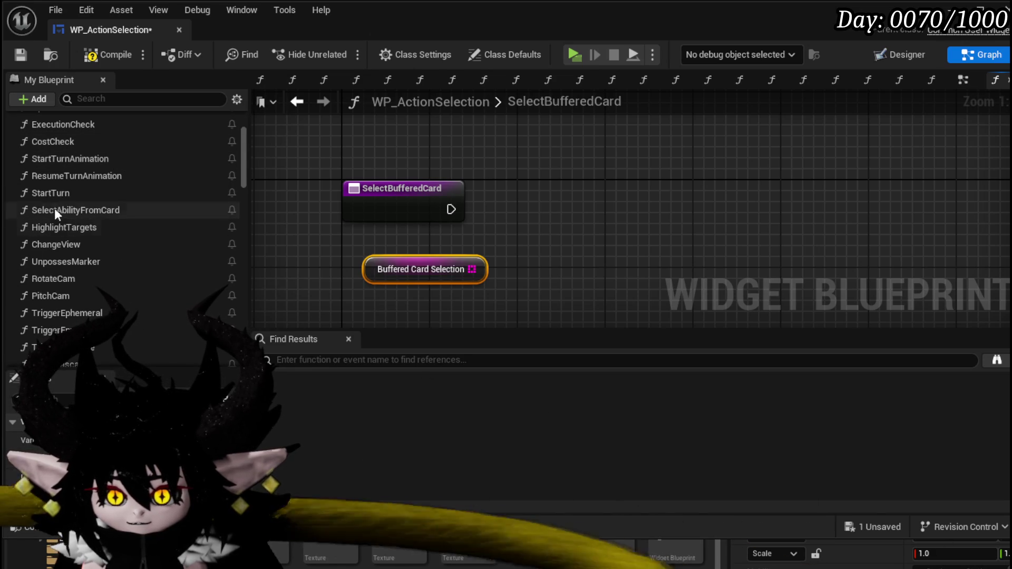
pyautogui.moveTo(62, 210); pyautogui.dragTo(551, 203)
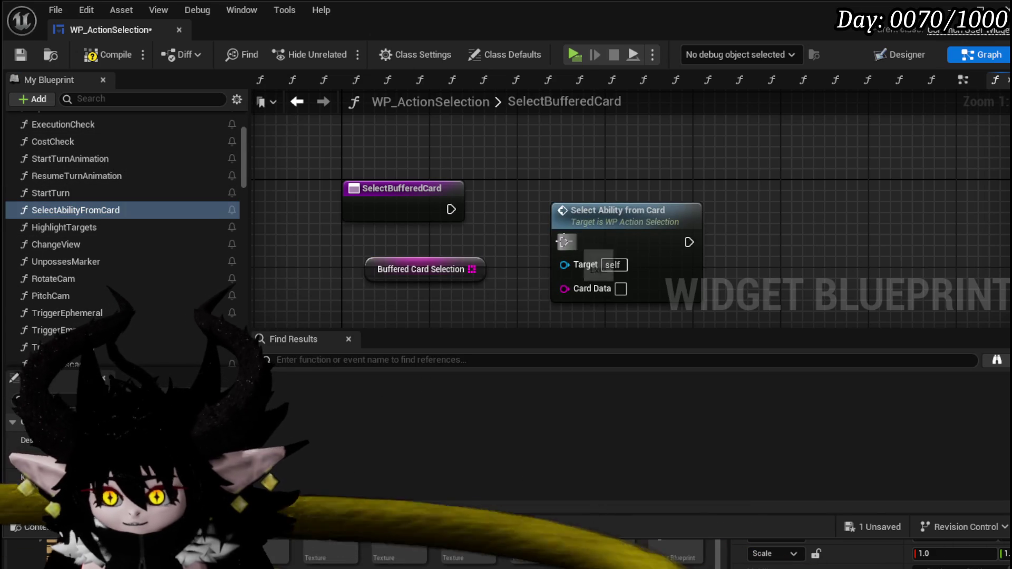
pyautogui.moveTo(658, 210); pyautogui.dragTo(679, 199)
# - Wire element 0 of Buffered Card Selection through a GET node into Card Data
pyautogui.moveTo(471, 269); pyautogui.dragTo(511, 246)
pyautogui.write('get')
pyautogui.click(589, 389)
pyautogui.moveTo(610, 259)
pyautogui.mouseDown()
pyautogui.moveTo(621, 271)
pyautogui.moveTo(671, 252)
pyautogui.mouseUp()
pyautogui.moveTo(554, 247); pyautogui.dragTo(544, 238)
pyautogui.click(432, 267)
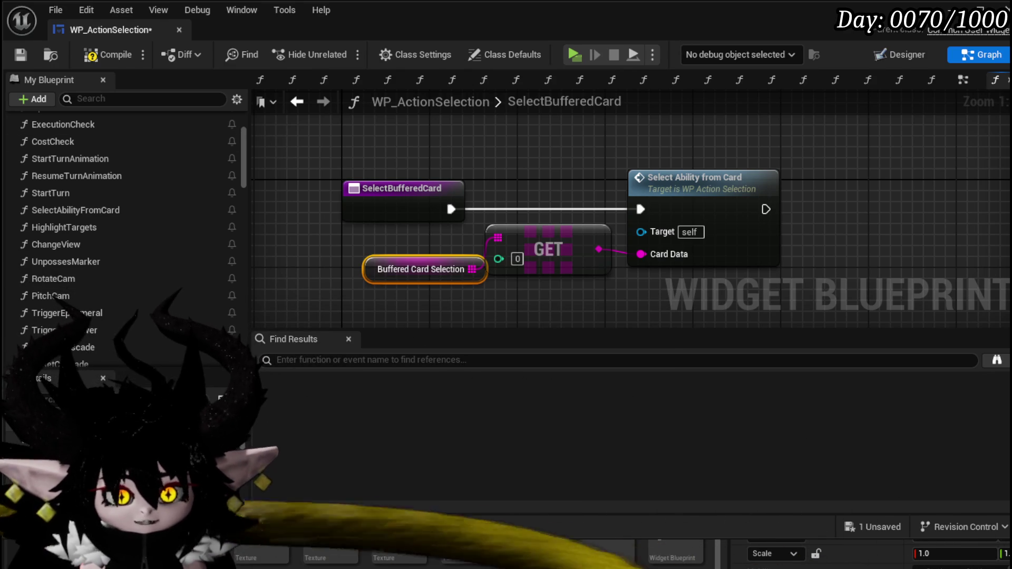
# - Fix the Create Event compile error by binding it to SelectBufferedCard
pyautogui.click(109, 56)
pyautogui.click(338, 364)
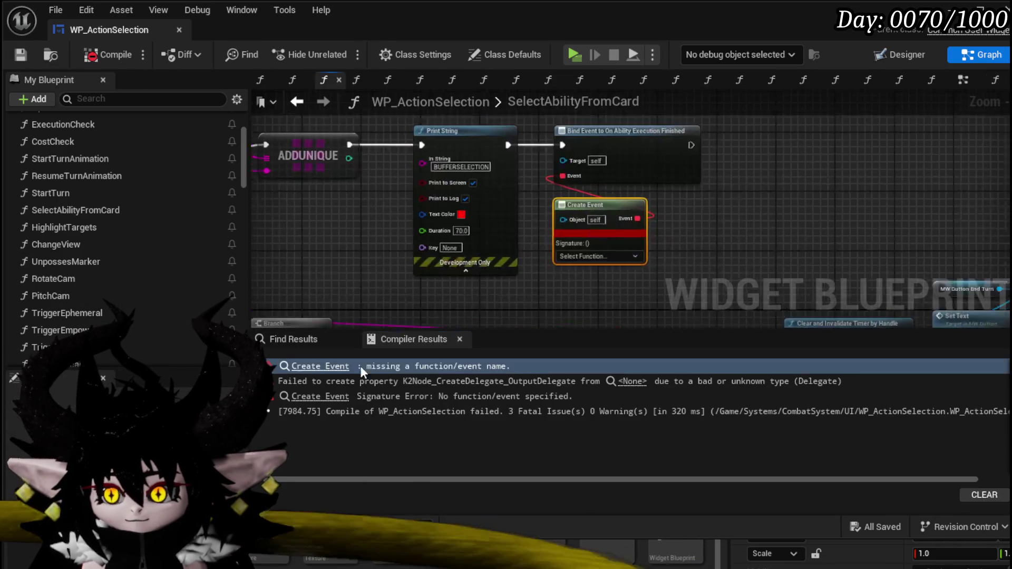
pyautogui.click(587, 242)
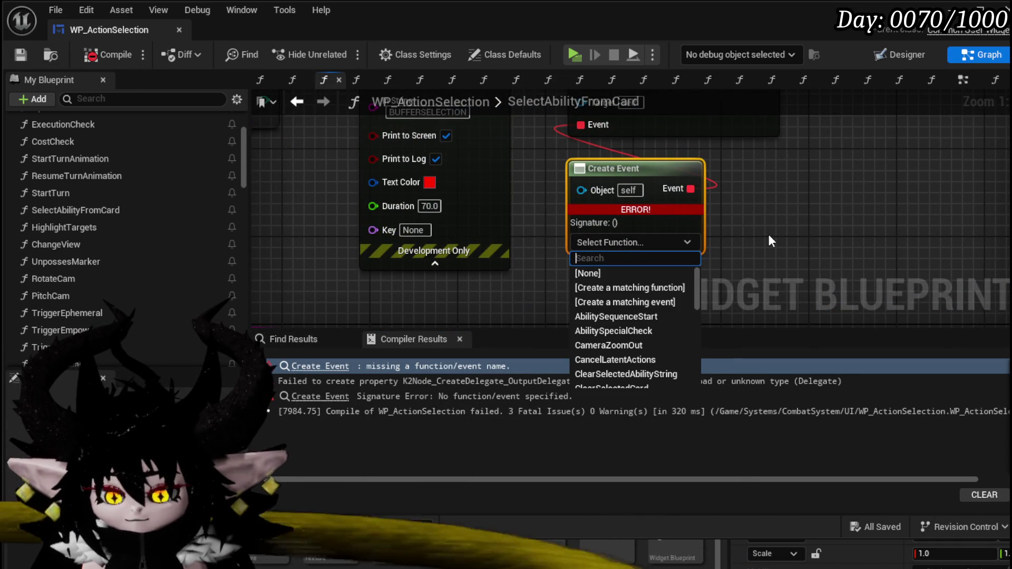
pyautogui.write('Selec')
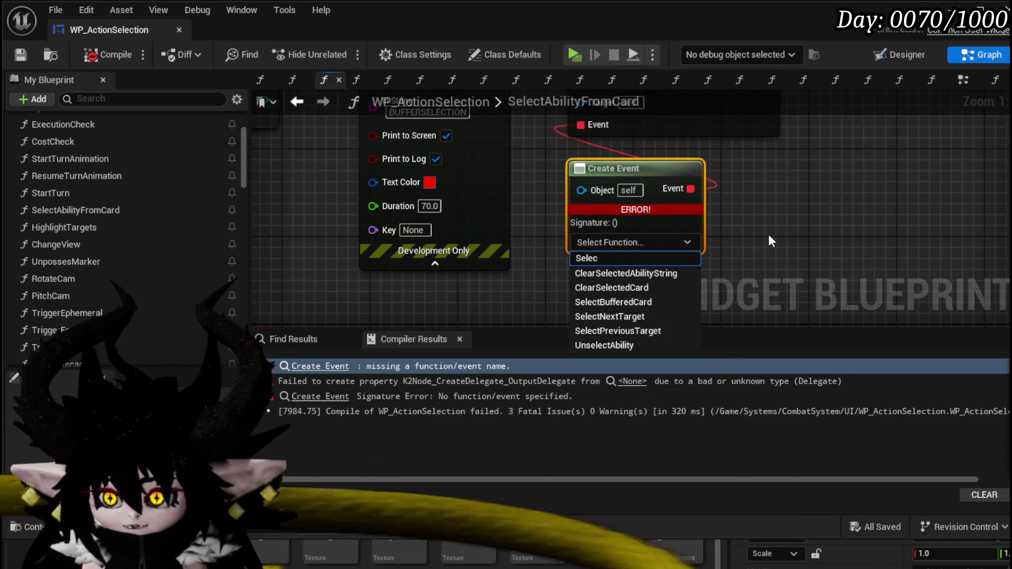
pyautogui.click(617, 303)
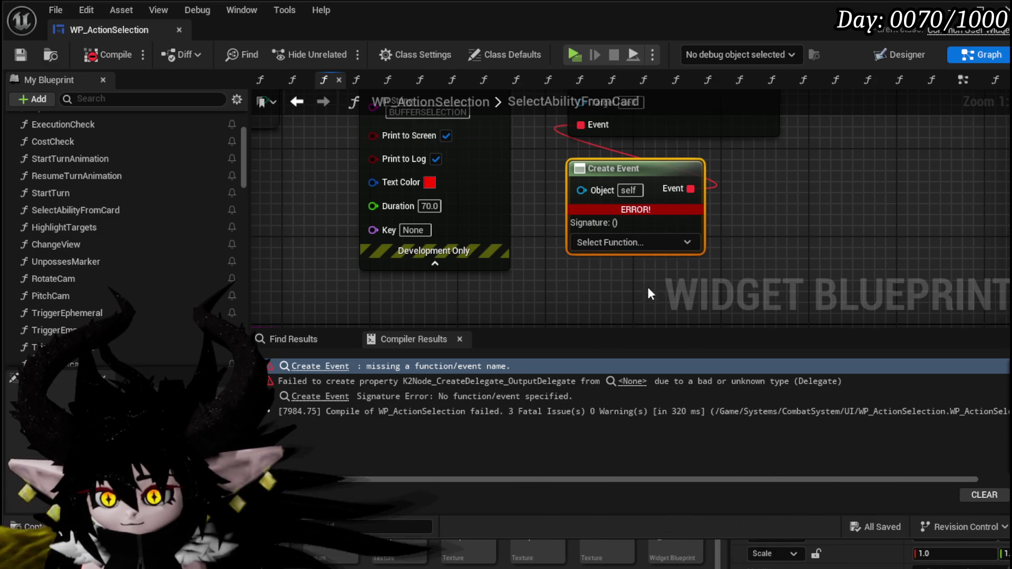
# - Compile and save WP_ActionSelection, then start a play test with Alt+P
pyautogui.click(105, 54)
pyautogui.hotkey('ctrl', 's')
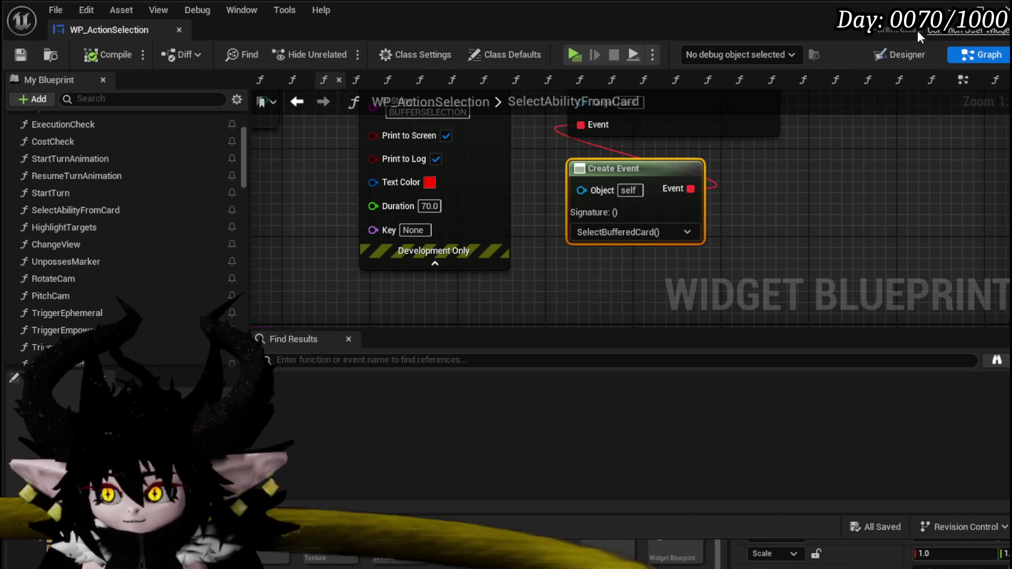
pyautogui.click(951, 10)
pyautogui.hotkey('alt', 'p')
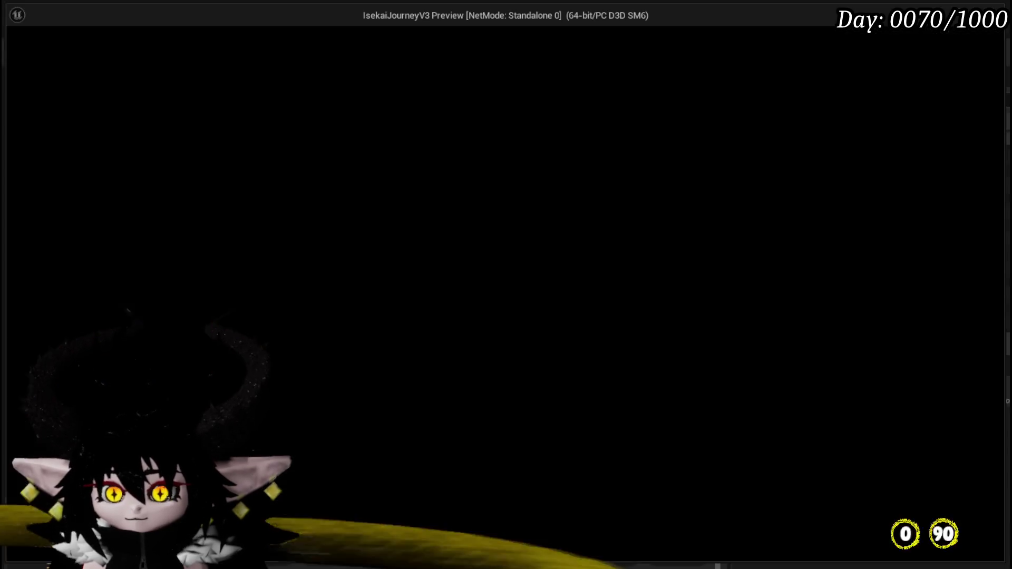
# - Approach the slime, cast Defence Down, Void Movement and a placed Summon, then stop playing
pyautogui.press('w')
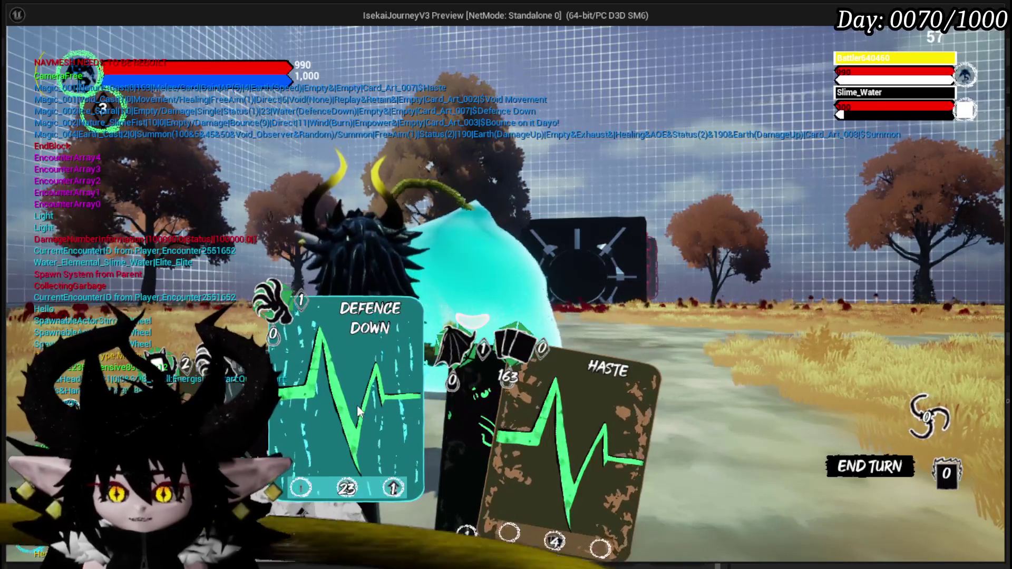
pyautogui.click(356, 405)
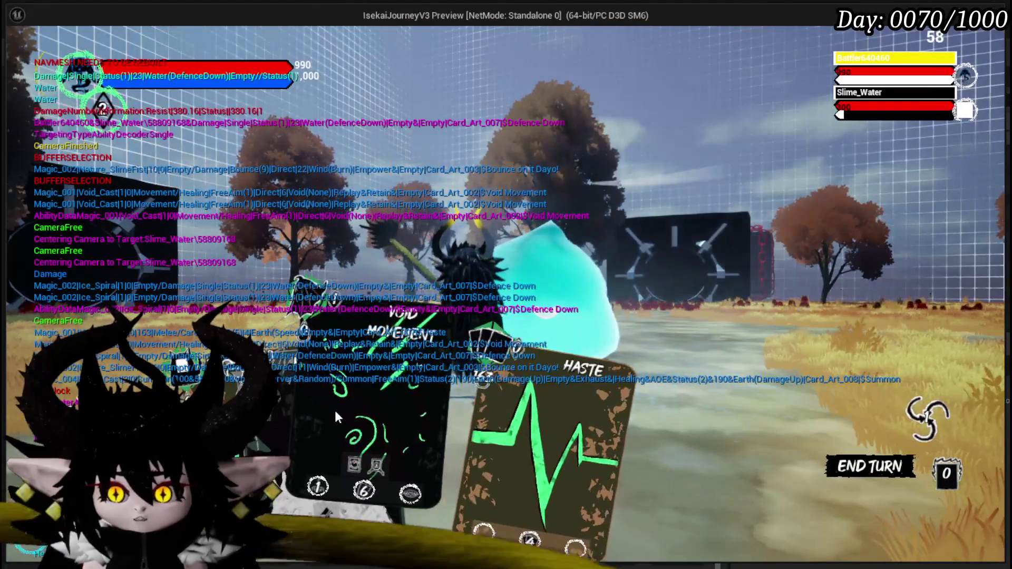
pyautogui.click(334, 409)
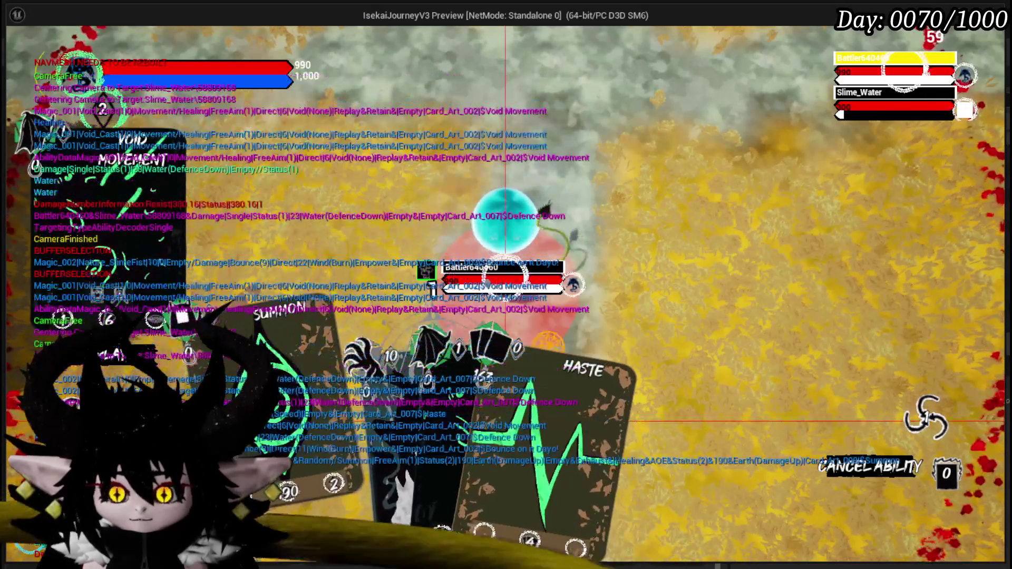
pyautogui.click(295, 417)
pyautogui.click(505, 422)
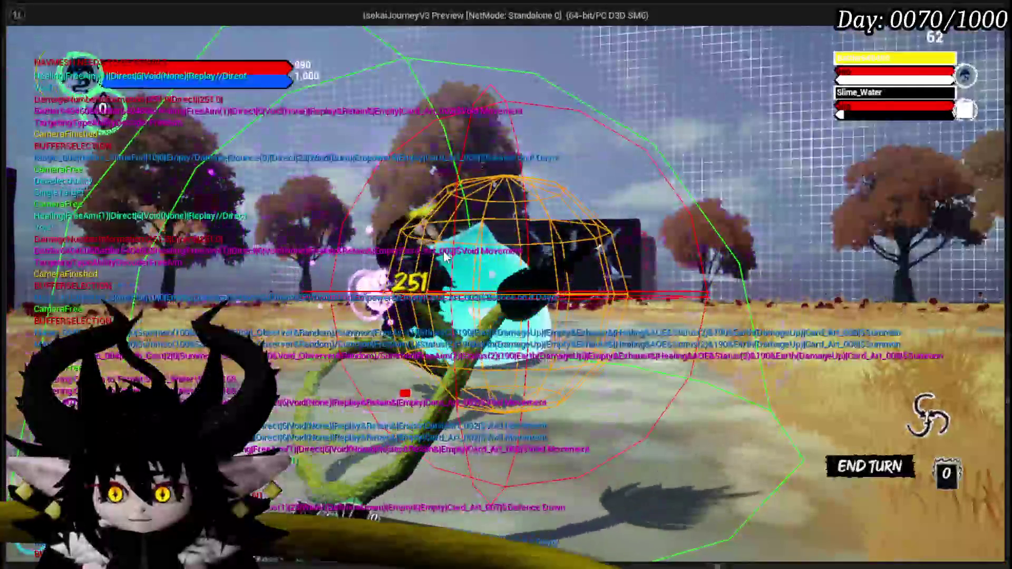
pyautogui.press('Escape')
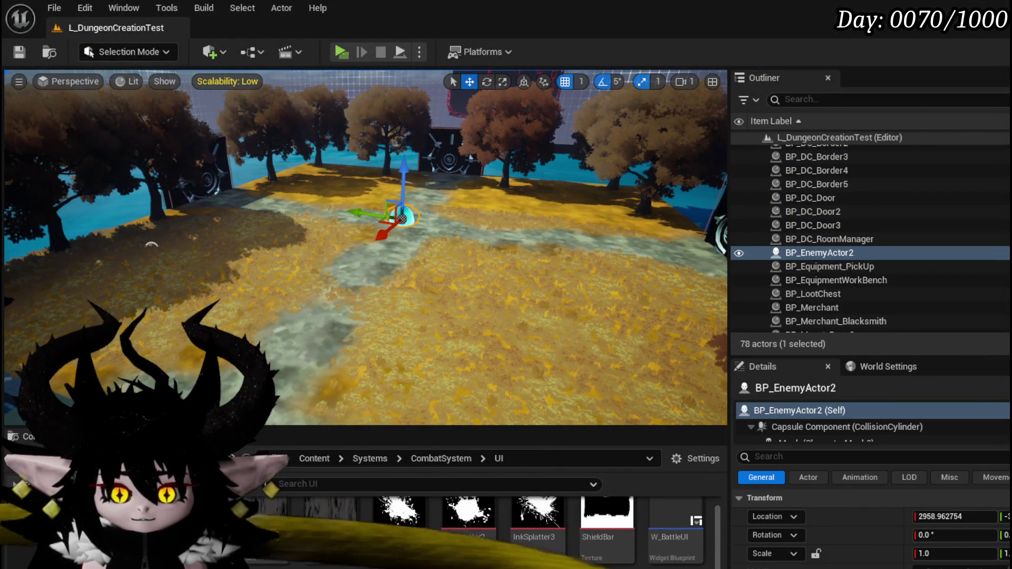
pyautogui.hotkey('alt', 'Tab')
# - Pan SelectAbilityFromCard's graph, then switch WP_ActionSelection to the Designer view
pyautogui.scroll(-3, 514, 268)
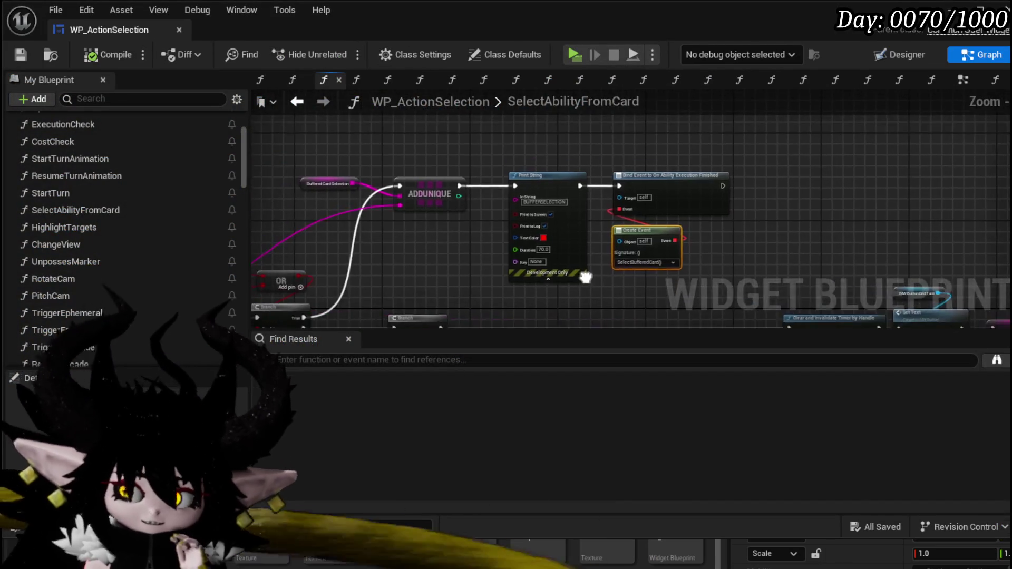
pyautogui.moveTo(500, 126)
pyautogui.mouseDown()
pyautogui.moveTo(544, 148)
pyautogui.moveTo(463, 200)
pyautogui.moveTo(395, 225)
pyautogui.moveTo(571, 216)
pyautogui.moveTo(678, 179)
pyautogui.moveTo(516, 185)
pyautogui.moveTo(655, 205)
pyautogui.moveTo(661, 219)
pyautogui.moveTo(413, 206)
pyautogui.moveTo(473, 211)
pyautogui.moveTo(454, 216)
pyautogui.moveTo(420, 202)
pyautogui.mouseUp()
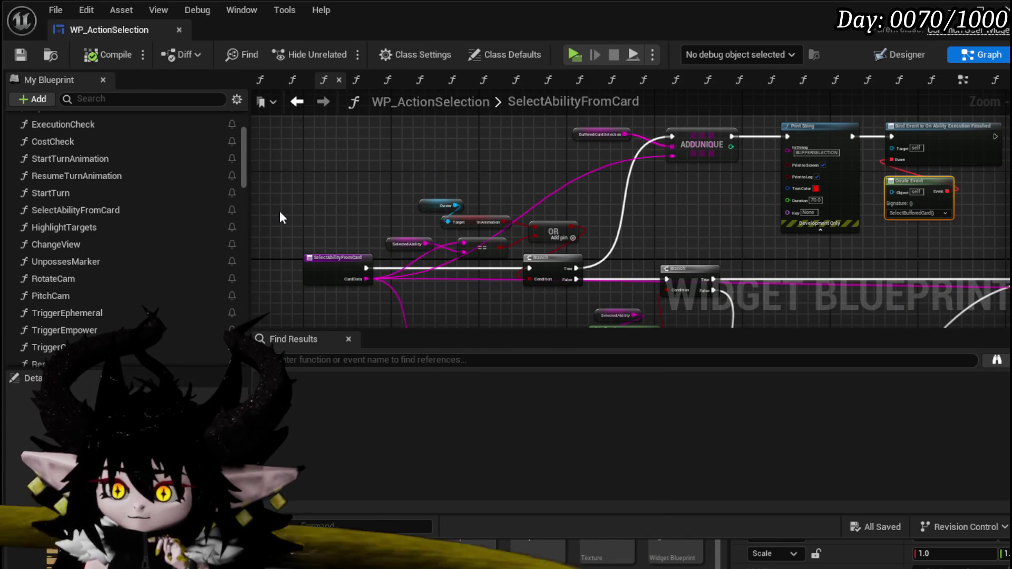
pyautogui.scroll(3, 97, 156)
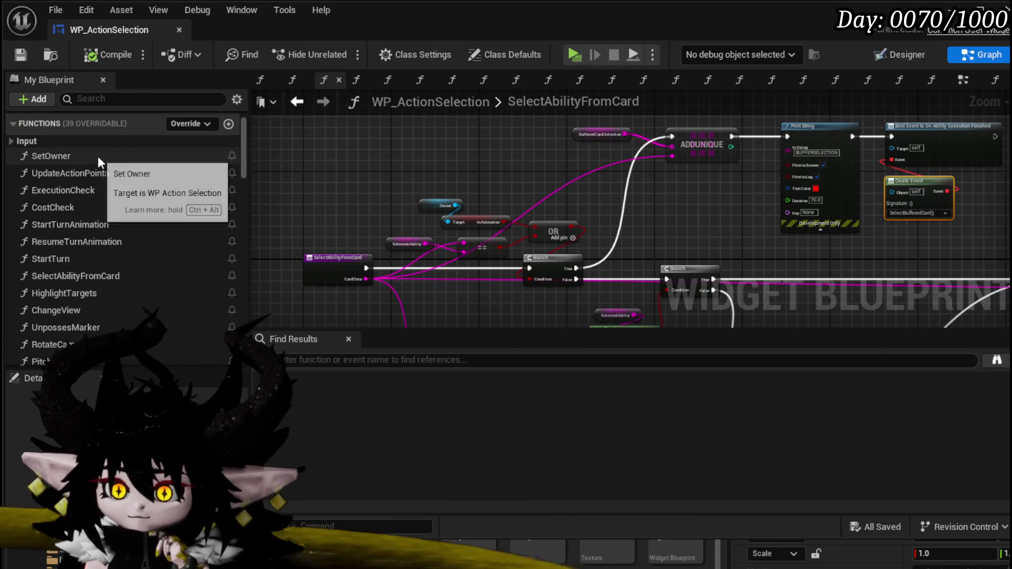
pyautogui.click(893, 56)
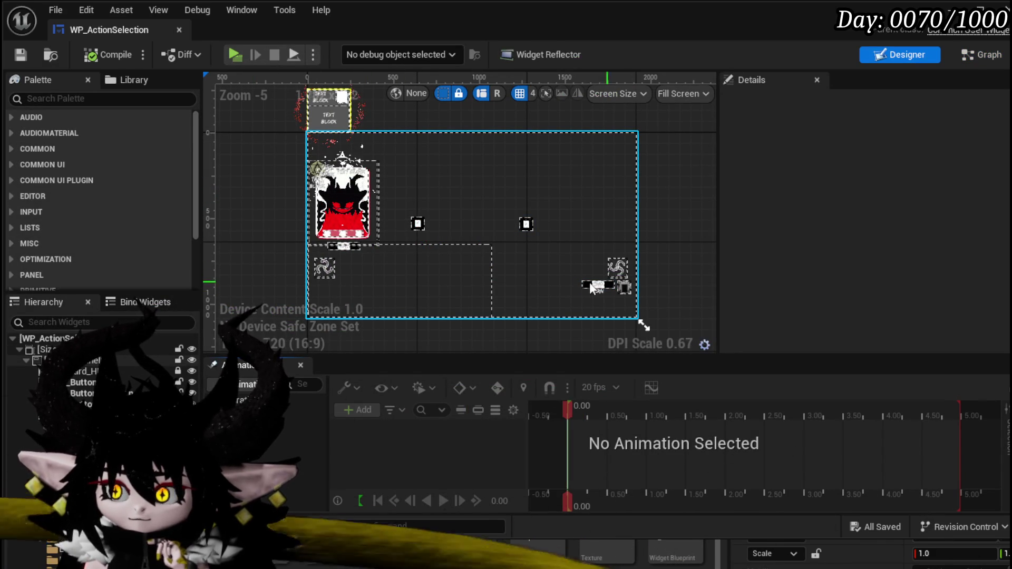
pyautogui.click(982, 54)
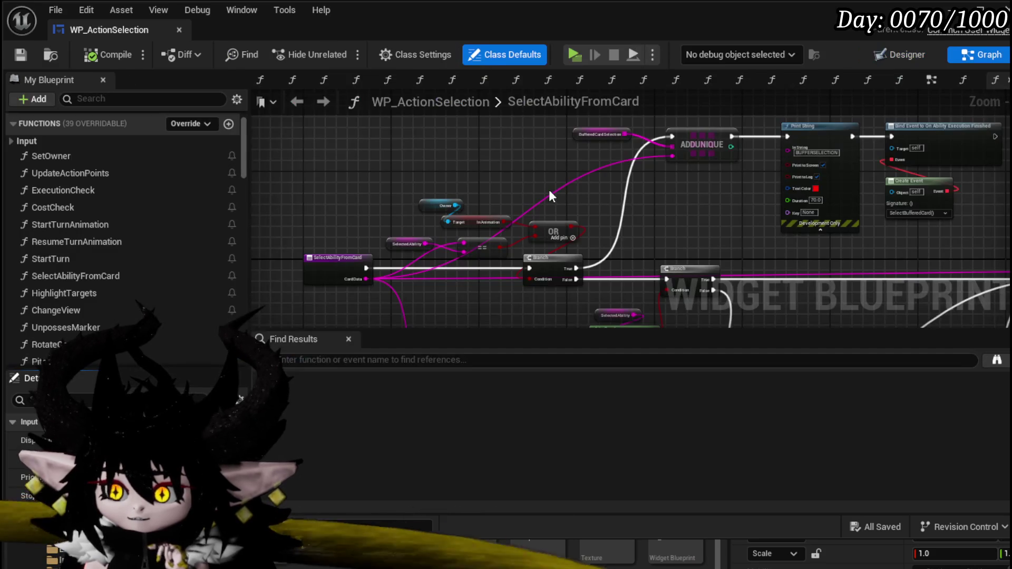
pyautogui.click(907, 54)
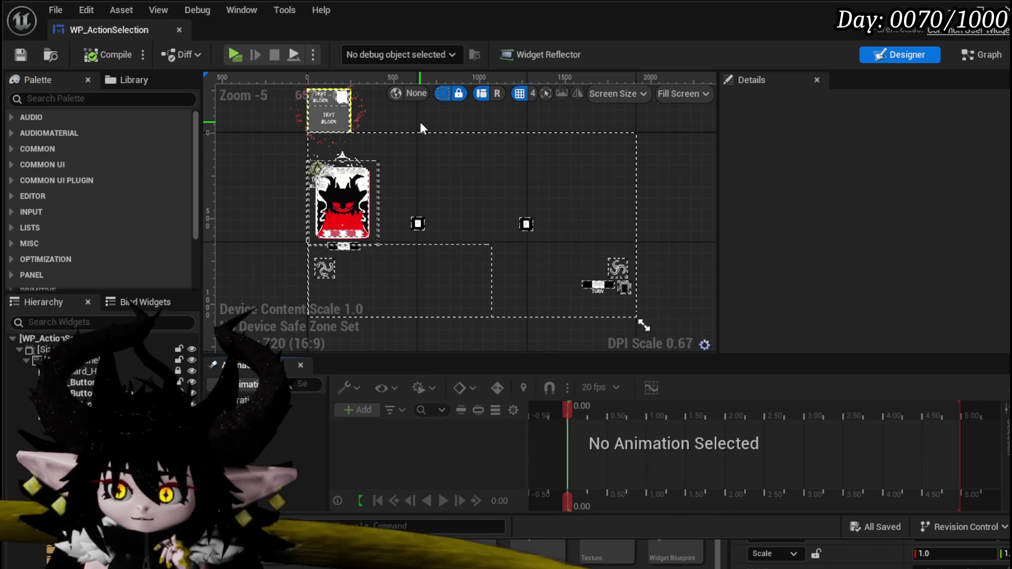
# - Open the embedded WP_Card_HUD for editing and show its SelectCard function graph
pyautogui.click(485, 293)
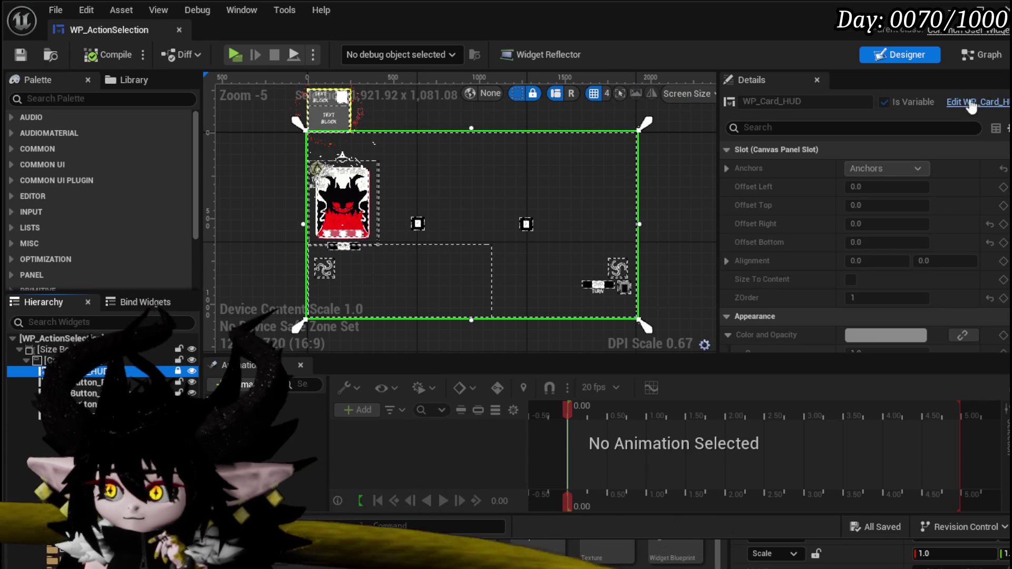
pyautogui.doubleClick(442, 193)
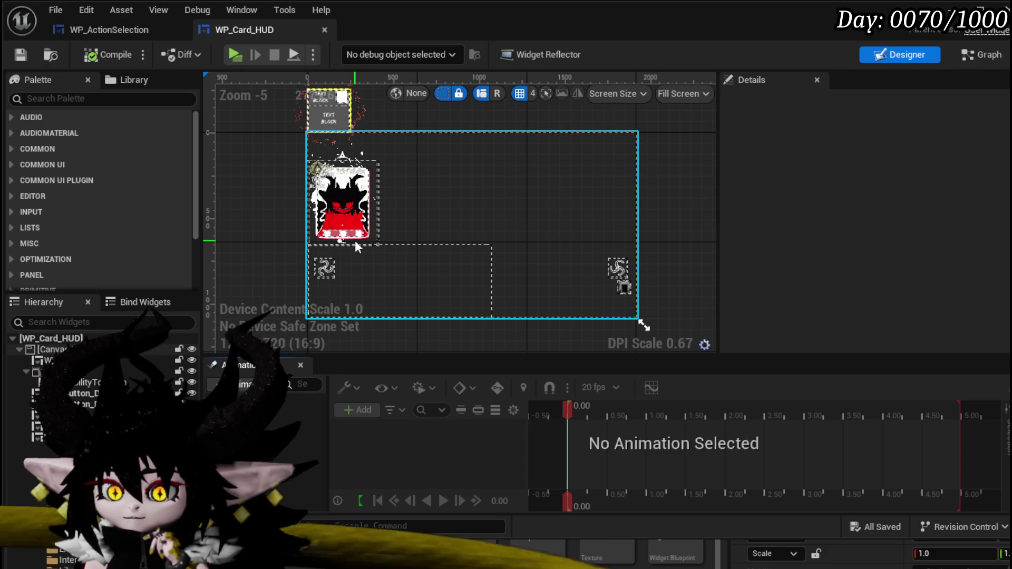
pyautogui.click(978, 57)
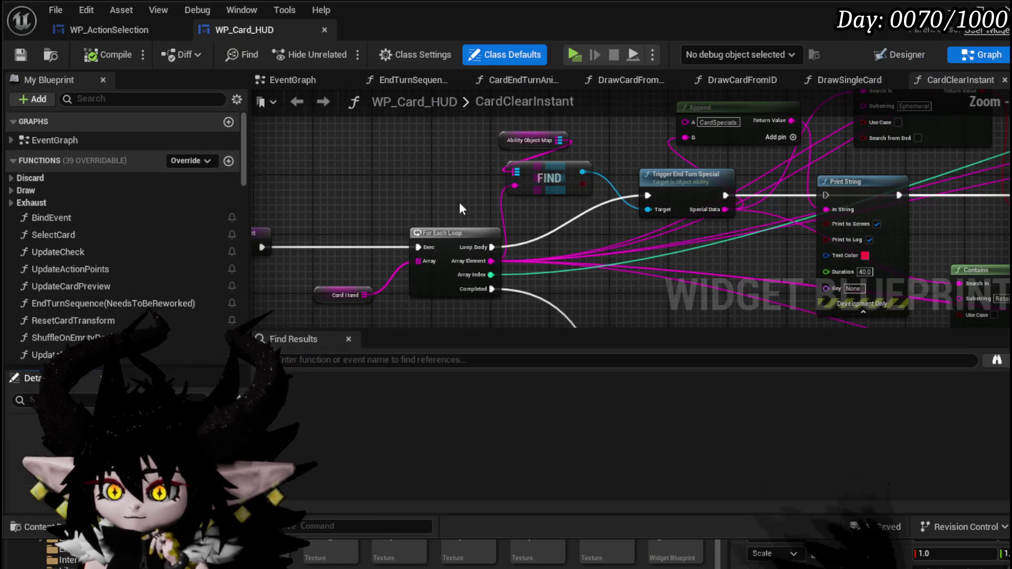
pyautogui.doubleClick(102, 236)
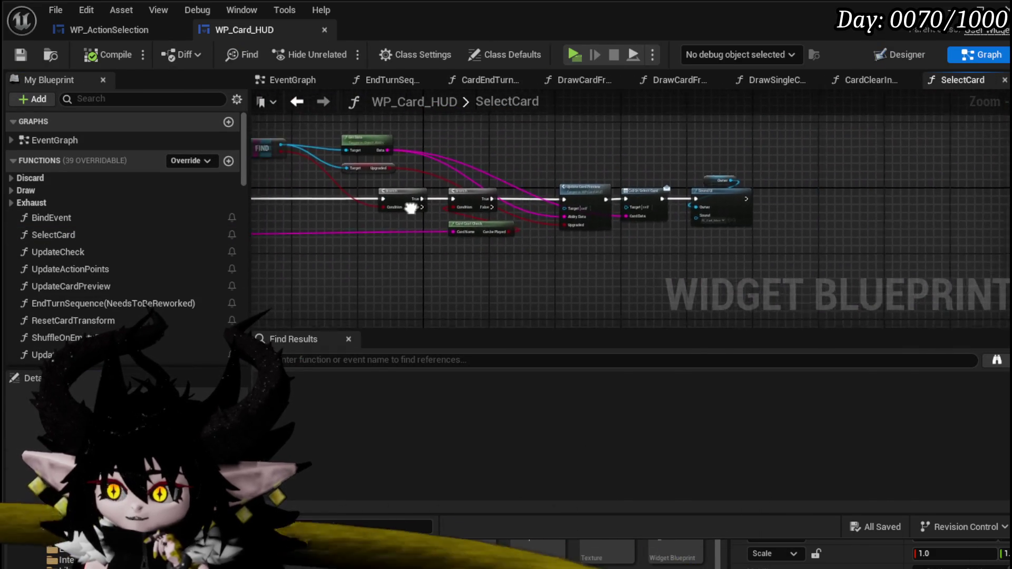
# - Move Ability Object Map above the FIND node and Card Cost Check down-left
pyautogui.scroll(5, 622, 154)
pyautogui.moveTo(713, 279)
pyautogui.mouseDown()
pyautogui.moveTo(727, 226)
pyautogui.moveTo(592, 196)
pyautogui.moveTo(510, 145)
pyautogui.moveTo(504, 208)
pyautogui.moveTo(339, 209)
pyautogui.mouseUp()
pyautogui.moveTo(310, 207); pyautogui.dragTo(399, 159)
pyautogui.moveTo(321, 181)
pyautogui.mouseDown()
pyautogui.moveTo(428, 96)
pyautogui.moveTo(456, 209)
pyautogui.mouseUp()
pyautogui.moveTo(403, 273)
pyautogui.mouseDown()
pyautogui.moveTo(508, 185)
pyautogui.moveTo(689, 153)
pyautogui.moveTo(476, 149)
pyautogui.moveTo(655, 214)
pyautogui.moveTo(656, 235)
pyautogui.moveTo(406, 235)
pyautogui.moveTo(433, 241)
pyautogui.mouseUp()
pyautogui.moveTo(555, 235); pyautogui.dragTo(512, 268)
# - Shift the Update Card Preview, Call On Select Card and Sound UI nodes further right
pyautogui.moveTo(608, 246); pyautogui.dragTo(407, 269)
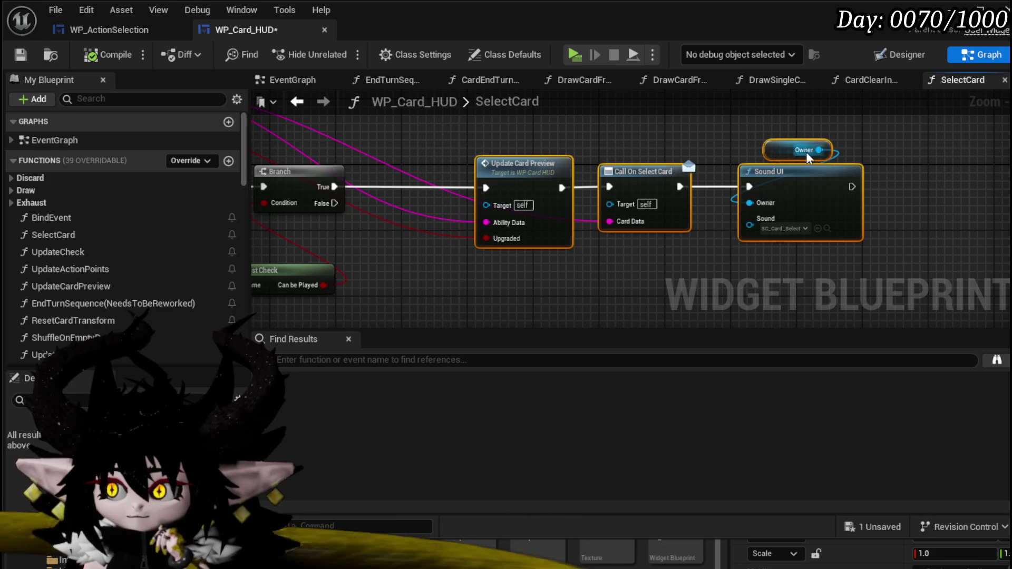
pyautogui.moveTo(530, 177); pyautogui.dragTo(704, 172)
pyautogui.moveTo(818, 139); pyautogui.dragTo(855, 280)
pyautogui.moveTo(704, 117)
pyautogui.mouseDown()
pyautogui.moveTo(719, 119)
pyautogui.moveTo(818, 242)
pyautogui.mouseUp()
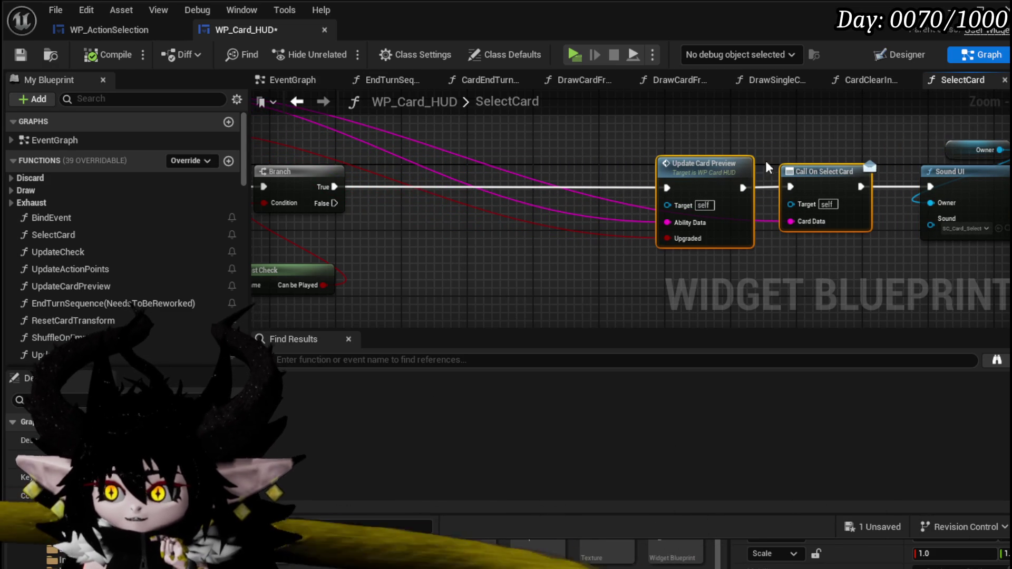
pyautogui.click(666, 135)
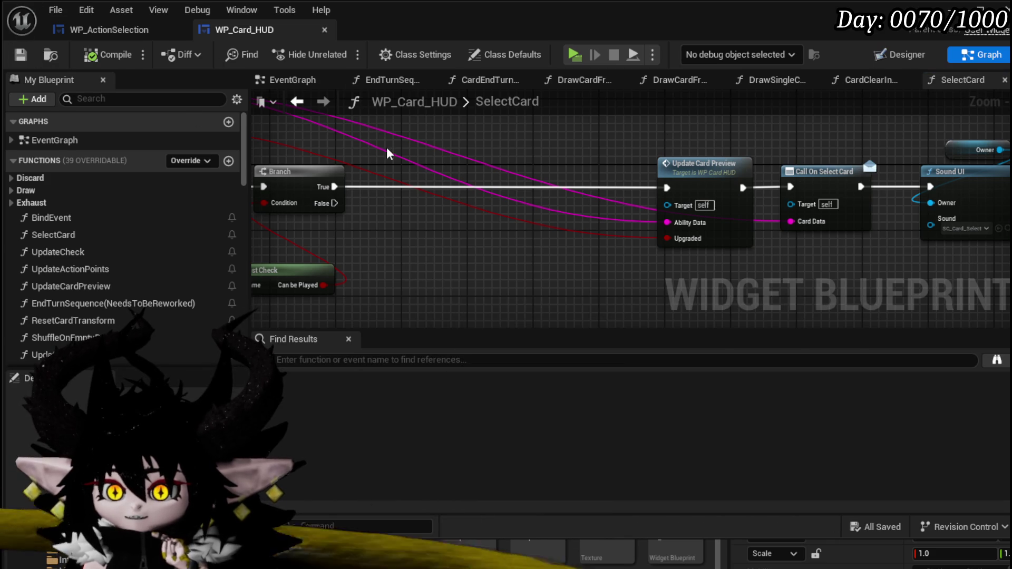
pyautogui.scroll(-5, 151, 253)
pyautogui.scroll(-10, 153, 237)
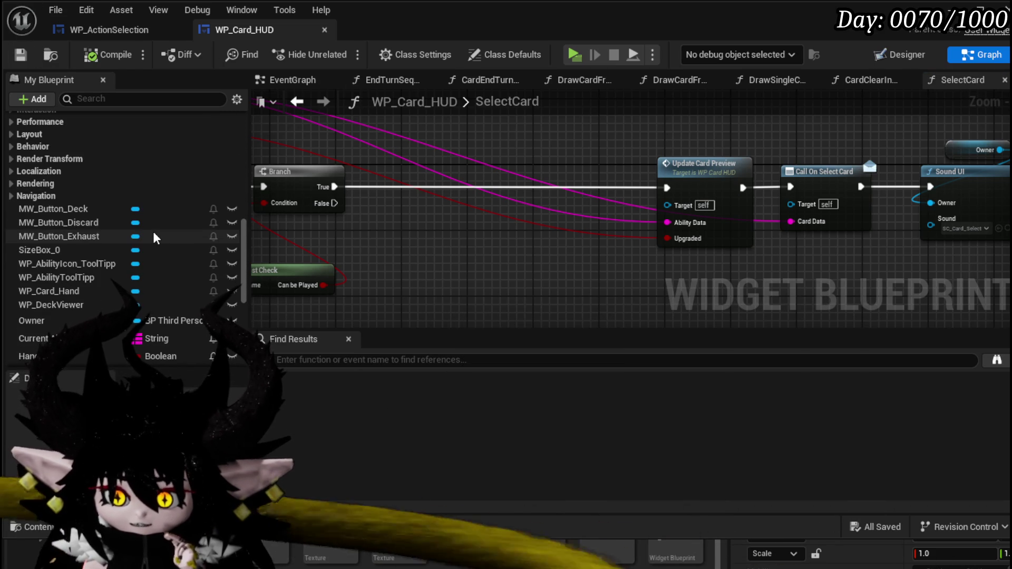
pyautogui.scroll(-6, 153, 237)
pyautogui.scroll(-2, 153, 232)
pyautogui.scroll(6, 153, 232)
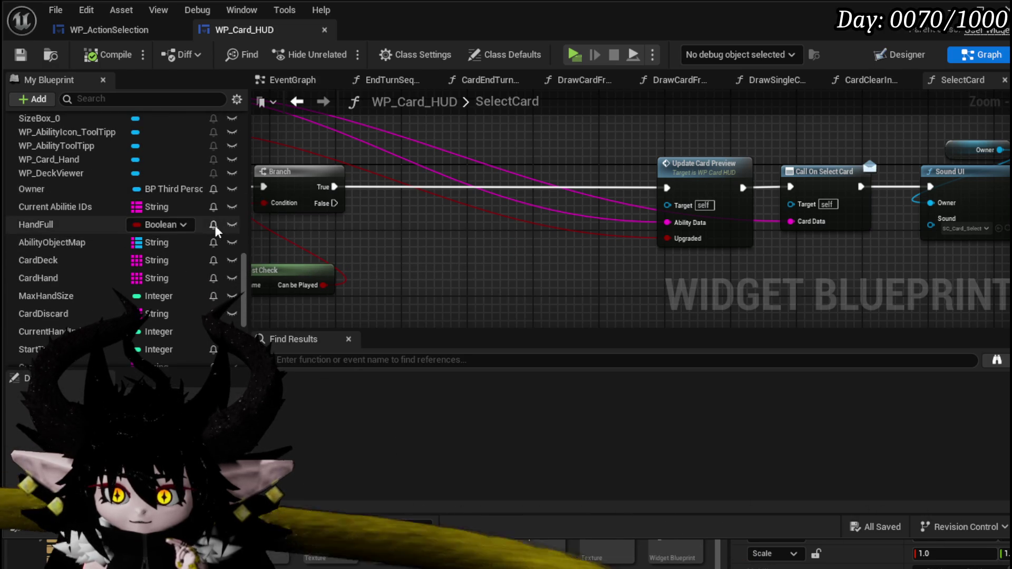
pyautogui.scroll(3, 215, 225)
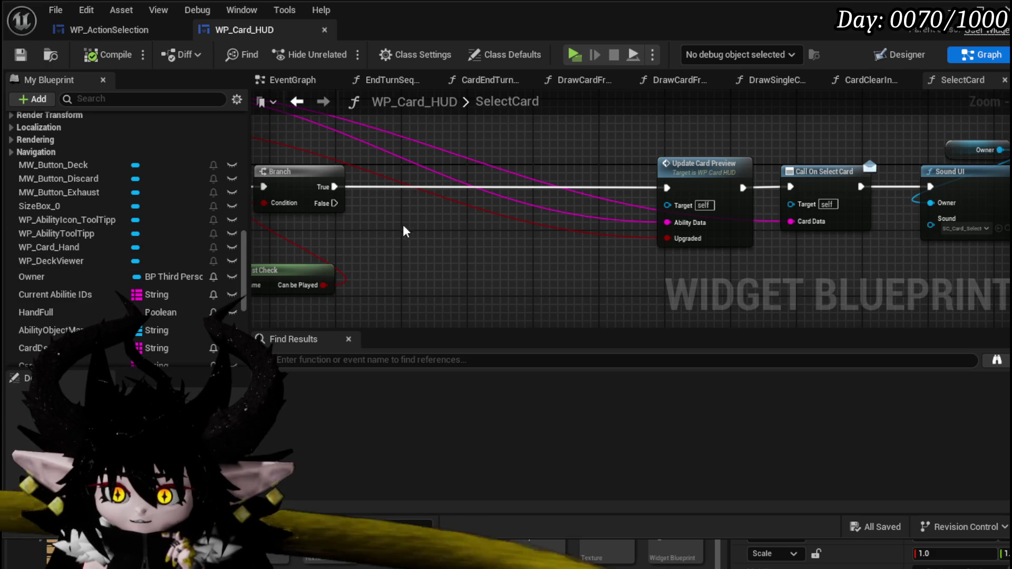
pyautogui.scroll(-2, 381, 233)
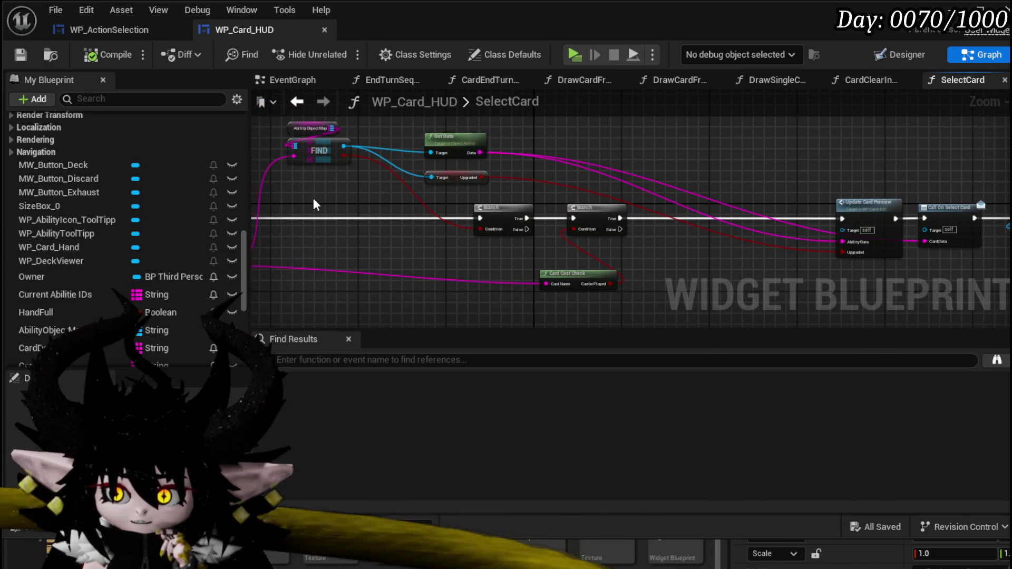
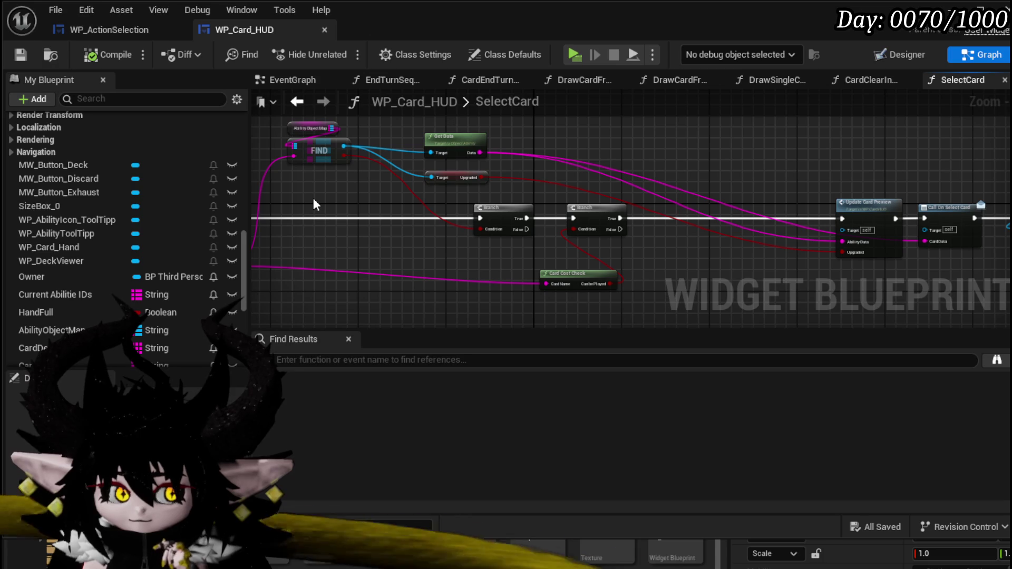
# - Place an Owner getter in SelectCard and chain Get General Manager from it
pyautogui.moveTo(518, 137); pyautogui.dragTo(561, 142)
pyautogui.click(567, 146)
pyautogui.scroll(3, 427, 174)
pyautogui.moveTo(551, 191); pyautogui.dragTo(551, 195)
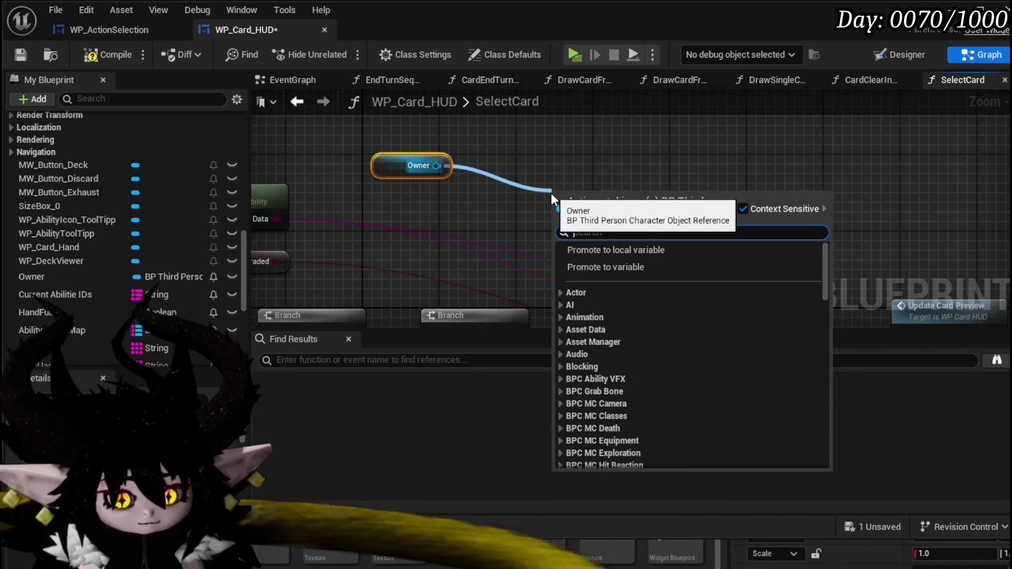
pyautogui.write('generalm')
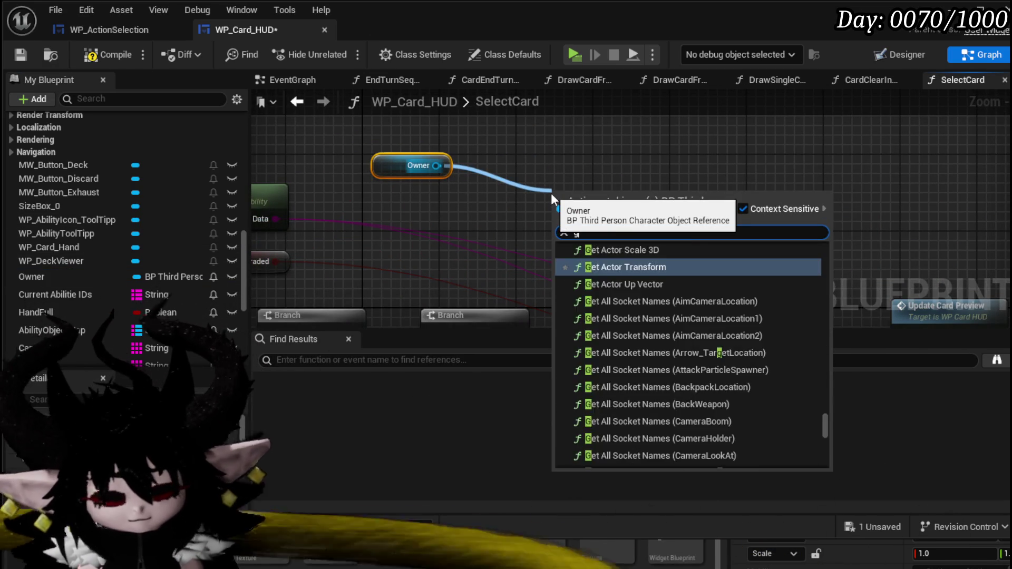
pyautogui.press('Down')
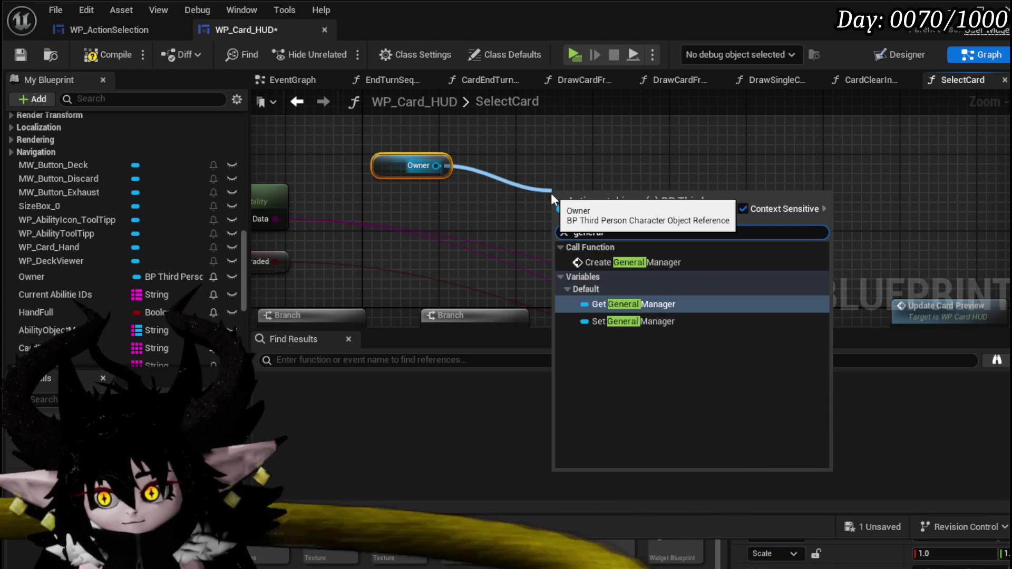
pyautogui.press('Return')
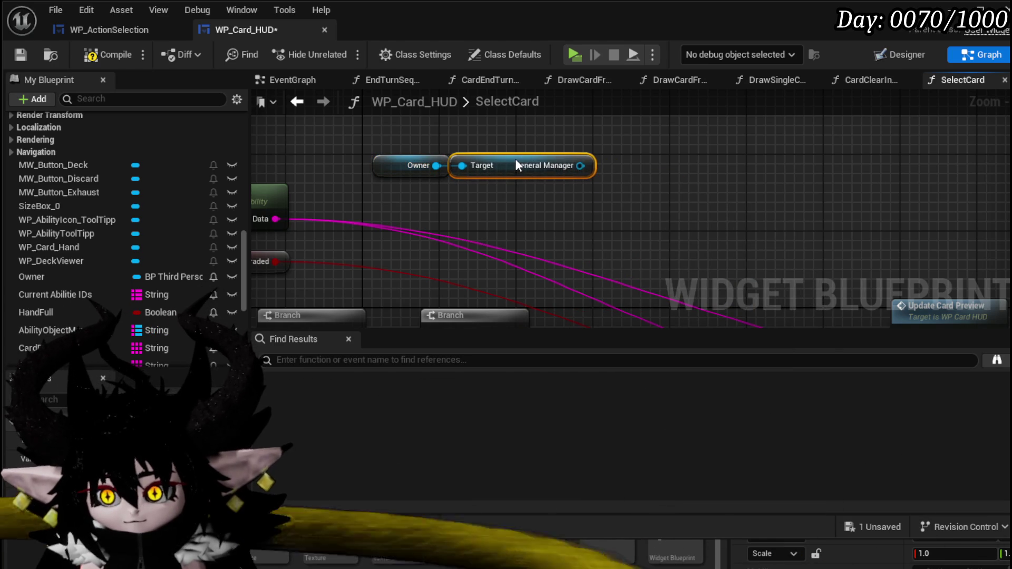
# - Chain Get UI Manager and then Get Character UI off the General Manager
pyautogui.moveTo(574, 173); pyautogui.dragTo(546, 197)
pyautogui.write('get ui mana')
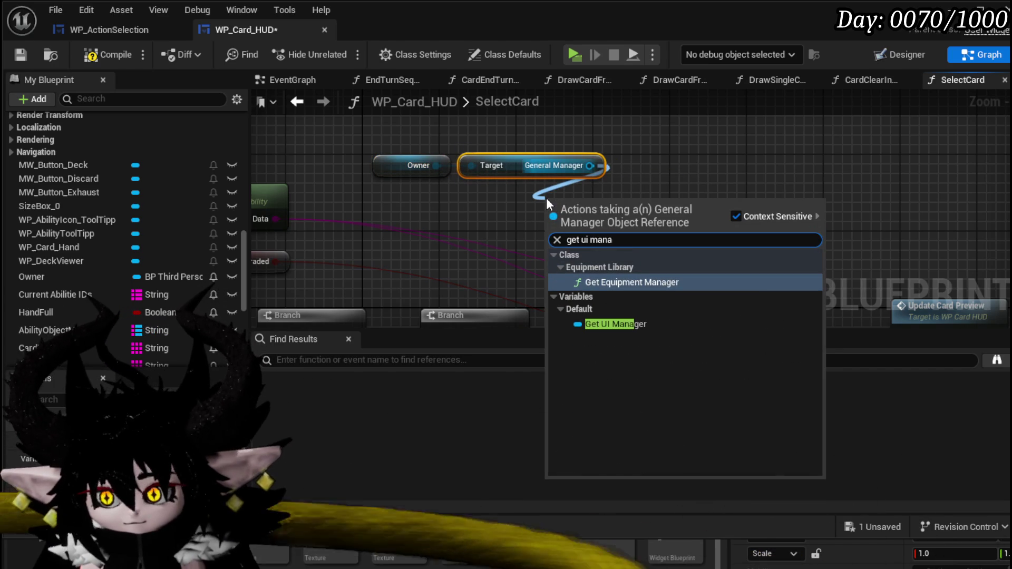
pyautogui.click(618, 322)
pyautogui.moveTo(602, 214)
pyautogui.mouseDown()
pyautogui.moveTo(449, 205)
pyautogui.moveTo(590, 205)
pyautogui.mouseUp()
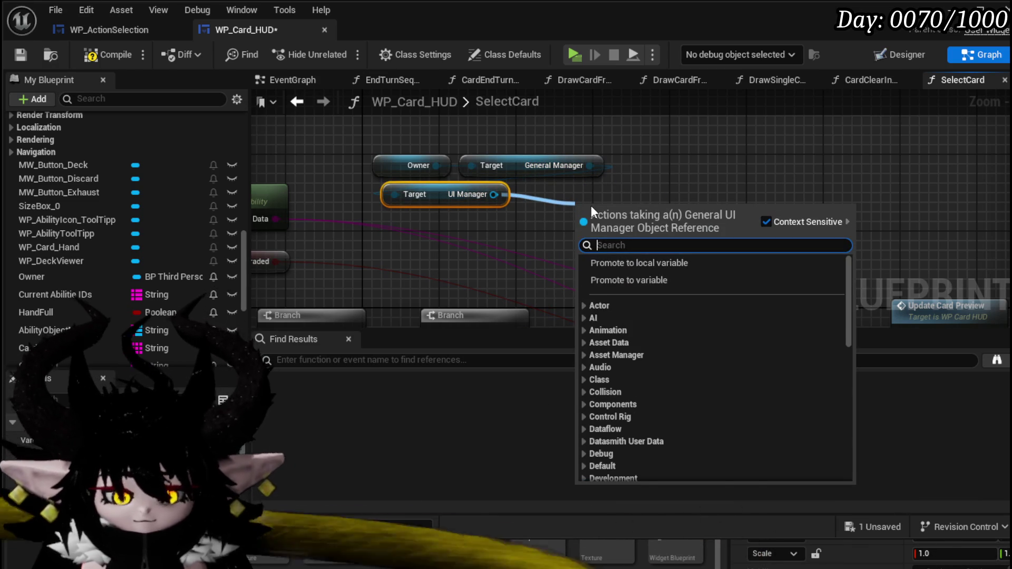
pyautogui.write('character')
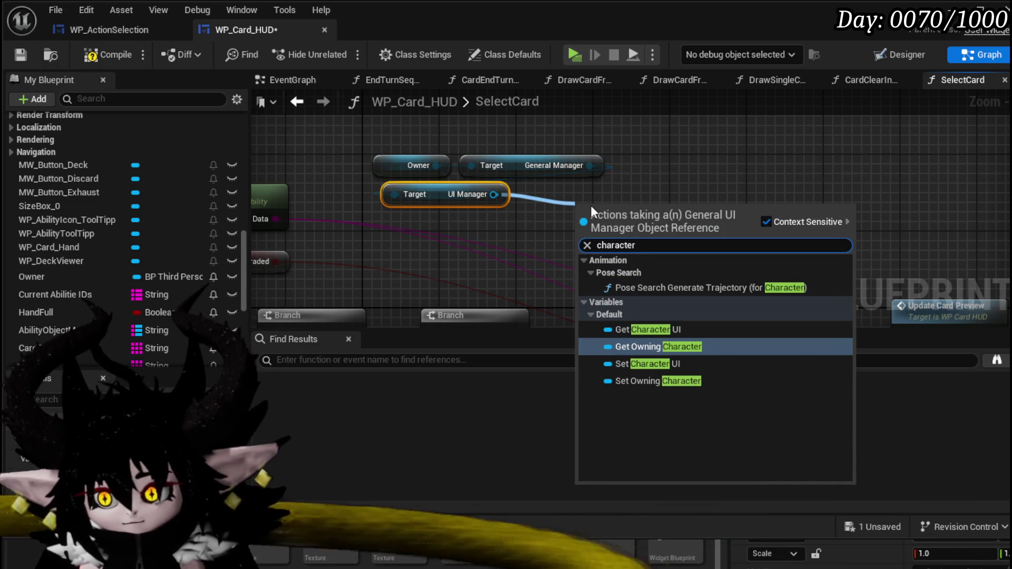
pyautogui.click(629, 330)
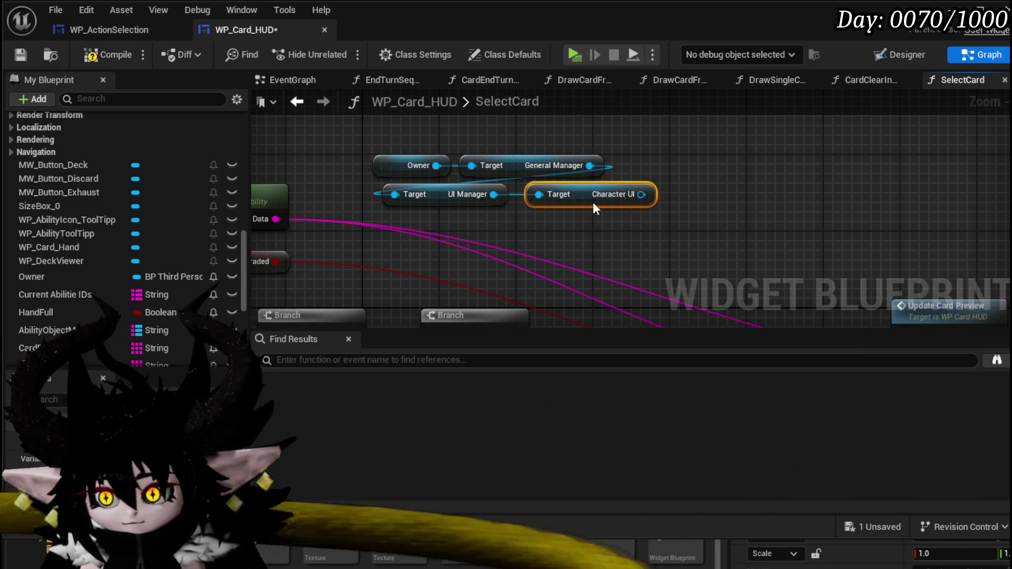
# - Add Get W Battle UI and Get Action Selection Widget after Character UI
pyautogui.moveTo(640, 194); pyautogui.dragTo(527, 242)
pyautogui.write('get')
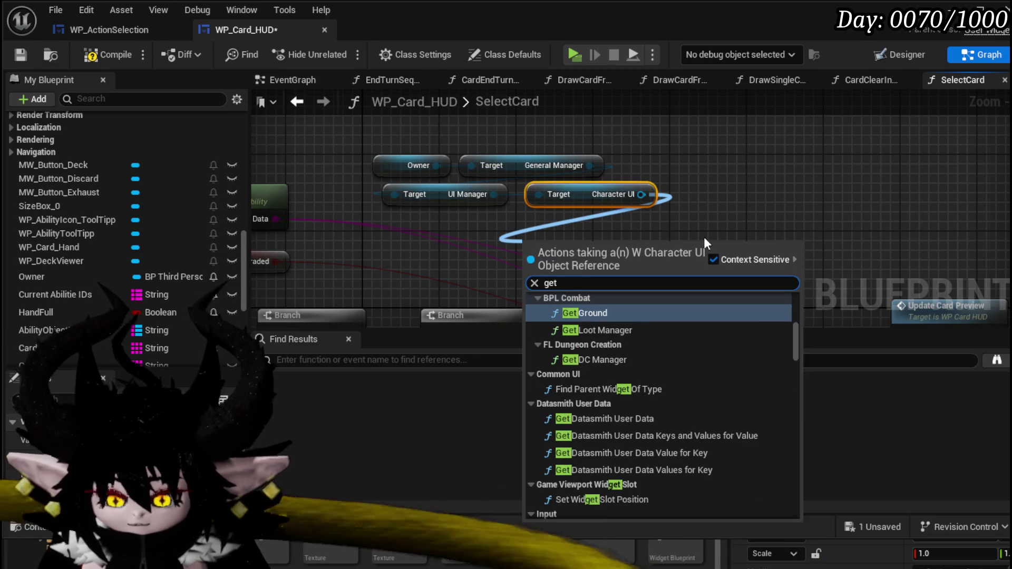
pyautogui.write(' actio')
pyautogui.press('BackSpace')
pyautogui.press('BackSpace')
pyautogui.press('BackSpace')
pyautogui.write('ba')
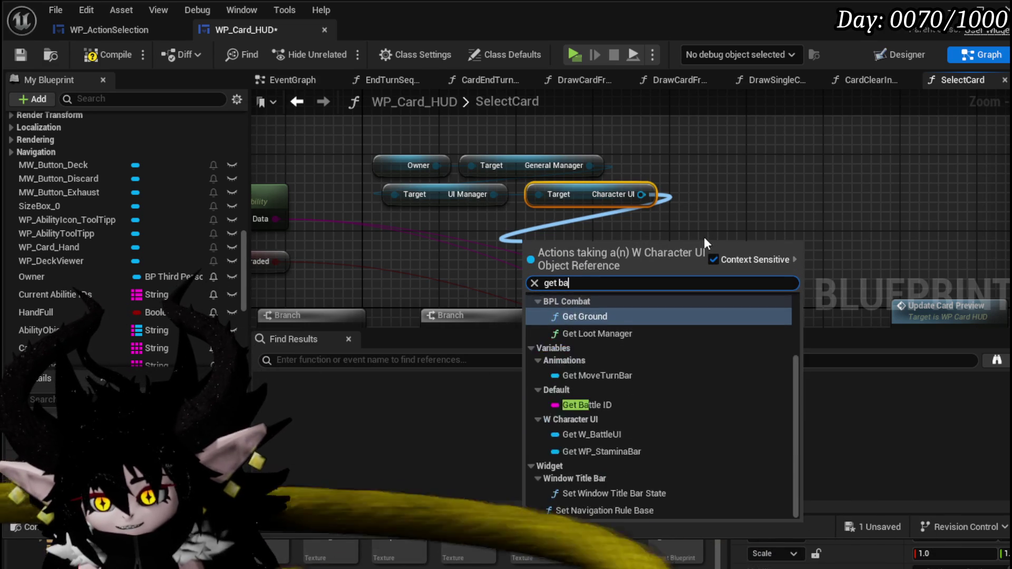
pyautogui.write('ttle')
pyautogui.press('Escape')
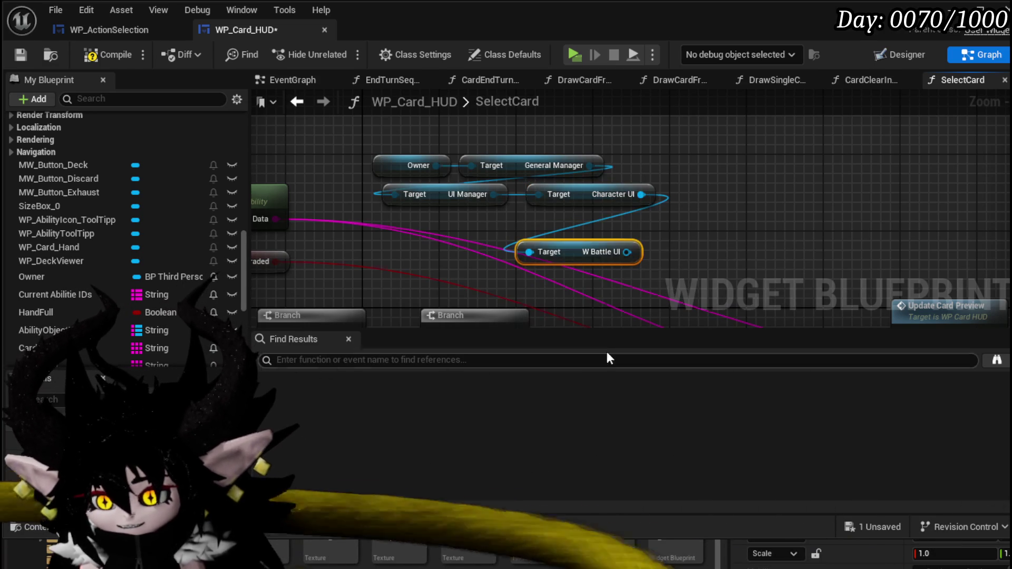
pyautogui.moveTo(610, 258)
pyautogui.mouseDown()
pyautogui.moveTo(633, 222)
pyautogui.moveTo(700, 229)
pyautogui.mouseUp()
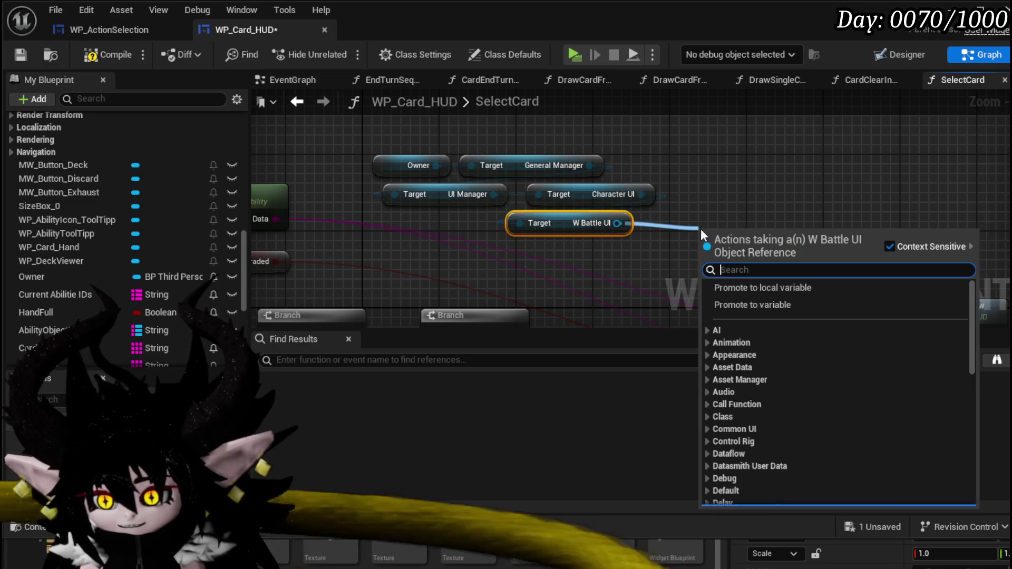
pyautogui.write('action se')
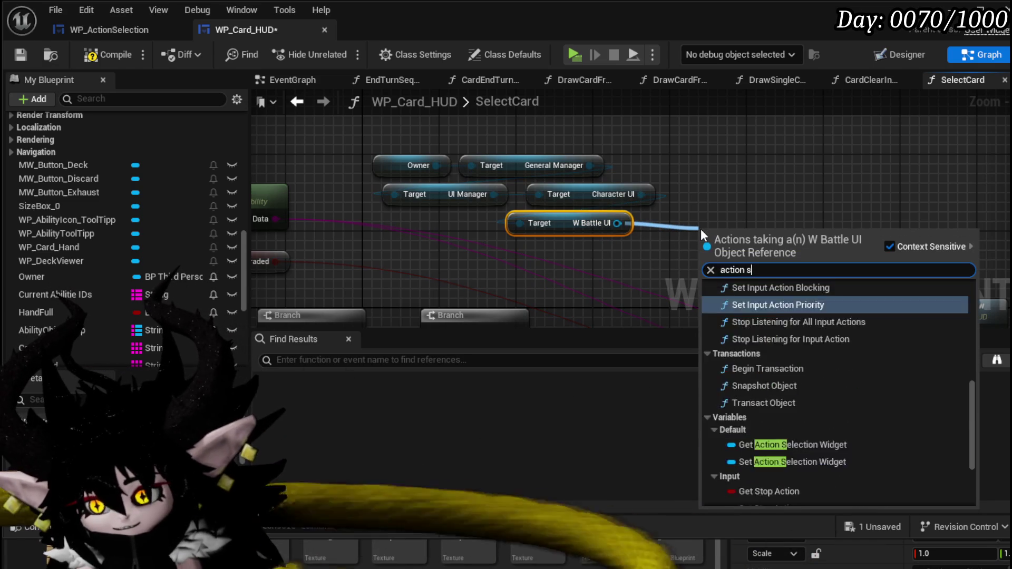
pyautogui.click(801, 411)
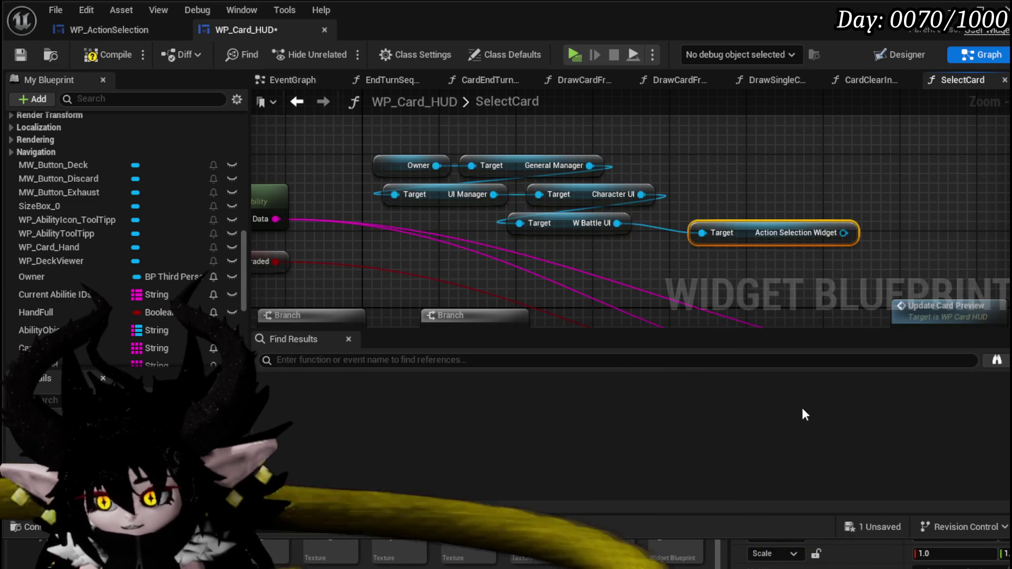
pyautogui.moveTo(791, 230); pyautogui.dragTo(466, 243)
pyautogui.scroll(-2, 542, 165)
pyautogui.scroll(2, 599, 226)
# - Save WP_Card_HUD, then unhook Branch True from ADDUNIQUE in WP_ActionSelection's SelectAbilityFromCard
pyautogui.click(114, 53)
pyautogui.click(24, 52)
pyautogui.click(97, 29)
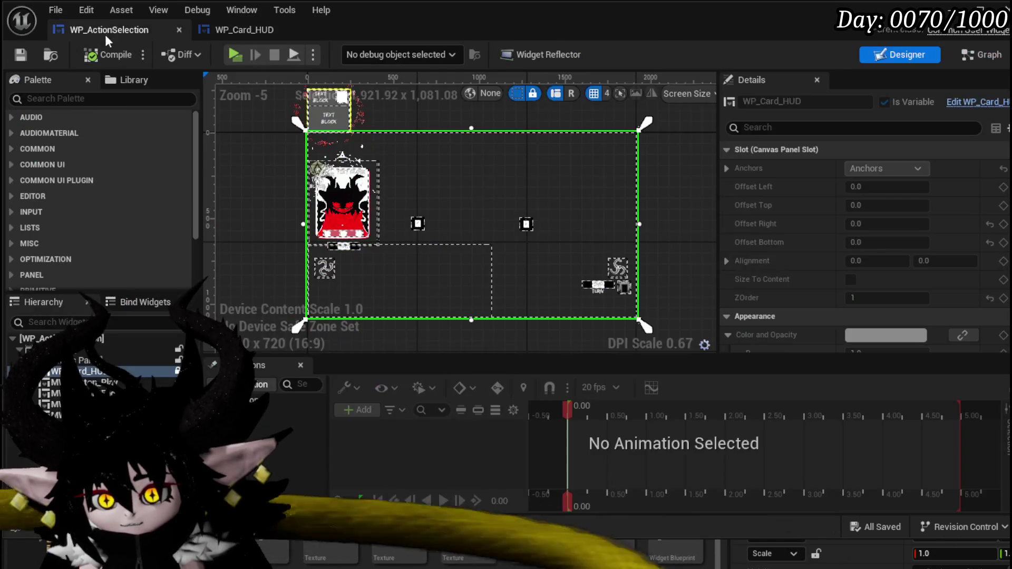
pyautogui.doubleClick(524, 217)
pyautogui.scroll(2, 329, 197)
pyautogui.moveTo(329, 197); pyautogui.dragTo(325, 199)
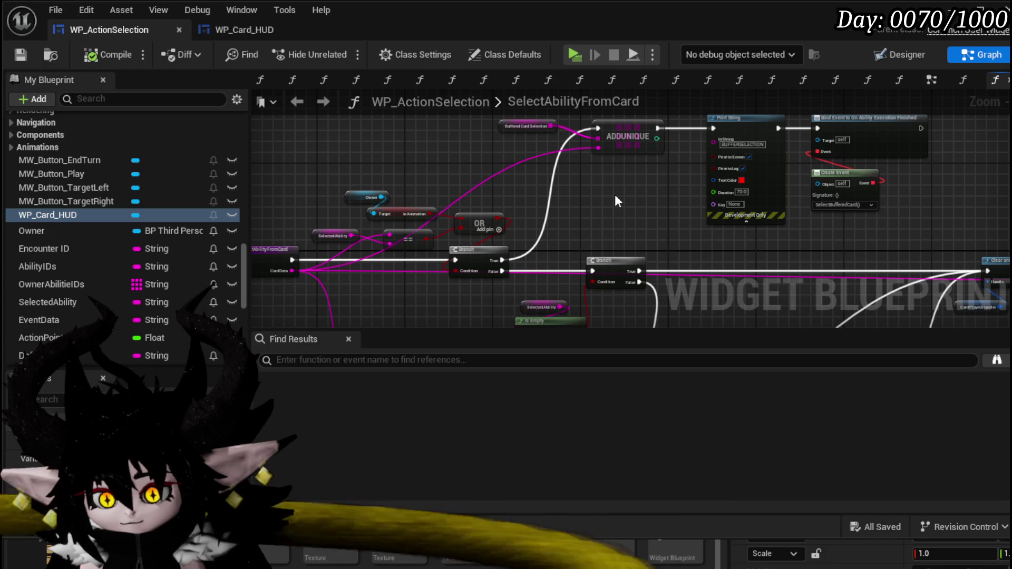
pyautogui.moveTo(614, 195); pyautogui.dragTo(609, 200)
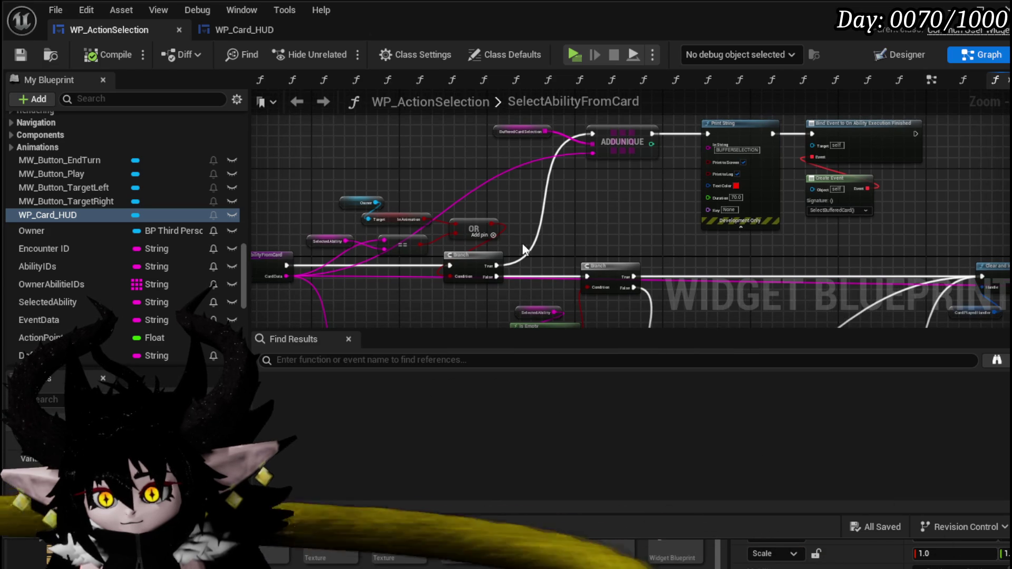
pyautogui.keyDown('alt'); pyautogui.click(524, 242); pyautogui.keyUp('alt')
pyautogui.click(98, 54)
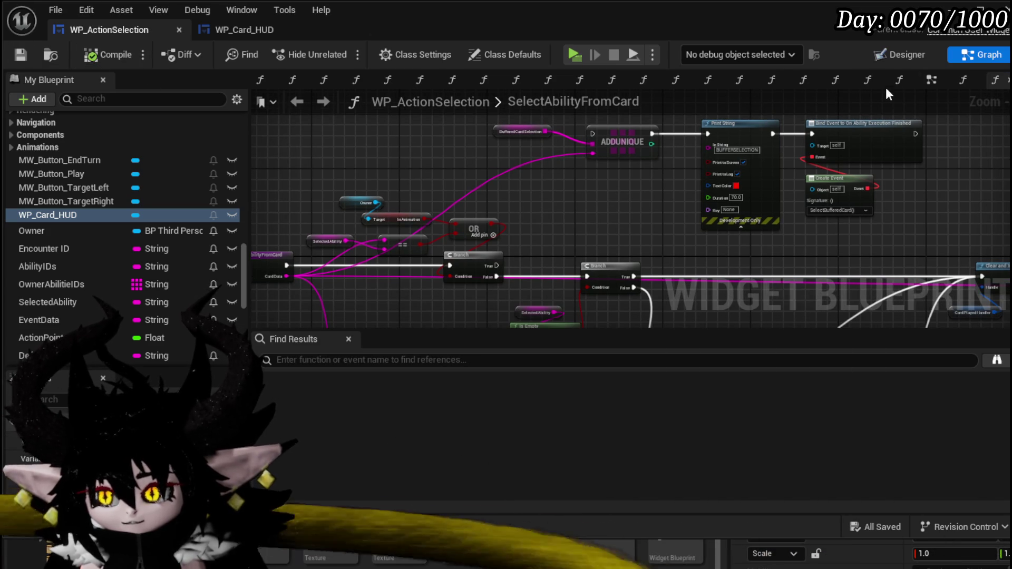
# - In the EventGraph, move the In Animation SET node between the two Branch nodes
pyautogui.click(931, 79)
pyautogui.scroll(-2, 543, 246)
pyautogui.scroll(-2, 753, 223)
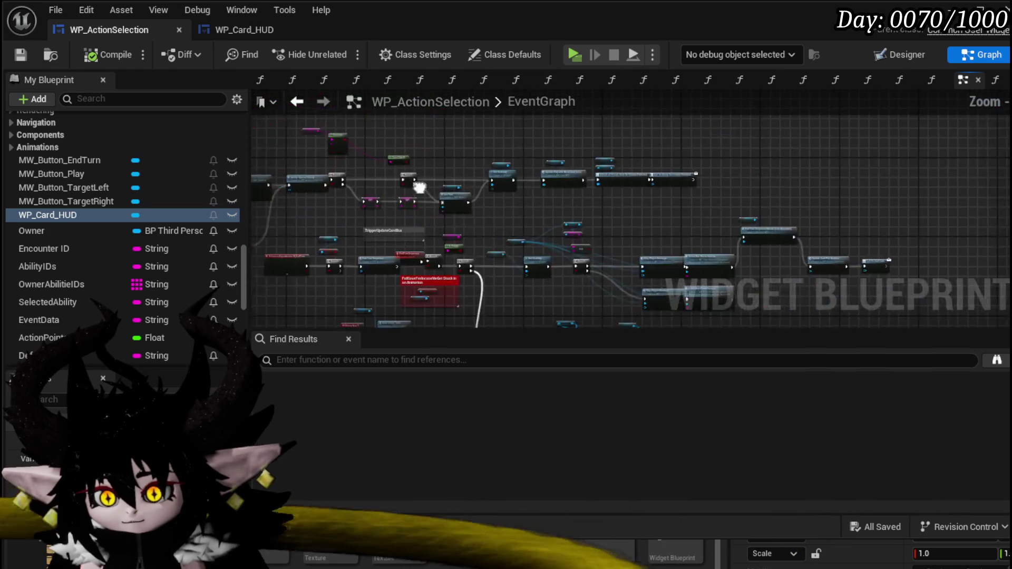
pyautogui.scroll(6, 555, 205)
pyautogui.moveTo(554, 206)
pyautogui.mouseDown()
pyautogui.moveTo(452, 219)
pyautogui.moveTo(661, 209)
pyautogui.mouseUp()
pyautogui.scroll(-6, 564, 219)
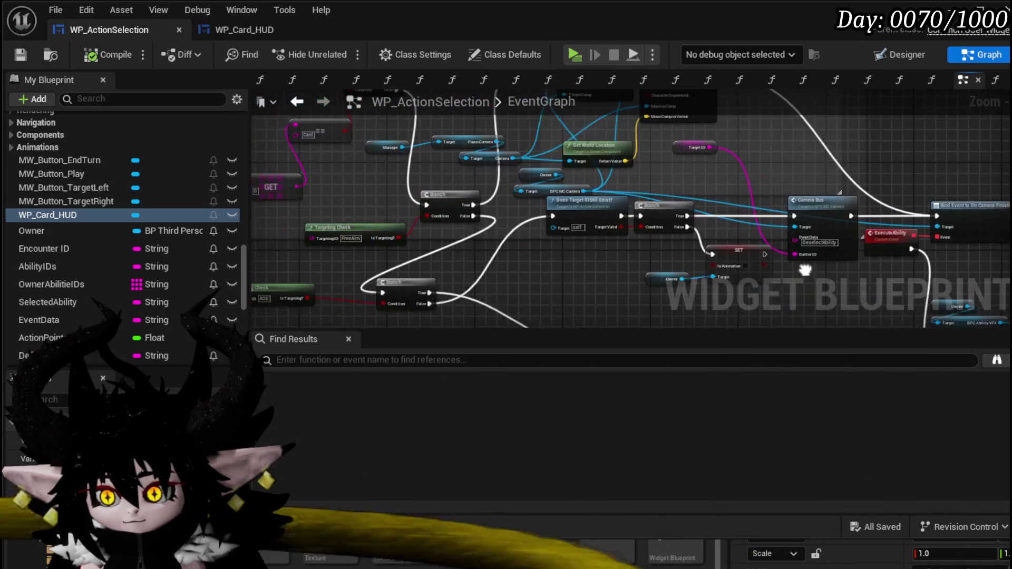
pyautogui.scroll(6, 520, 209)
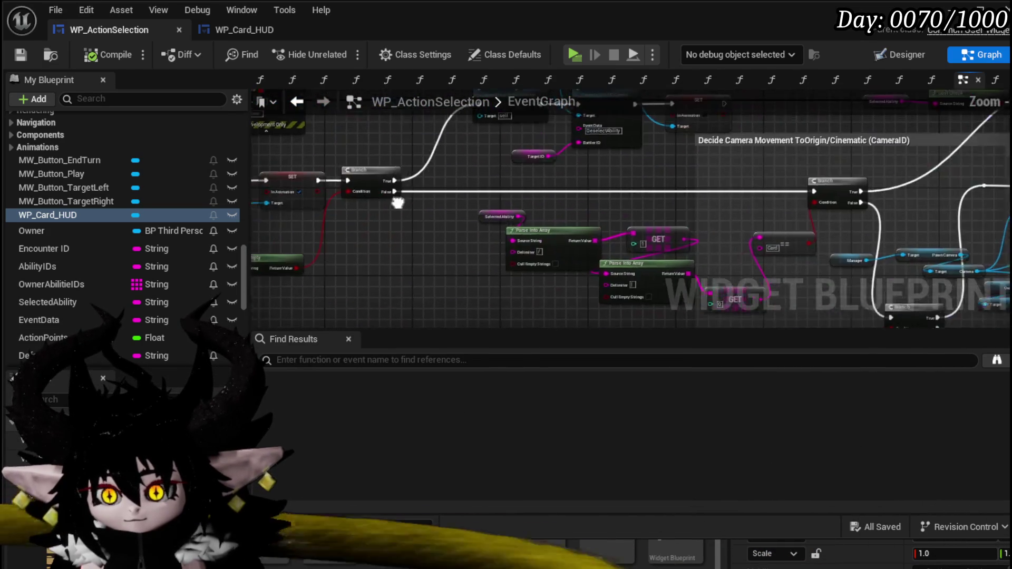
pyautogui.moveTo(488, 205); pyautogui.dragTo(372, 204)
pyautogui.moveTo(344, 265); pyautogui.dragTo(488, 227)
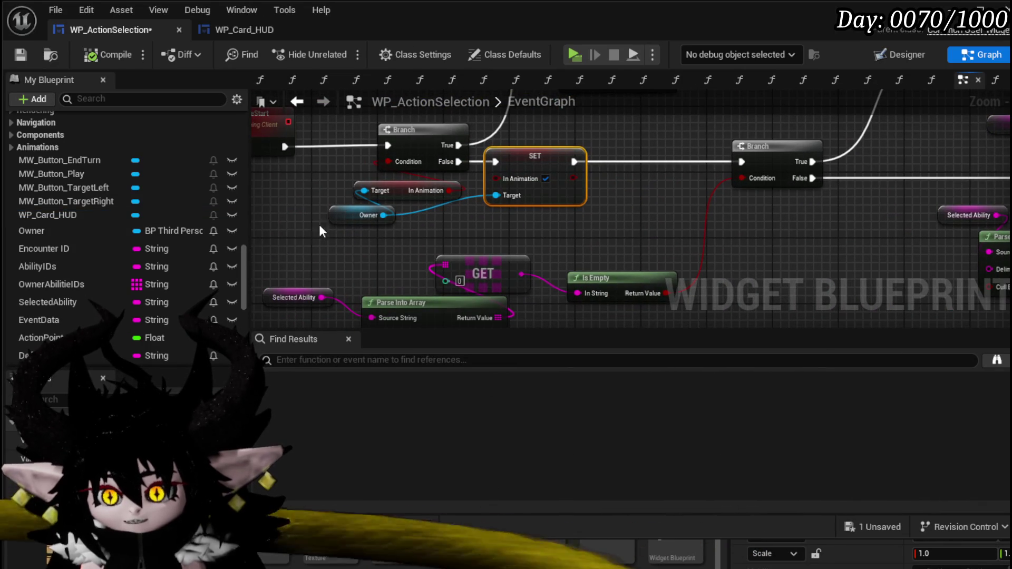
pyautogui.moveTo(626, 213); pyautogui.dragTo(584, 227)
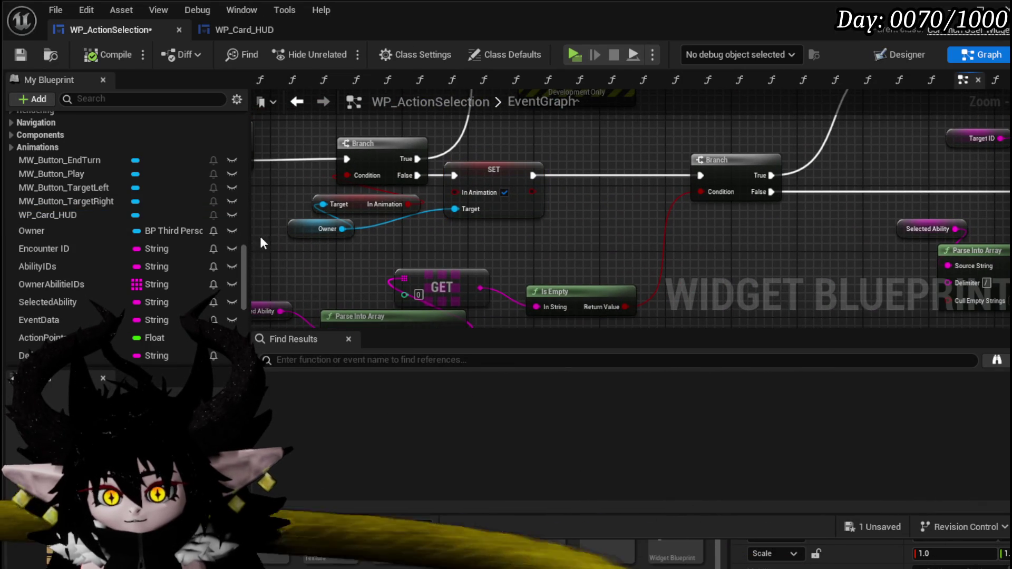
pyautogui.scroll(-7, 242, 260)
pyautogui.scroll(4, 160, 254)
pyautogui.scroll(6, 183, 237)
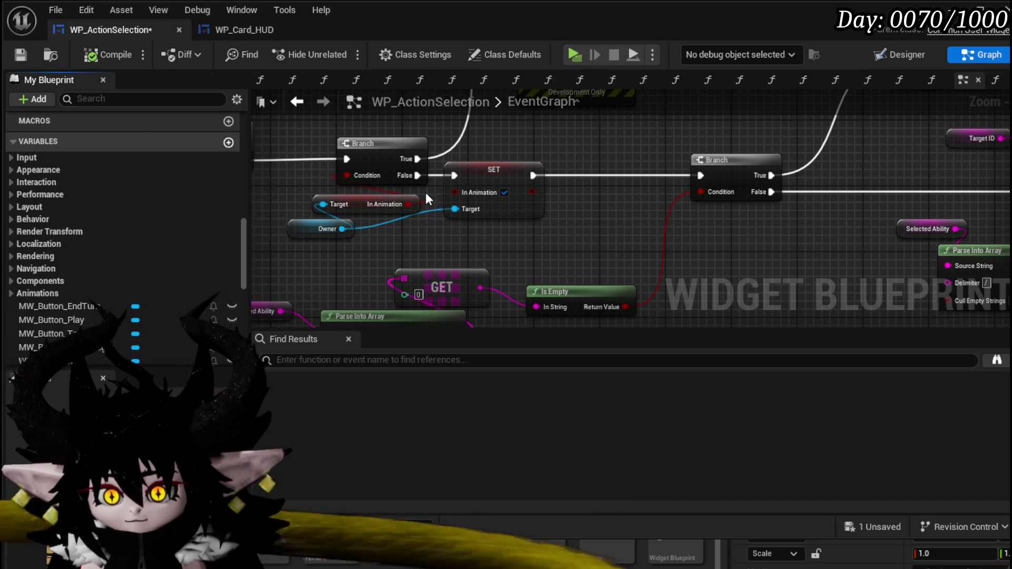
# - Create a single (non-array) Boolean variable named ExecutingAbility
pyautogui.click(228, 142)
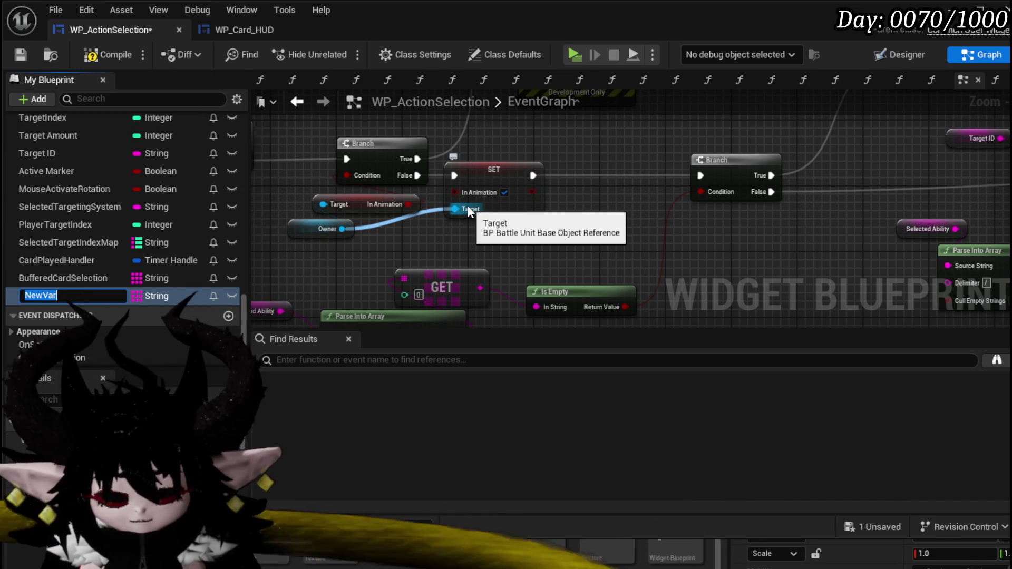
pyautogui.write('Execut')
pyautogui.press('BackSpace')
pyautogui.press('BackSpace')
pyautogui.write('ngA')
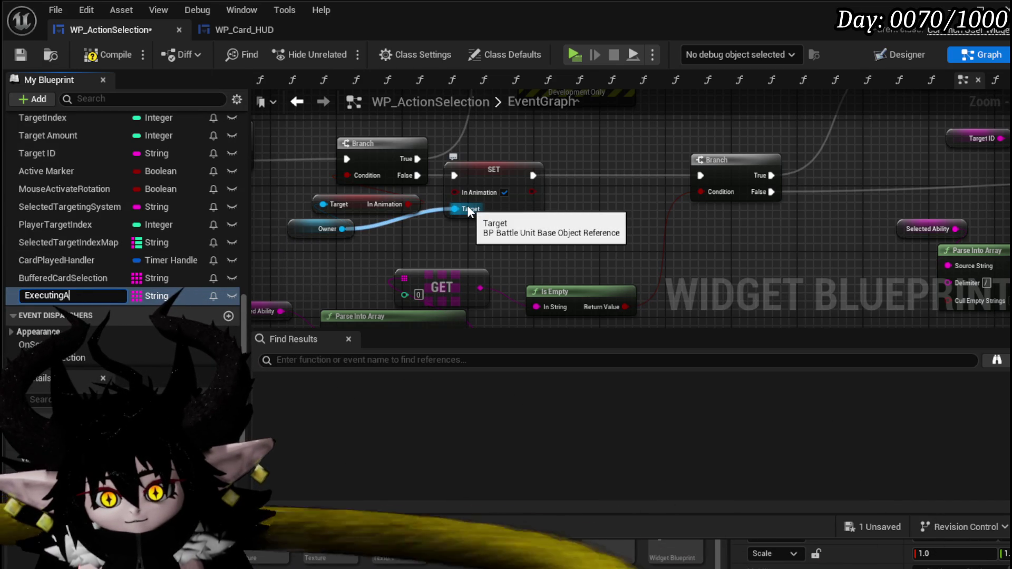
pyautogui.write('c')
pyautogui.write('y')
pyautogui.press('Return')
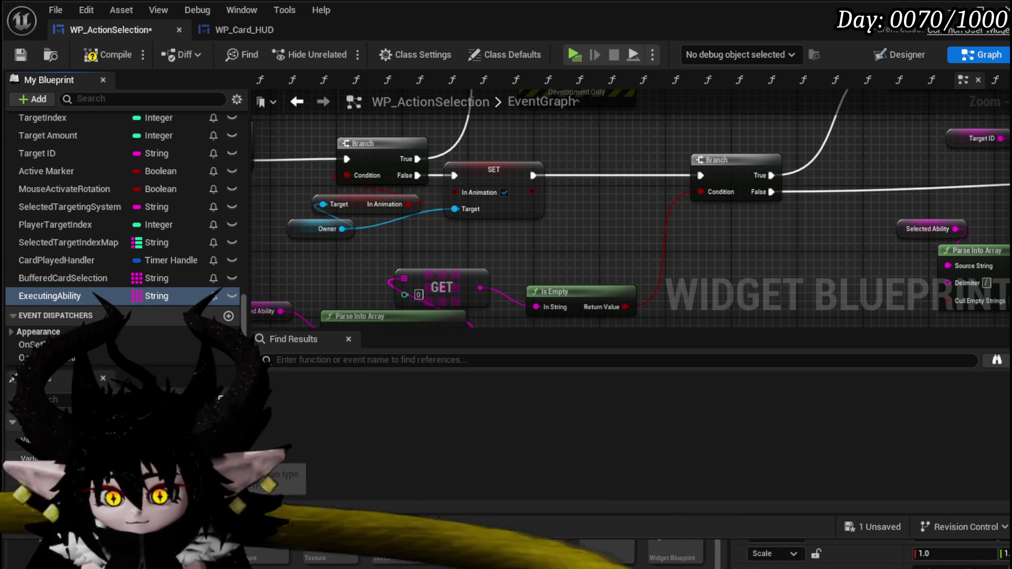
pyautogui.click(157, 295)
pyautogui.press('Escape')
pyautogui.click(157, 295)
pyautogui.click(157, 360)
# - Add an ExecutingAbility setter set to true, wired between SET In Animation and the Branch
pyautogui.moveTo(81, 296)
pyautogui.mouseDown()
pyautogui.moveTo(533, 192)
pyautogui.moveTo(615, 215)
pyautogui.mouseUp()
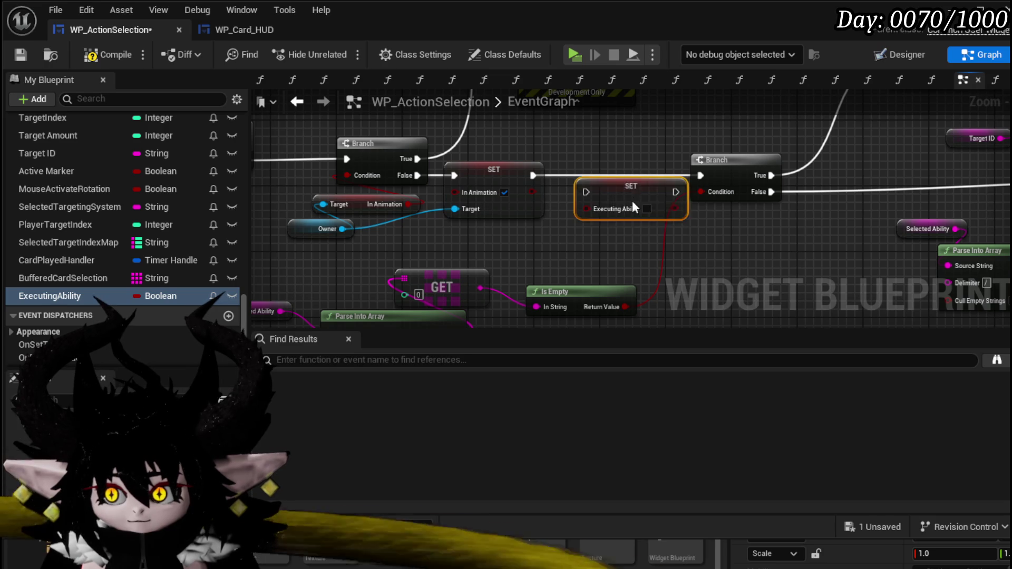
pyautogui.moveTo(533, 175); pyautogui.dragTo(543, 173)
pyautogui.click(631, 193)
pyautogui.moveTo(701, 172); pyautogui.dragTo(703, 175)
pyautogui.scroll(-3, 580, 200)
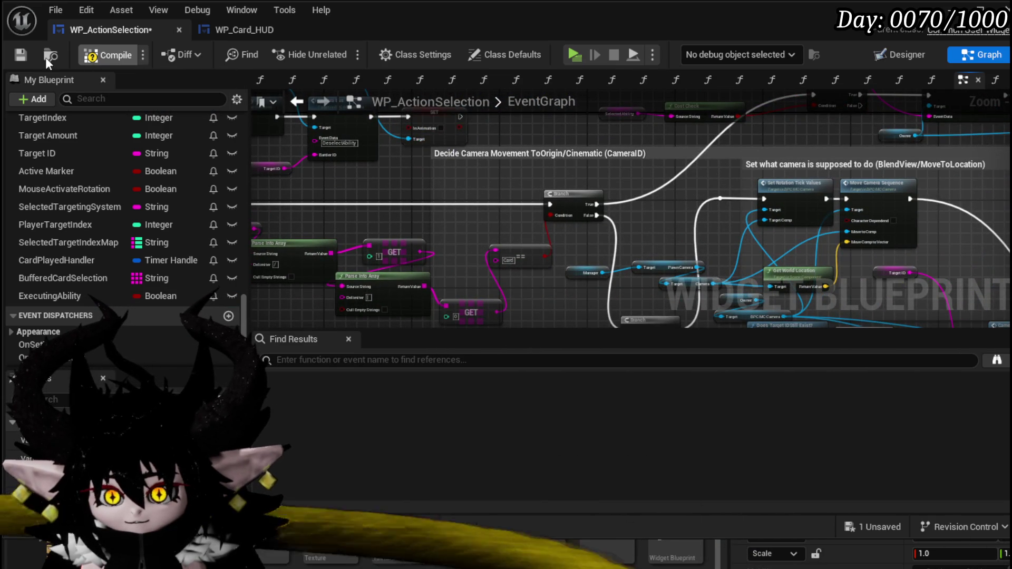
# - Compile, then locate the Call On Ability Execution Finished node and make room beside it
pyautogui.click(21, 55)
pyautogui.moveTo(579, 221)
pyautogui.mouseDown()
pyautogui.moveTo(511, 190)
pyautogui.moveTo(557, 190)
pyautogui.mouseUp()
pyautogui.scroll(5, 561, 185)
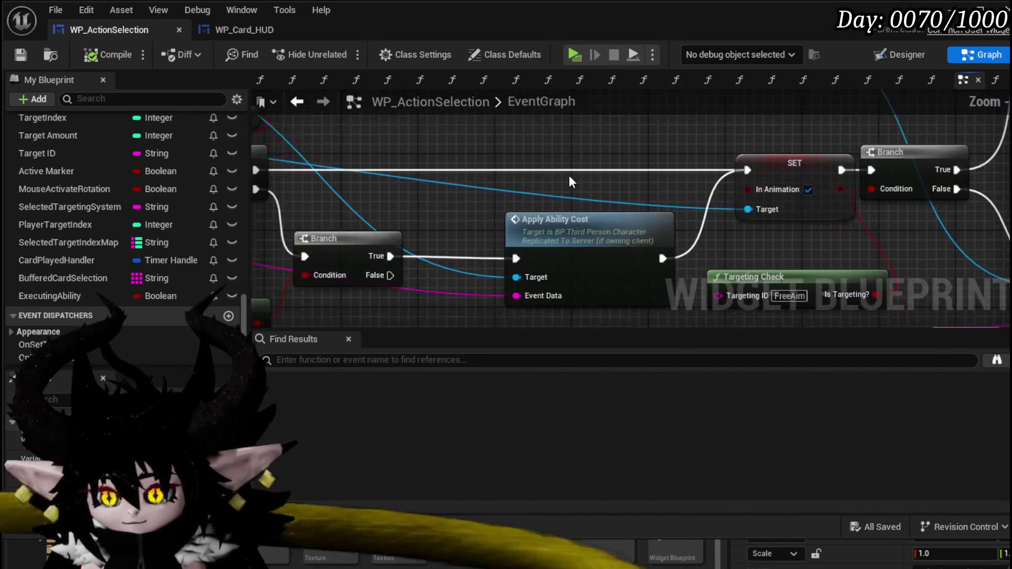
pyautogui.scroll(-3, 568, 175)
pyautogui.moveTo(656, 169)
pyautogui.mouseDown()
pyautogui.moveTo(583, 172)
pyautogui.moveTo(490, 236)
pyautogui.mouseUp()
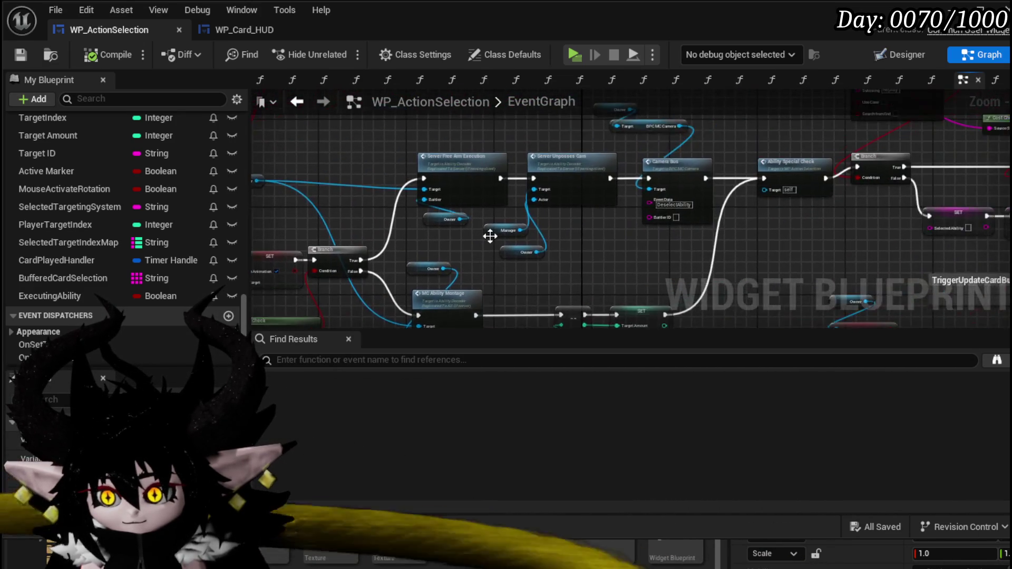
pyautogui.scroll(2, 522, 227)
pyautogui.moveTo(633, 213); pyautogui.dragTo(580, 244)
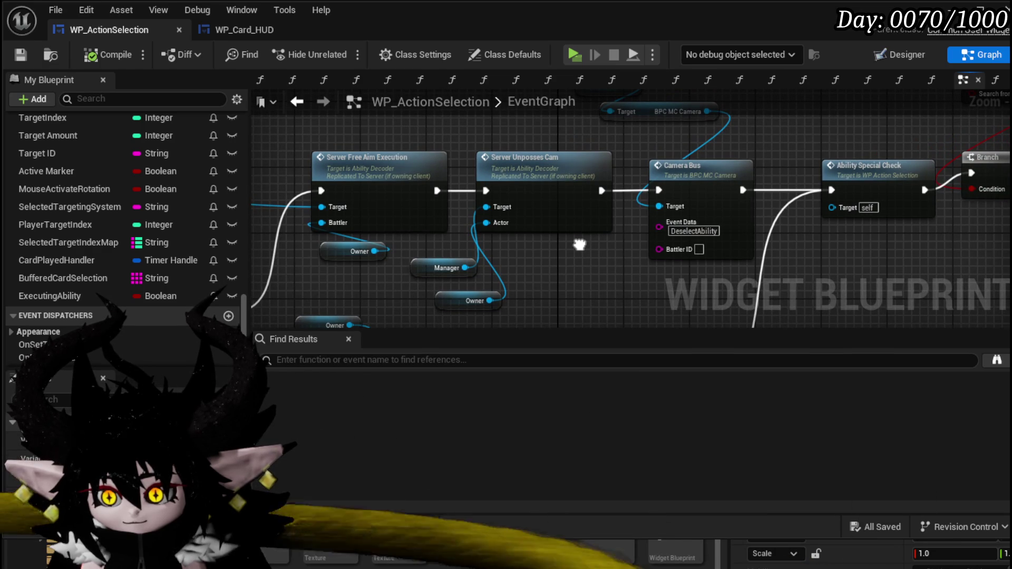
pyautogui.moveTo(580, 244)
pyautogui.mouseDown()
pyautogui.moveTo(372, 250)
pyautogui.moveTo(397, 266)
pyautogui.mouseUp()
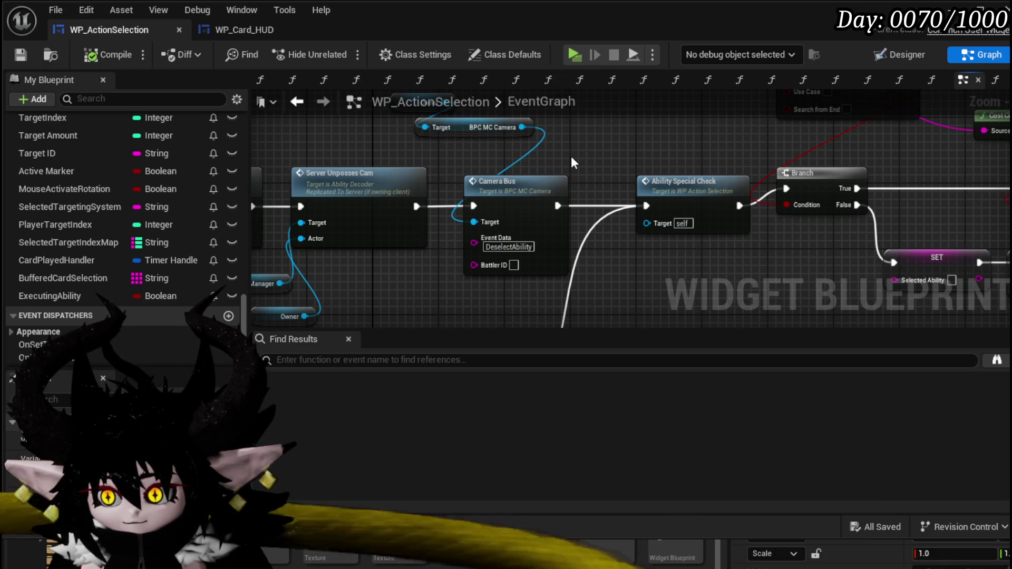
pyautogui.moveTo(671, 161); pyautogui.dragTo(381, 184)
pyautogui.moveTo(576, 197)
pyautogui.mouseDown()
pyautogui.moveTo(557, 205)
pyautogui.moveTo(339, 185)
pyautogui.mouseUp()
pyautogui.moveTo(749, 208); pyautogui.dragTo(448, 164)
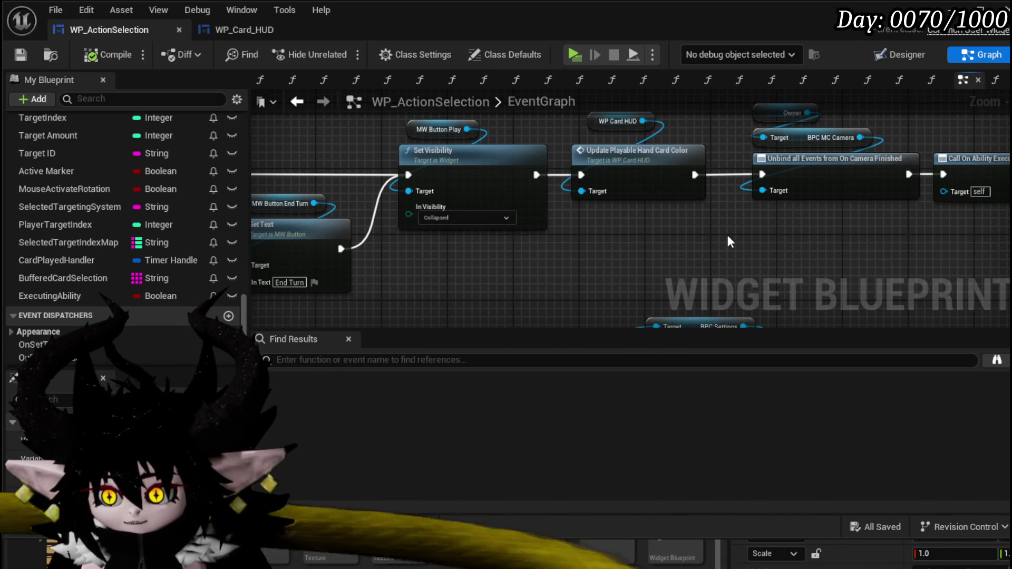
pyautogui.moveTo(730, 242)
pyautogui.mouseDown()
pyautogui.moveTo(497, 260)
pyautogui.moveTo(435, 293)
pyautogui.moveTo(659, 174)
pyautogui.mouseUp()
pyautogui.moveTo(503, 222); pyautogui.dragTo(660, 221)
pyautogui.moveTo(835, 196); pyautogui.dragTo(728, 195)
# - Add an ExecutingAbility setter left false after Call On Ability Execution Finished, then compile and save
pyautogui.moveTo(99, 298)
pyautogui.mouseDown()
pyautogui.moveTo(826, 203)
pyautogui.moveTo(838, 210)
pyautogui.mouseUp()
pyautogui.click(843, 226)
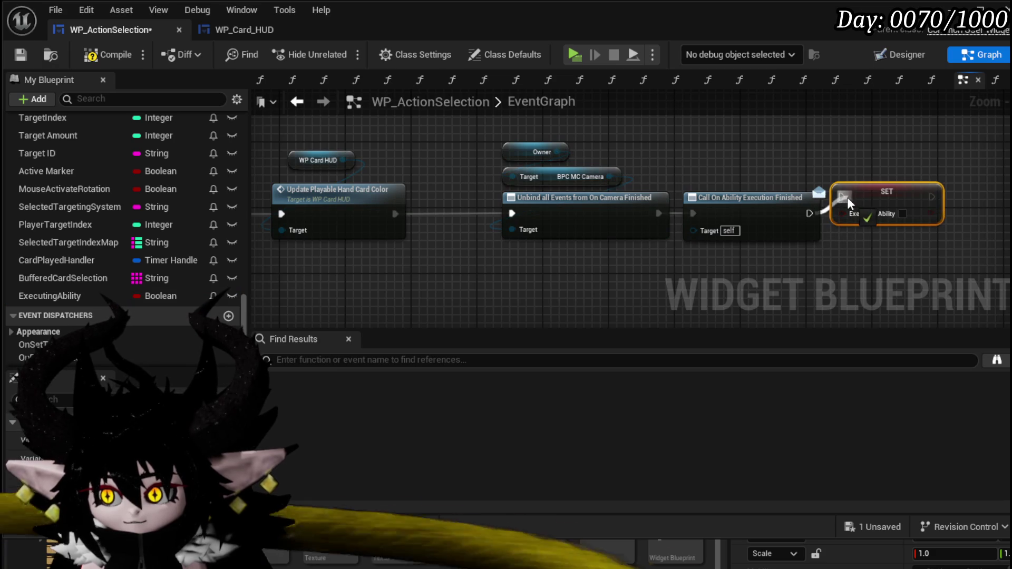
pyautogui.click(821, 168)
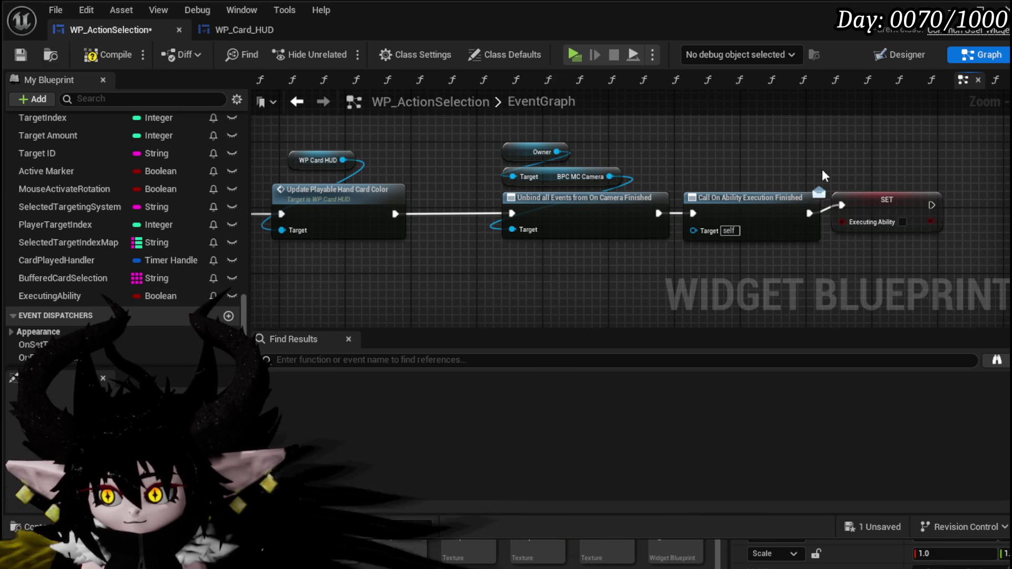
pyautogui.click(103, 56)
pyautogui.click(20, 54)
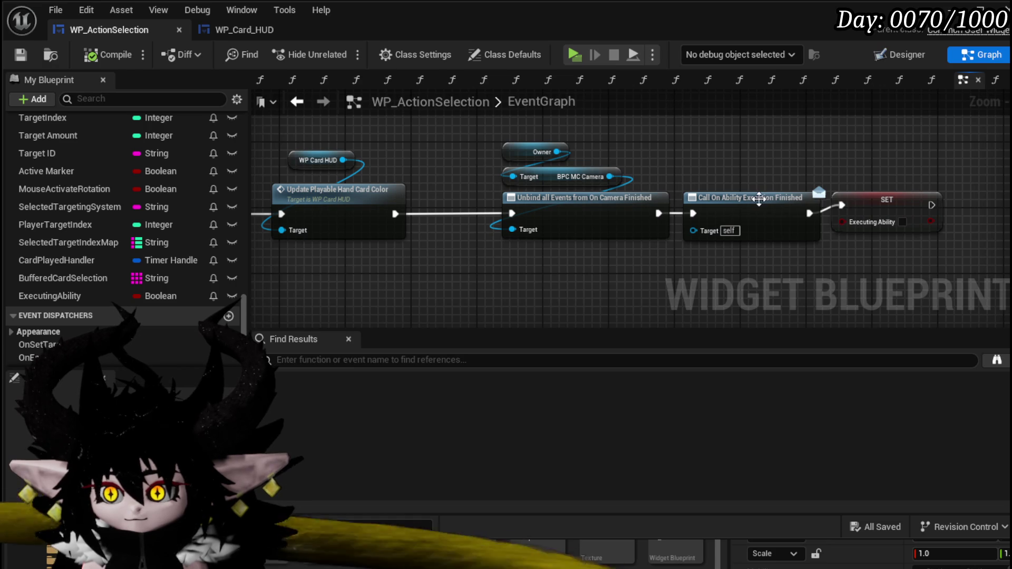
pyautogui.moveTo(749, 201); pyautogui.dragTo(756, 211)
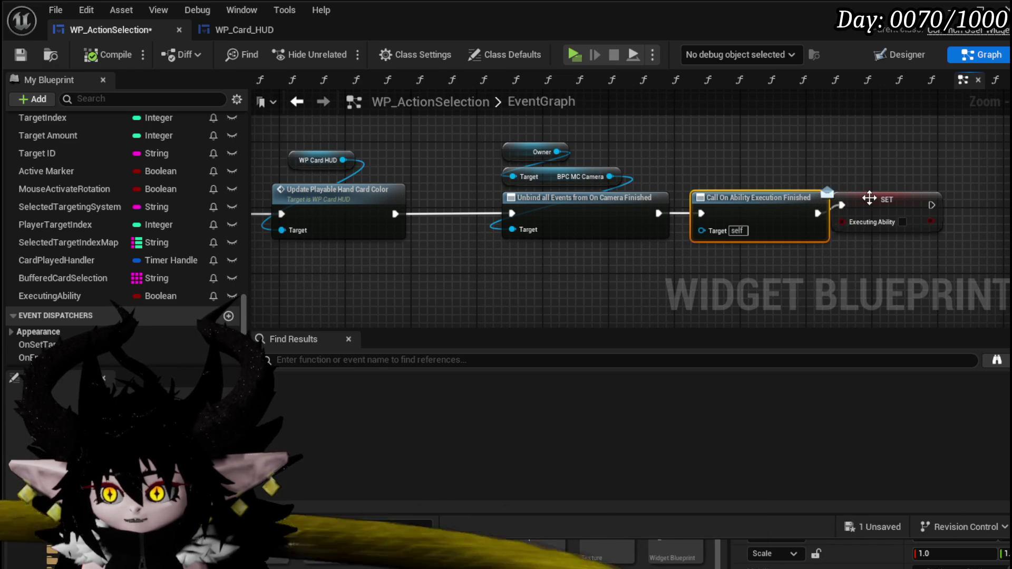
pyautogui.moveTo(862, 197); pyautogui.dragTo(879, 205)
# - Save WP_ActionSelection and return to WP_Card_HUD's SelectCard graph
pyautogui.click(27, 55)
pyautogui.click(273, 28)
pyautogui.scroll(-1, 661, 240)
pyautogui.moveTo(661, 240)
pyautogui.mouseDown()
pyautogui.moveTo(564, 153)
pyautogui.moveTo(658, 155)
pyautogui.moveTo(719, 170)
pyautogui.mouseUp()
# - Add a Branch on the Action Selection Widget's Executing Ability, wiring False to Update Card Preview
pyautogui.moveTo(609, 149); pyautogui.dragTo(672, 157)
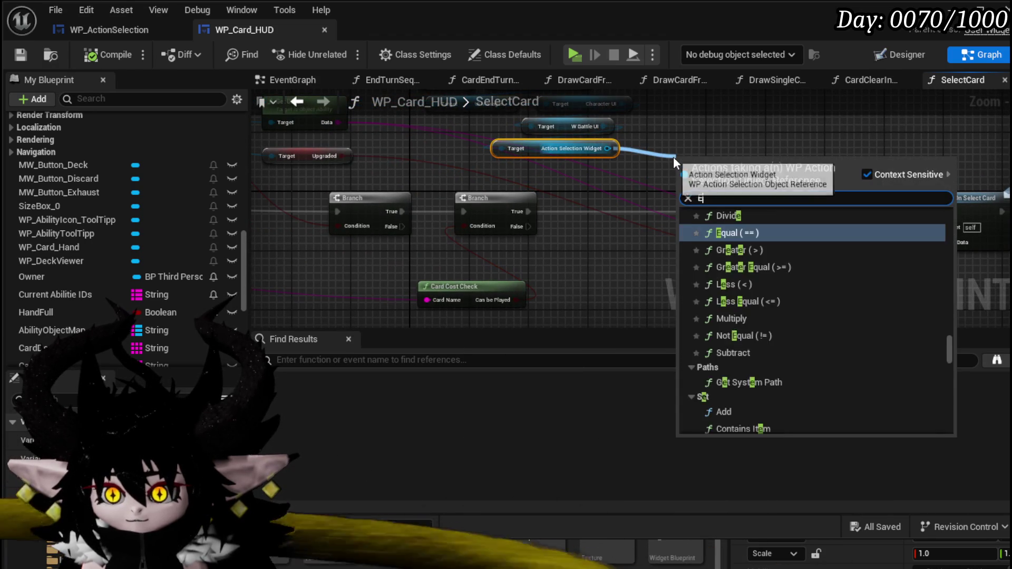
pyautogui.write('Exec')
pyautogui.click(753, 381)
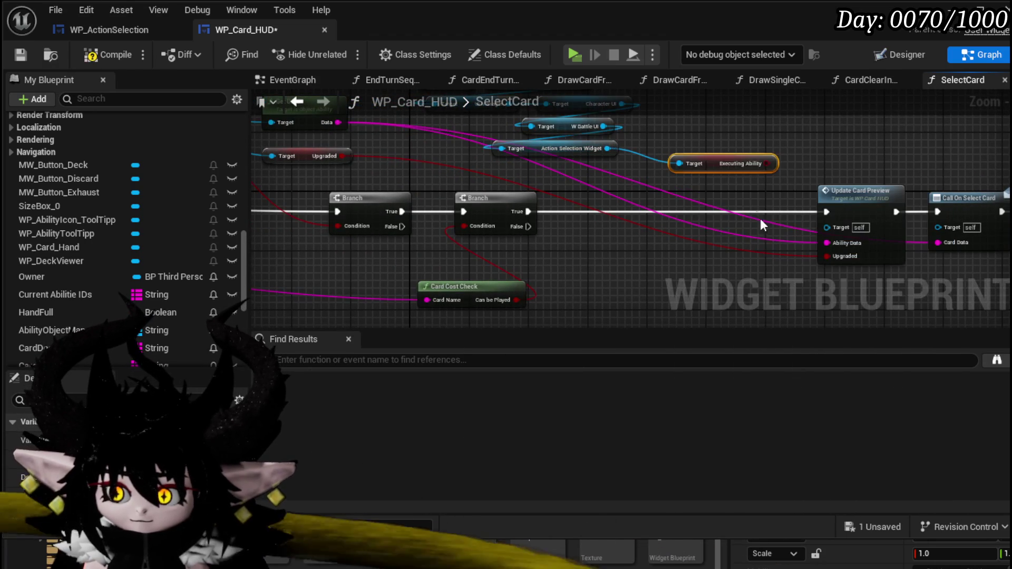
pyautogui.press('b')
pyautogui.click(646, 200)
pyautogui.moveTo(605, 211); pyautogui.dragTo(565, 213)
pyautogui.moveTo(753, 226); pyautogui.dragTo(824, 212)
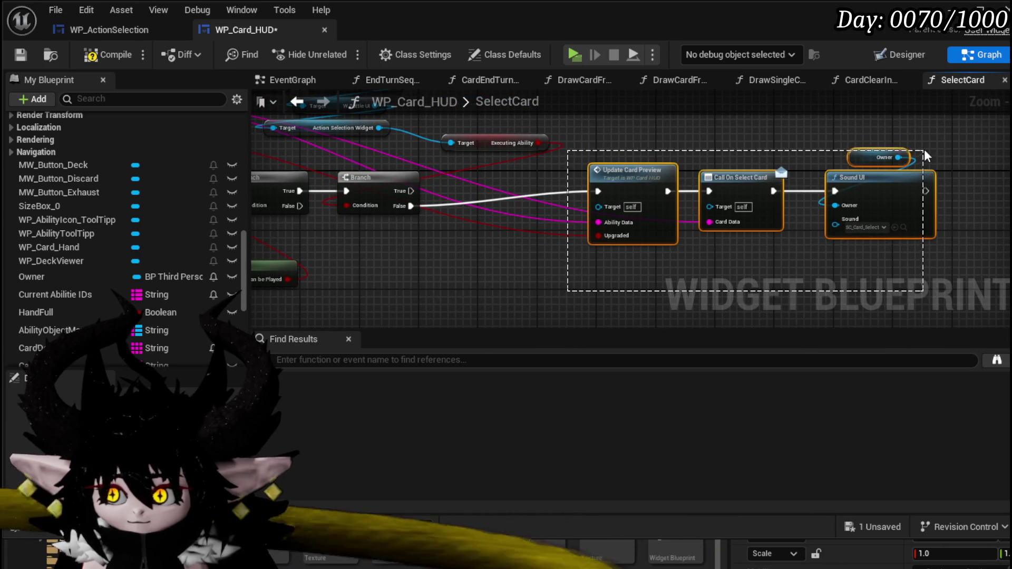
# - Rearrange the preview, select-card, sound and getter nodes to tidy SelectCard
pyautogui.moveTo(924, 152); pyautogui.dragTo(924, 151)
pyautogui.moveTo(880, 187); pyautogui.dragTo(756, 270)
pyautogui.moveTo(640, 204); pyautogui.dragTo(713, 245)
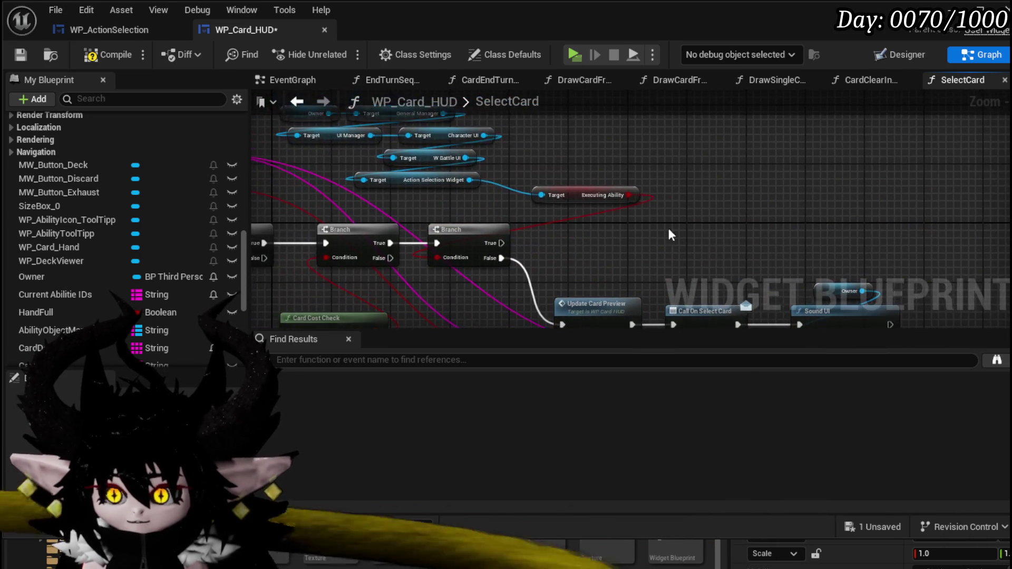
pyautogui.click(452, 207)
pyautogui.moveTo(452, 207); pyautogui.dragTo(664, 226)
pyautogui.moveTo(422, 130)
pyautogui.mouseDown()
pyautogui.moveTo(568, 226)
pyautogui.moveTo(573, 241)
pyautogui.moveTo(555, 214)
pyautogui.moveTo(566, 196)
pyautogui.mouseUp()
pyautogui.click(667, 218)
pyautogui.moveTo(667, 218)
pyautogui.mouseDown()
pyautogui.moveTo(555, 170)
pyautogui.moveTo(801, 182)
pyautogui.mouseUp()
# - Compile WP_Card_HUD, move the Card Cost Check node aside, and save
pyautogui.click(91, 56)
pyautogui.moveTo(655, 199); pyautogui.dragTo(761, 147)
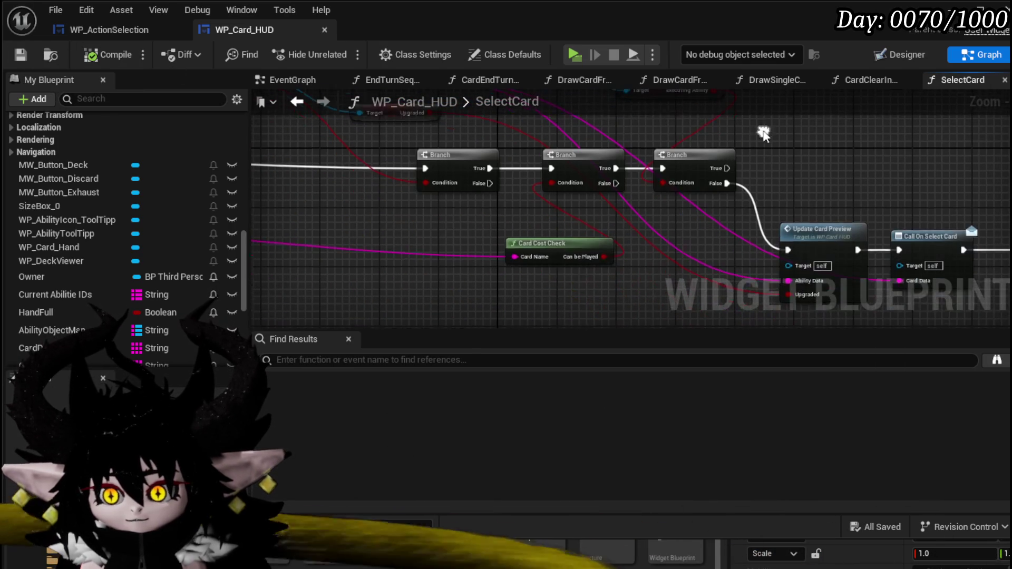
pyautogui.moveTo(560, 242); pyautogui.dragTo(447, 224)
pyautogui.moveTo(753, 154); pyautogui.dragTo(580, 138)
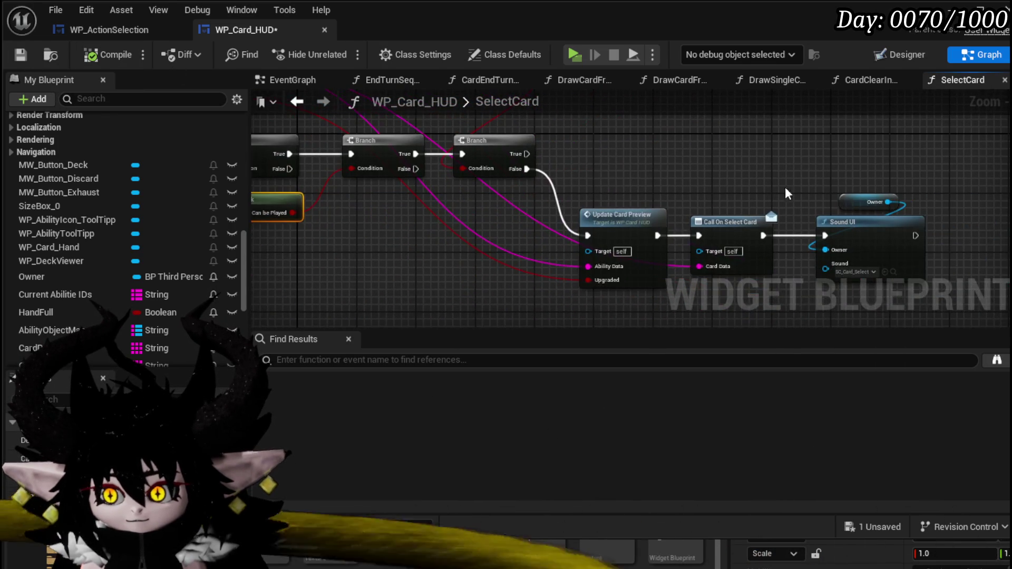
pyautogui.moveTo(787, 186); pyautogui.dragTo(828, 209)
pyautogui.moveTo(725, 175)
pyautogui.mouseDown()
pyautogui.moveTo(743, 192)
pyautogui.moveTo(646, 178)
pyautogui.mouseUp()
pyautogui.hotkey('ctrl', 's')
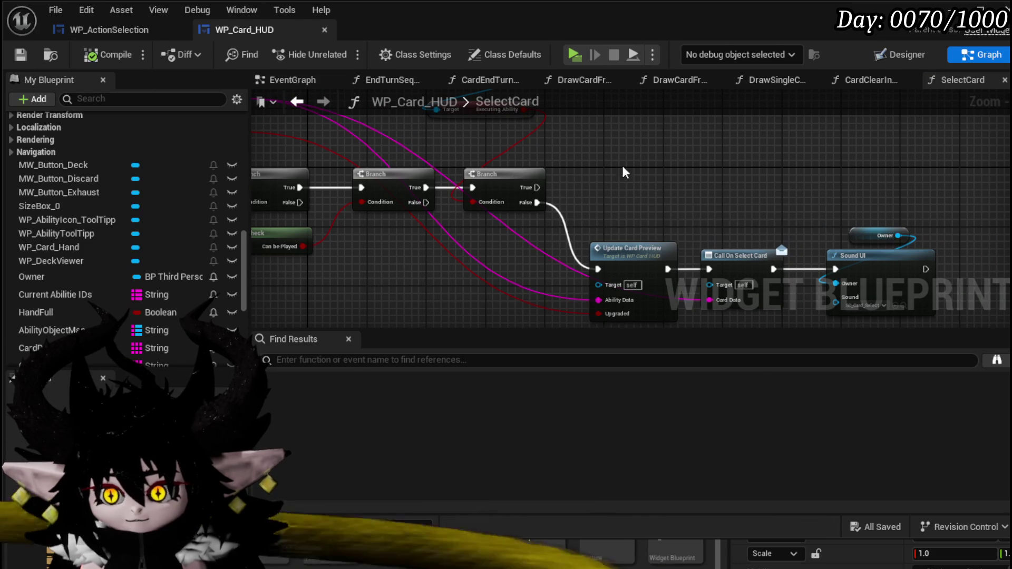
# - Review the SelectCard graph, then switch to the Designer layout
pyautogui.scroll(-3, 674, 160)
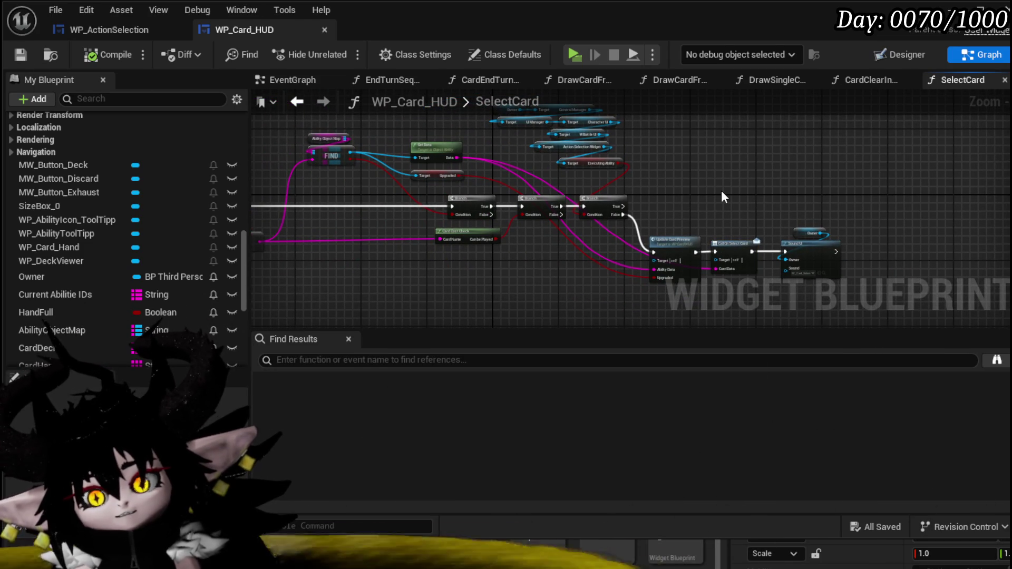
pyautogui.moveTo(715, 190); pyautogui.dragTo(590, 185)
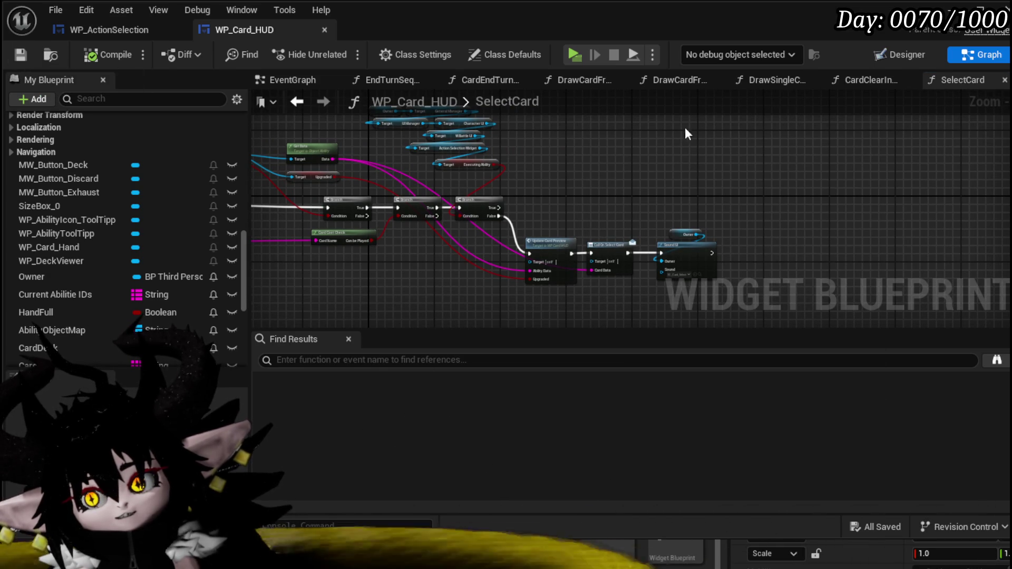
pyautogui.click(895, 53)
pyautogui.click(985, 55)
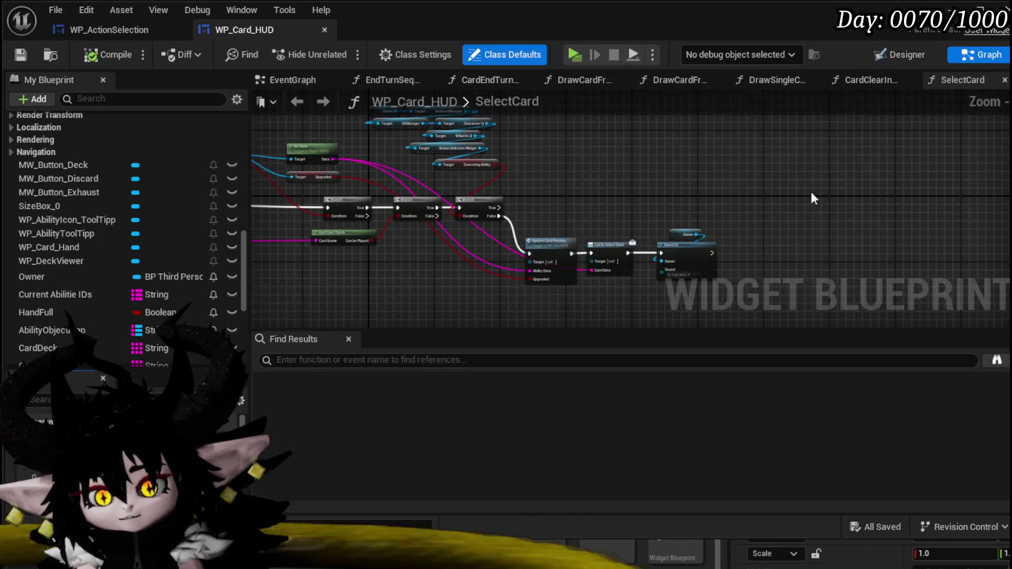
pyautogui.moveTo(550, 173)
pyautogui.mouseDown()
pyautogui.moveTo(627, 232)
pyautogui.moveTo(606, 295)
pyautogui.moveTo(507, 188)
pyautogui.mouseUp()
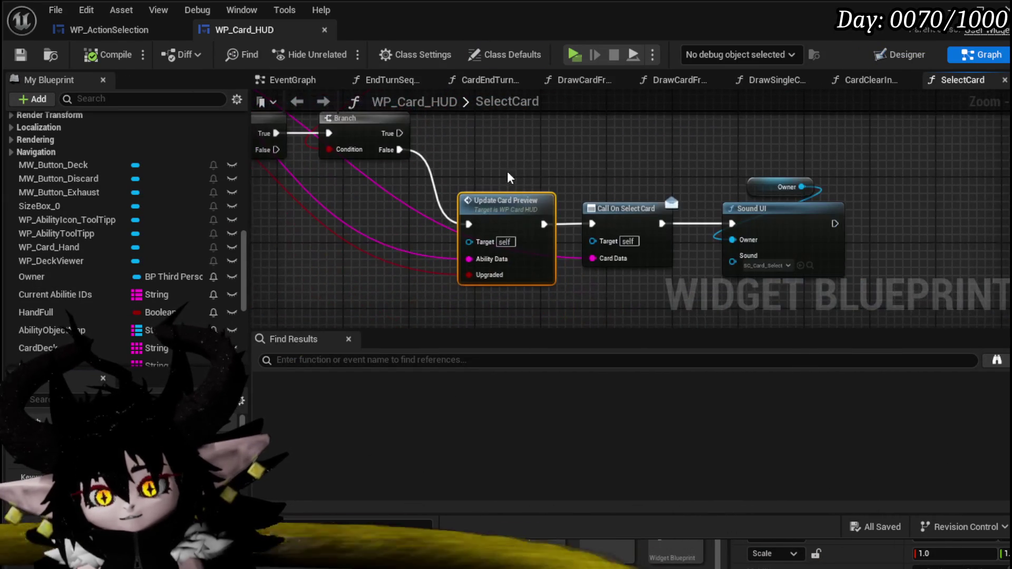
pyautogui.click(899, 54)
# - Paste a copy of the ability tooltip widget into the root canvas
pyautogui.scroll(4, 364, 200)
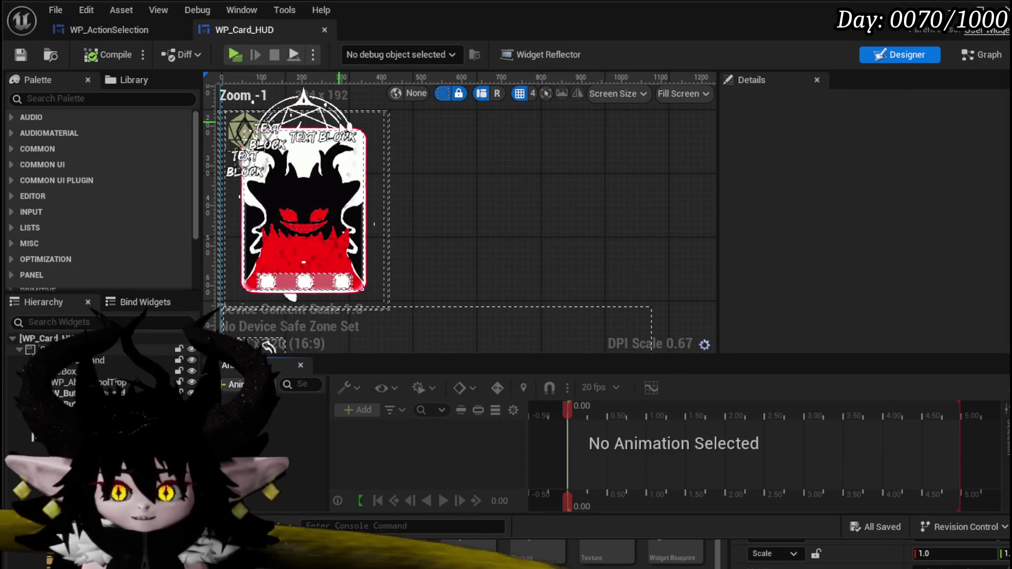
pyautogui.click(378, 137)
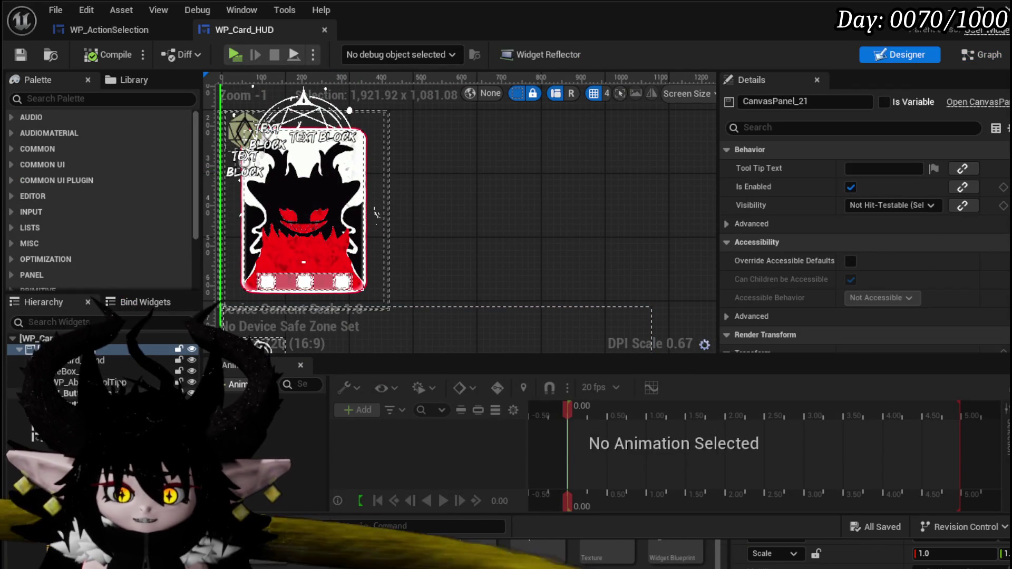
pyautogui.click(364, 227)
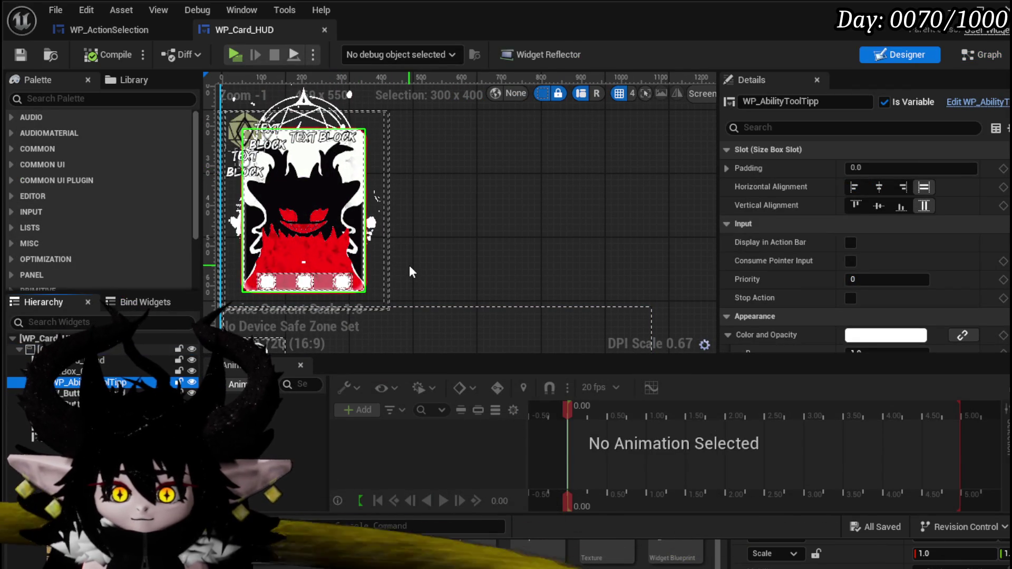
pyautogui.hotkey('ctrl', 'v')
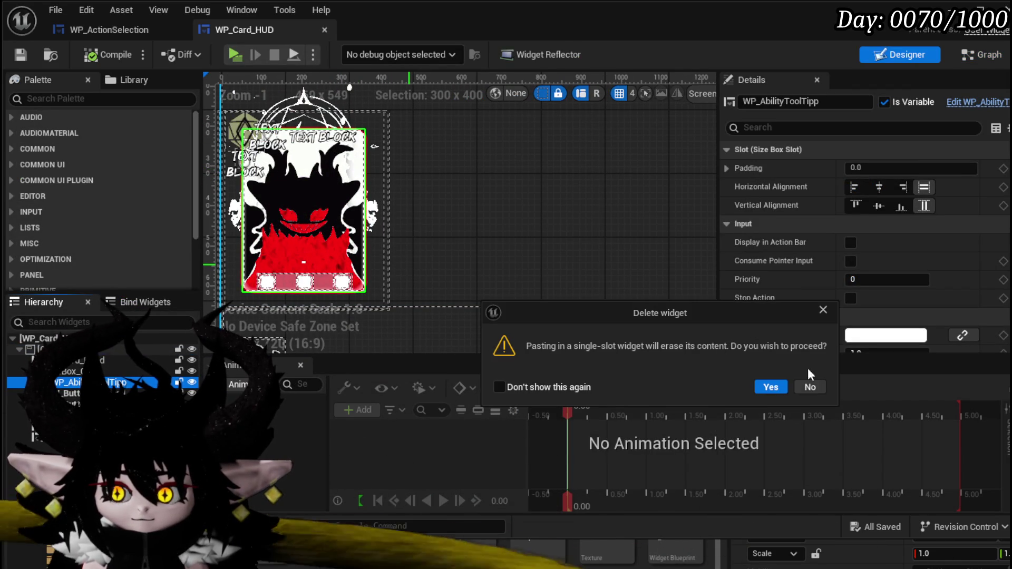
pyautogui.click(809, 388)
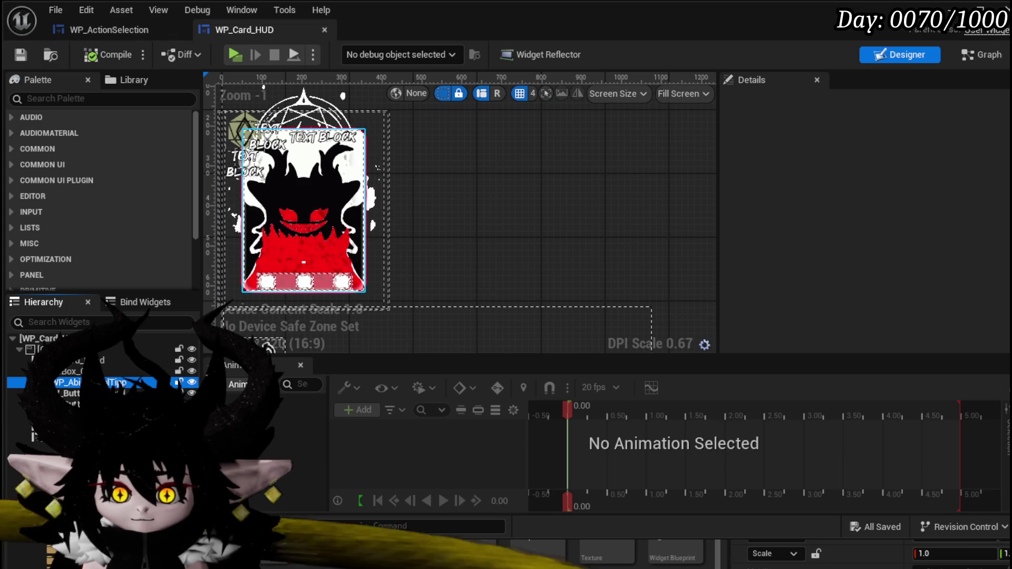
pyautogui.click(122, 382)
pyautogui.click(131, 349)
pyautogui.hotkey('ctrl', 'v')
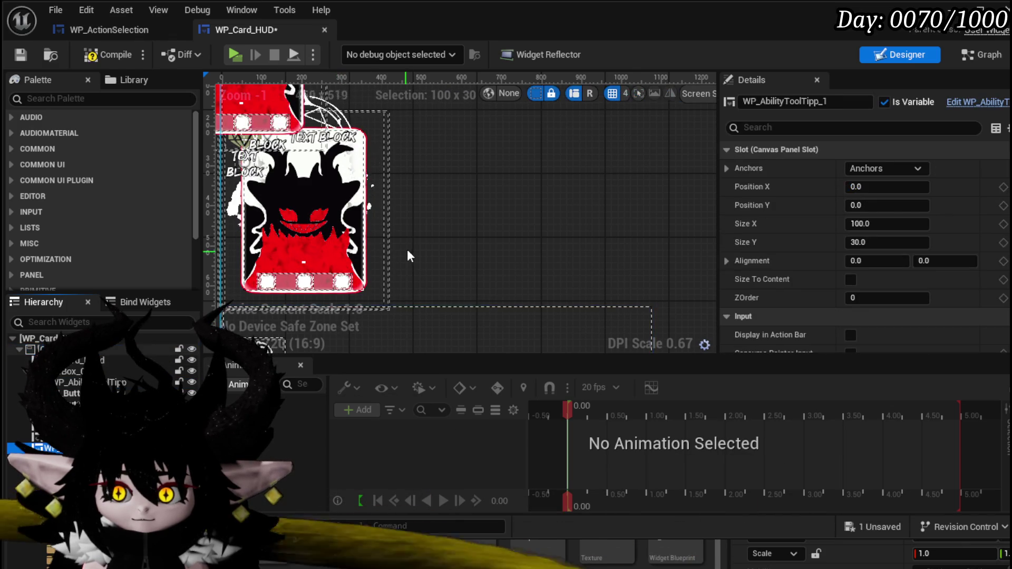
pyautogui.scroll(-1, 280, 128)
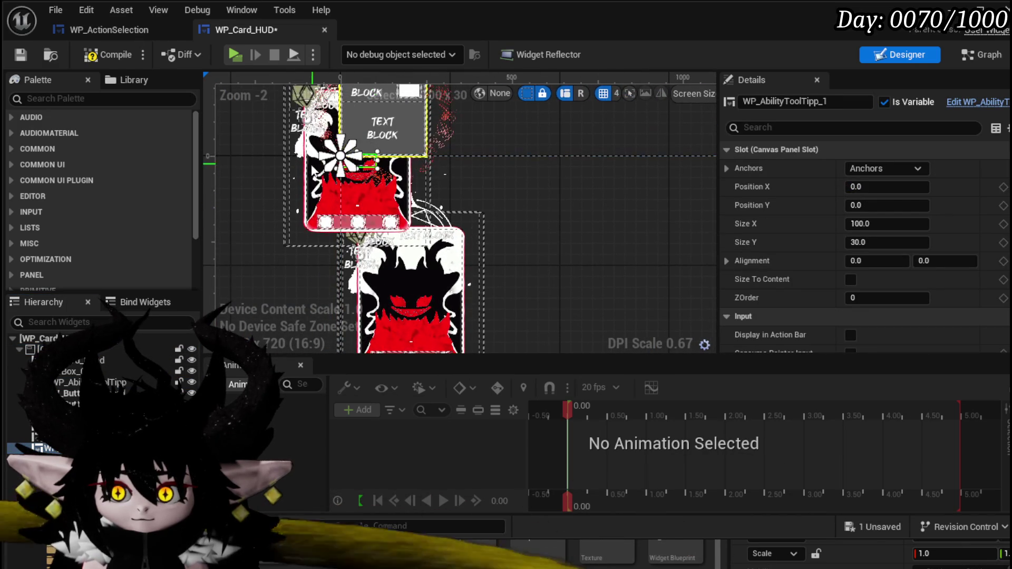
pyautogui.scroll(-2, 291, 241)
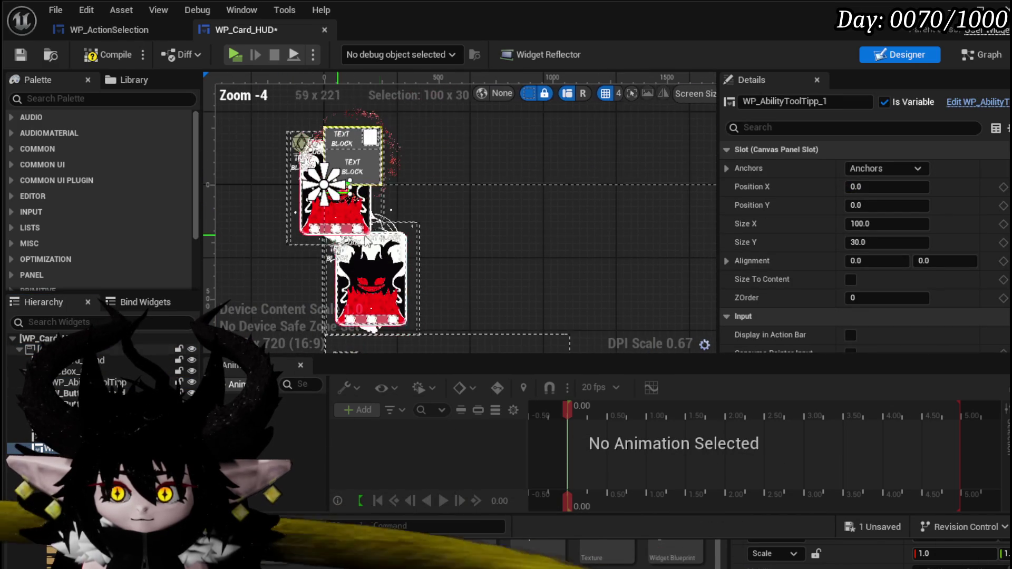
# - Size the tooltip copy to 400 × 500 and move it over the card
pyautogui.click(896, 224)
pyautogui.write('400')
pyautogui.press('Return')
pyautogui.click(891, 242)
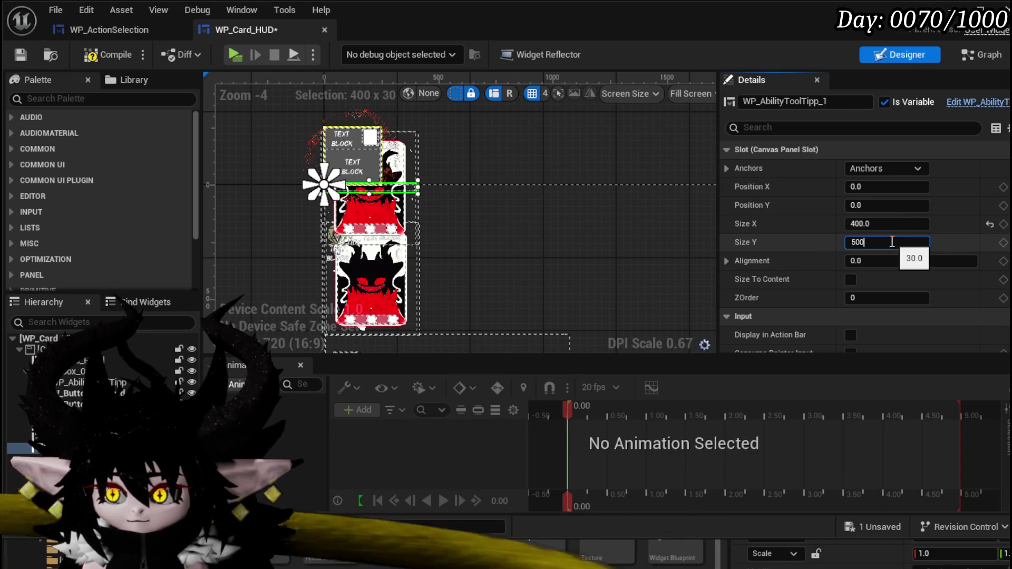
pyautogui.write('0')
pyautogui.press('Return')
pyautogui.moveTo(371, 237)
pyautogui.mouseDown()
pyautogui.moveTo(398, 280)
pyautogui.moveTo(394, 253)
pyautogui.moveTo(382, 260)
pyautogui.mouseUp()
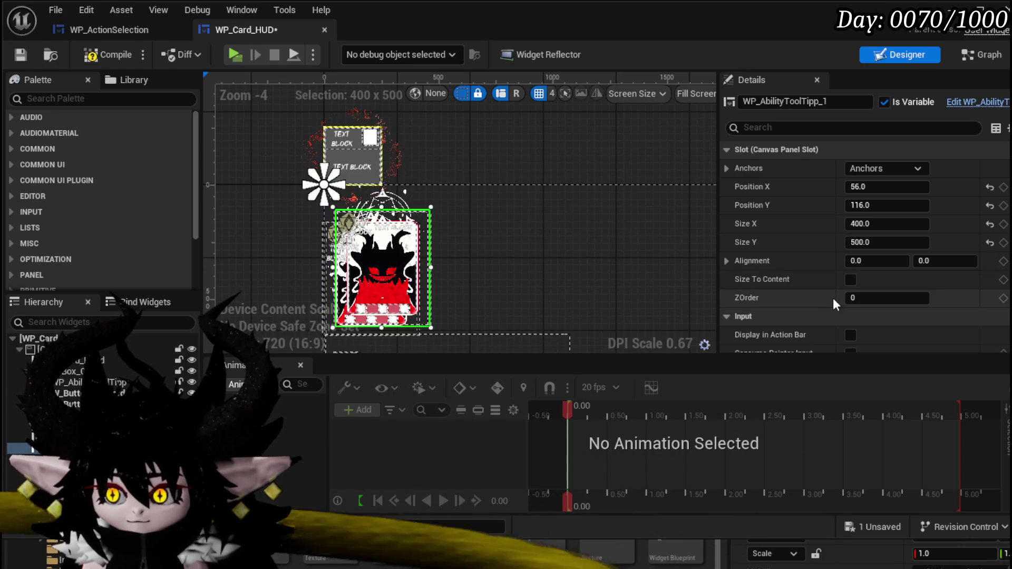
# - Set the tooltip copy's ZOrder to -1 so it draws behind, and fine-tune its position
pyautogui.click(875, 298)
pyautogui.write('1')
pyautogui.press('Return')
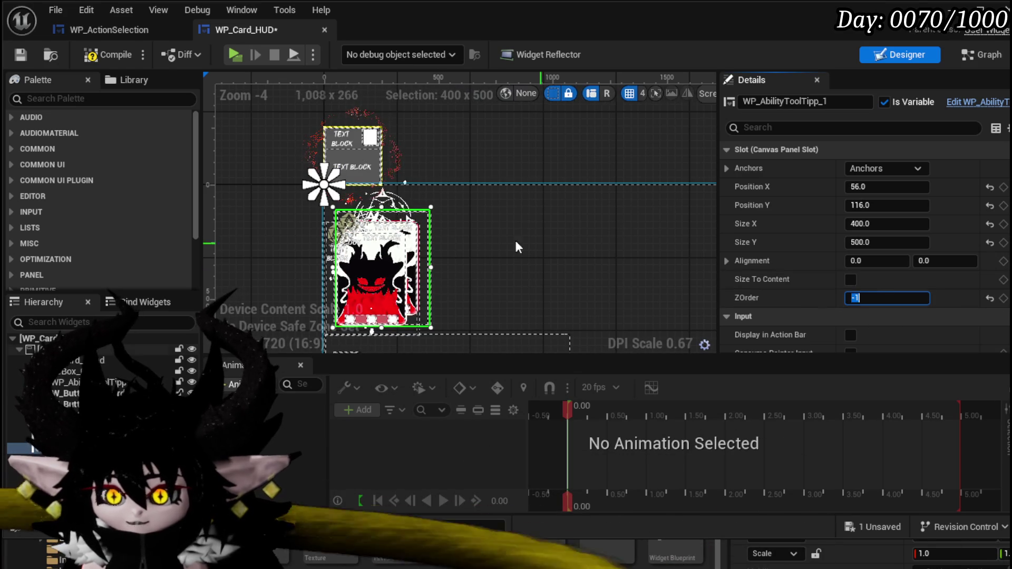
pyautogui.scroll(4, 443, 162)
pyautogui.moveTo(460, 176)
pyautogui.mouseDown()
pyautogui.moveTo(464, 218)
pyautogui.moveTo(522, 158)
pyautogui.moveTo(587, 227)
pyautogui.mouseUp()
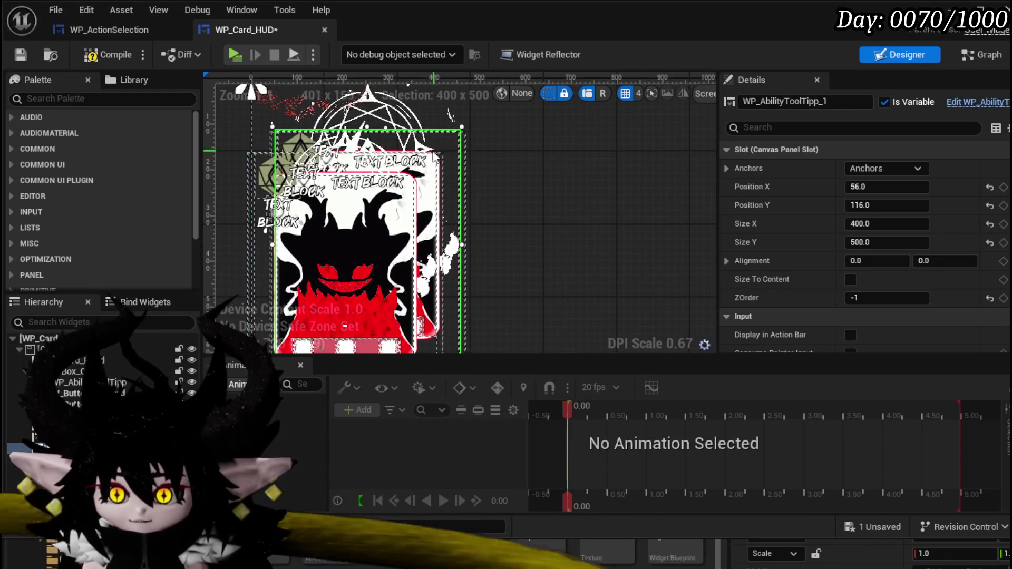
pyautogui.moveTo(435, 164)
pyautogui.mouseDown()
pyautogui.moveTo(426, 170)
pyautogui.moveTo(436, 165)
pyautogui.mouseUp()
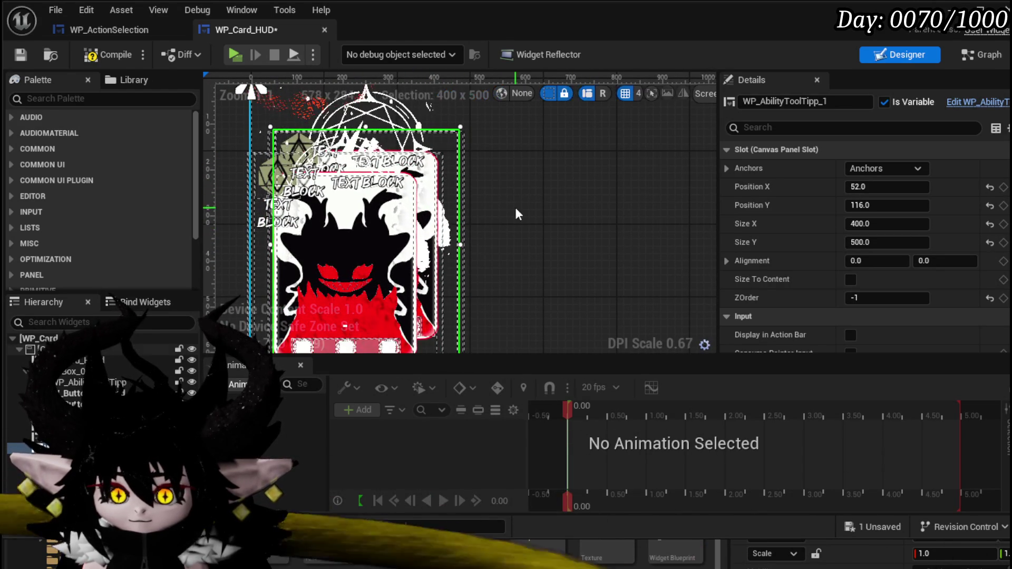
# - Save WP_Card_HUD and return to the SelectCard graph
pyautogui.click(20, 54)
pyautogui.scroll(-10, 864, 248)
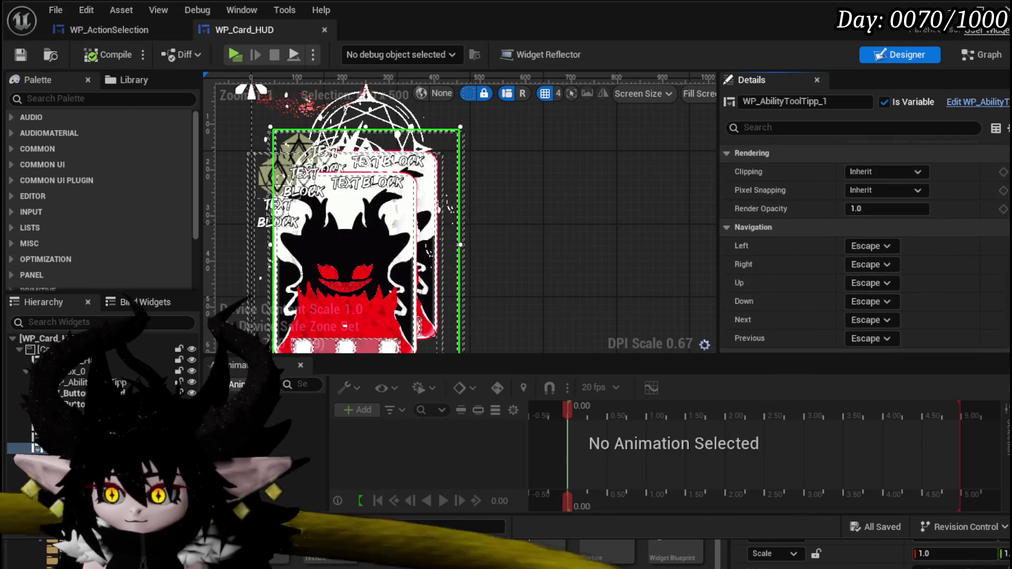
pyautogui.scroll(10, 792, 222)
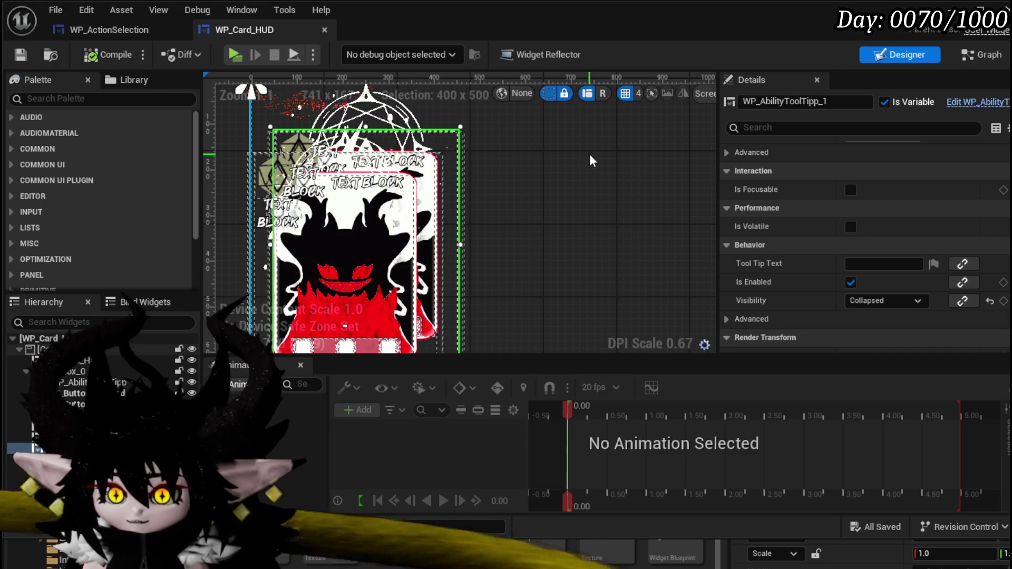
pyautogui.click(979, 57)
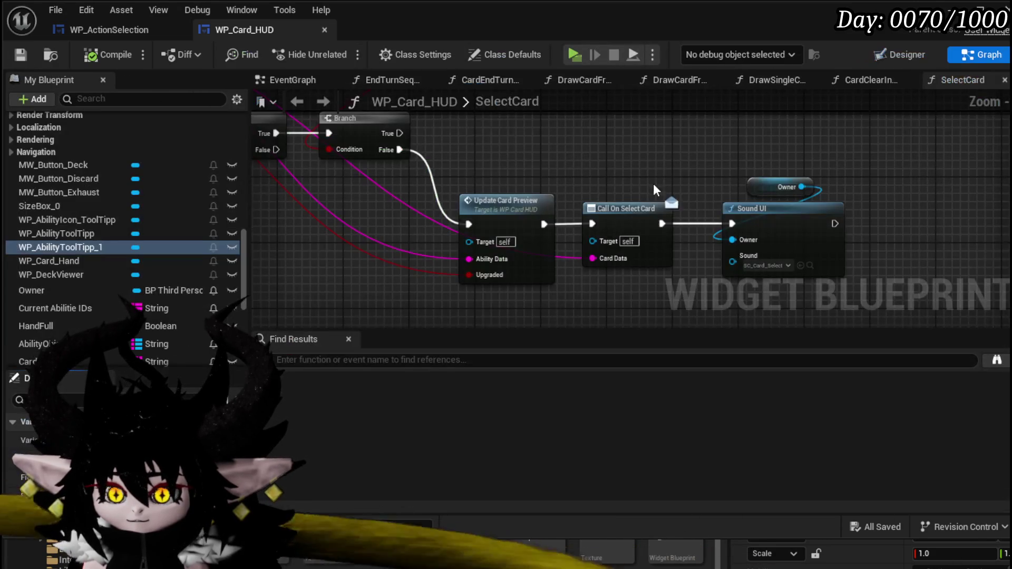
# - Place the WP_AbilityToolTipp_1 variable in the SelectCard graph
pyautogui.scroll(-3, 706, 255)
pyautogui.moveTo(77, 251)
pyautogui.mouseDown()
pyautogui.moveTo(590, 158)
pyautogui.moveTo(552, 153)
pyautogui.mouseUp()
pyautogui.moveTo(634, 189)
pyautogui.mouseDown()
pyautogui.moveTo(605, 191)
pyautogui.moveTo(554, 143)
pyautogui.moveTo(575, 221)
pyautogui.moveTo(542, 154)
pyautogui.mouseUp()
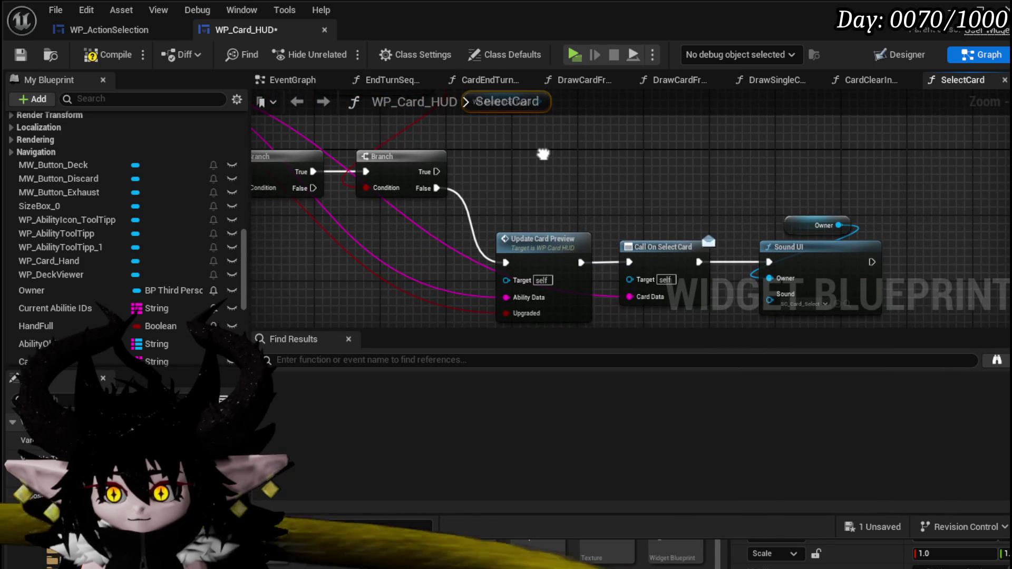
# - In UpdateCardPreview, select and copy the Set Data through Set Card Color nodes
pyautogui.doubleClick(541, 249)
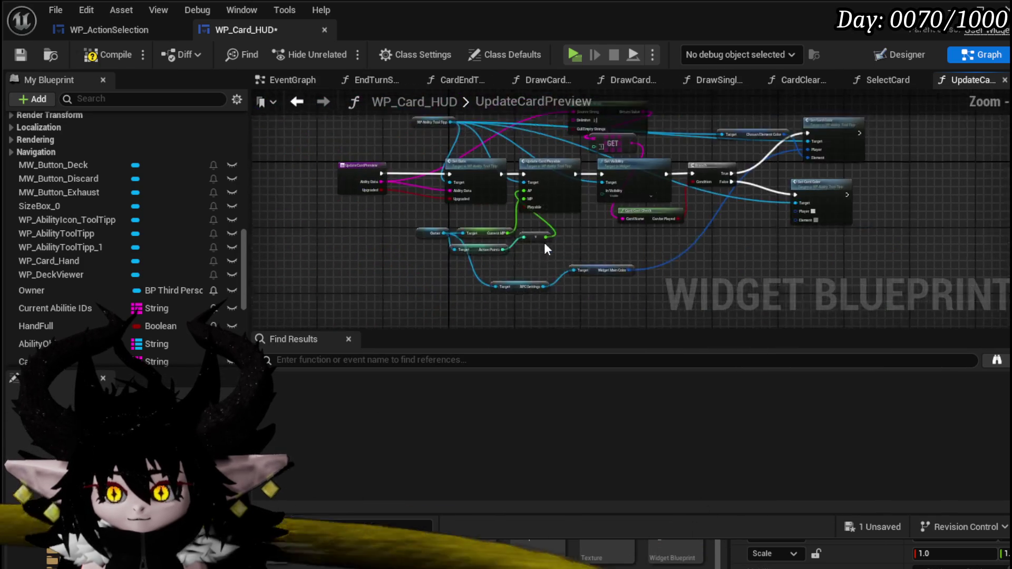
pyautogui.scroll(-2, 475, 219)
pyautogui.moveTo(475, 220)
pyautogui.mouseDown()
pyautogui.moveTo(434, 286)
pyautogui.moveTo(525, 179)
pyautogui.moveTo(444, 167)
pyautogui.mouseUp()
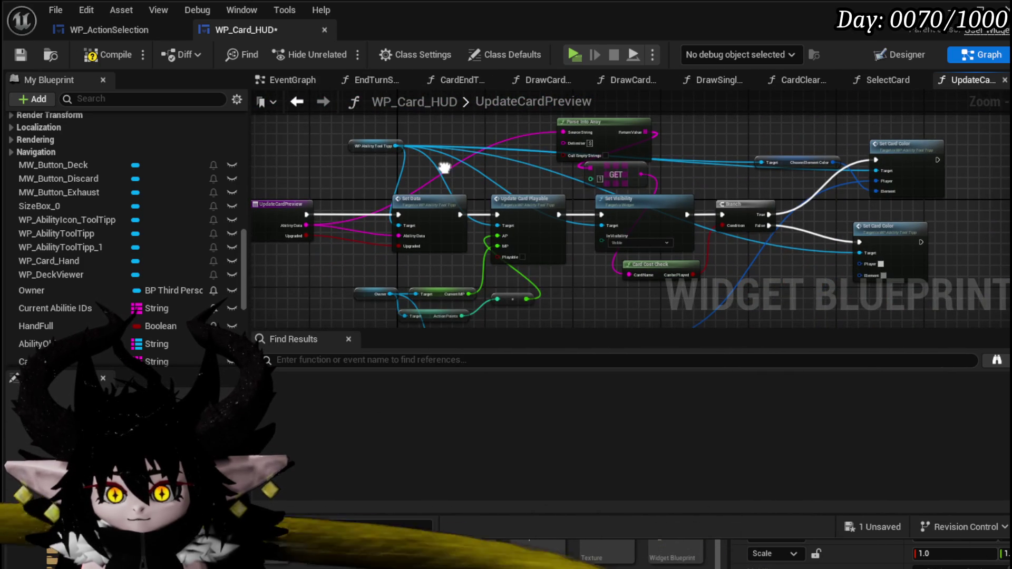
pyautogui.scroll(-2, 443, 166)
pyautogui.moveTo(449, 123); pyautogui.dragTo(412, 132)
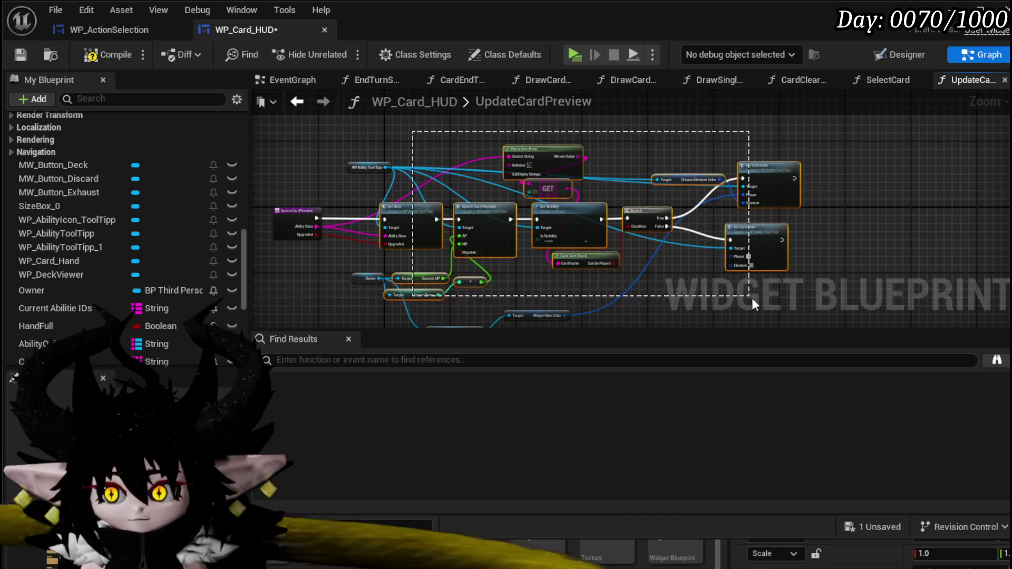
pyautogui.moveTo(749, 302); pyautogui.dragTo(759, 306)
pyautogui.moveTo(743, 249)
pyautogui.mouseDown()
pyautogui.moveTo(679, 266)
pyautogui.moveTo(768, 140)
pyautogui.moveTo(683, 157)
pyautogui.mouseUp()
pyautogui.scroll(2, 680, 266)
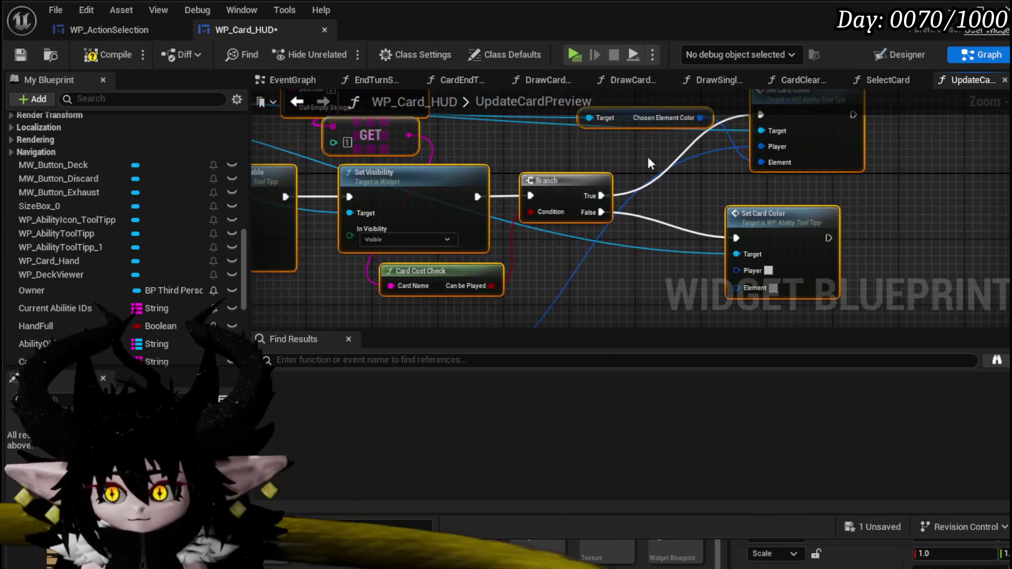
pyautogui.scroll(-1, 615, 156)
pyautogui.moveTo(614, 157)
pyautogui.mouseDown()
pyautogui.moveTo(812, 193)
pyautogui.moveTo(837, 225)
pyautogui.moveTo(709, 194)
pyautogui.moveTo(740, 148)
pyautogui.moveTo(874, 180)
pyautogui.moveTo(893, 194)
pyautogui.mouseUp()
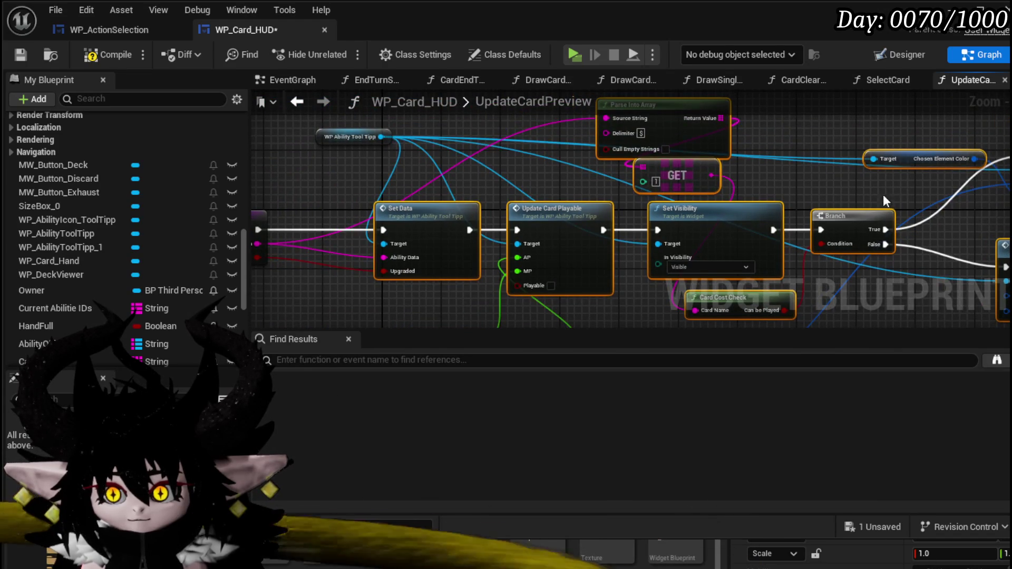
pyautogui.scroll(-2, 787, 186)
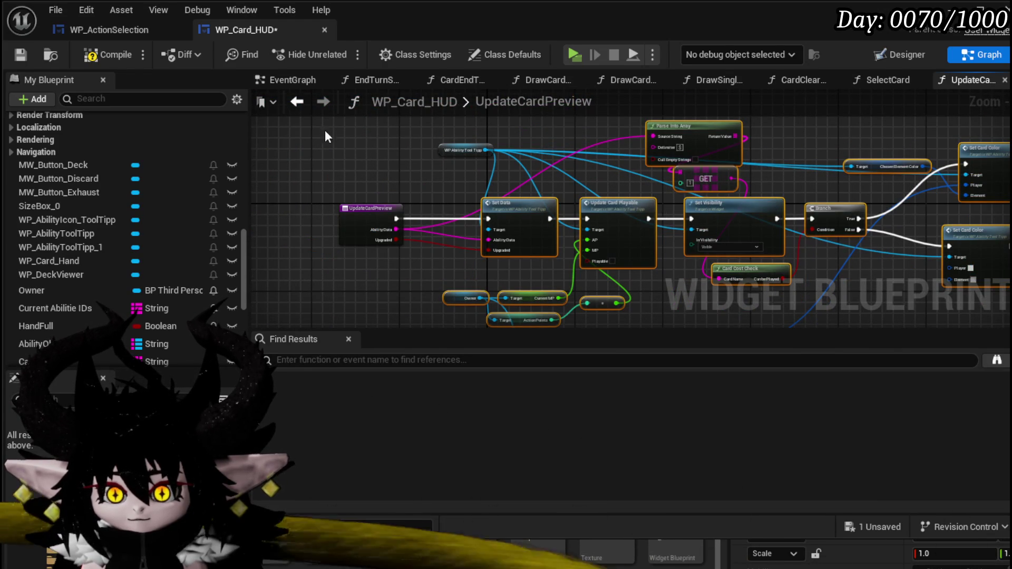
# - Compile and save WP_Card_HUD, then return to the SelectCard graph
pyautogui.click(108, 55)
pyautogui.click(21, 55)
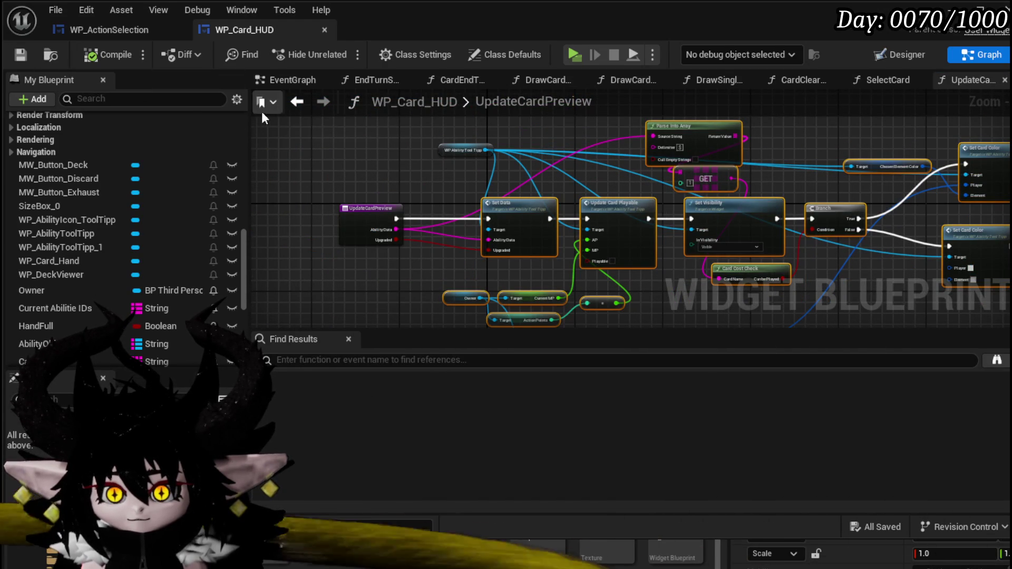
pyautogui.click(295, 102)
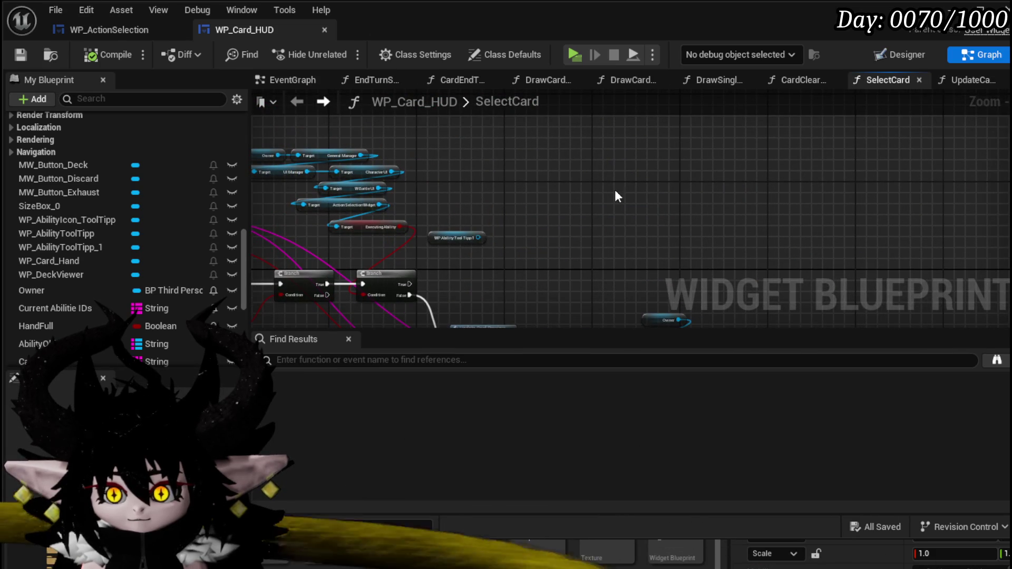
# - Paste the tooltip nodes and wire WP_AbilityToolTipp_1 into each Target pin
pyautogui.hotkey('ctrl', 'v')
pyautogui.moveTo(551, 150); pyautogui.dragTo(696, 148)
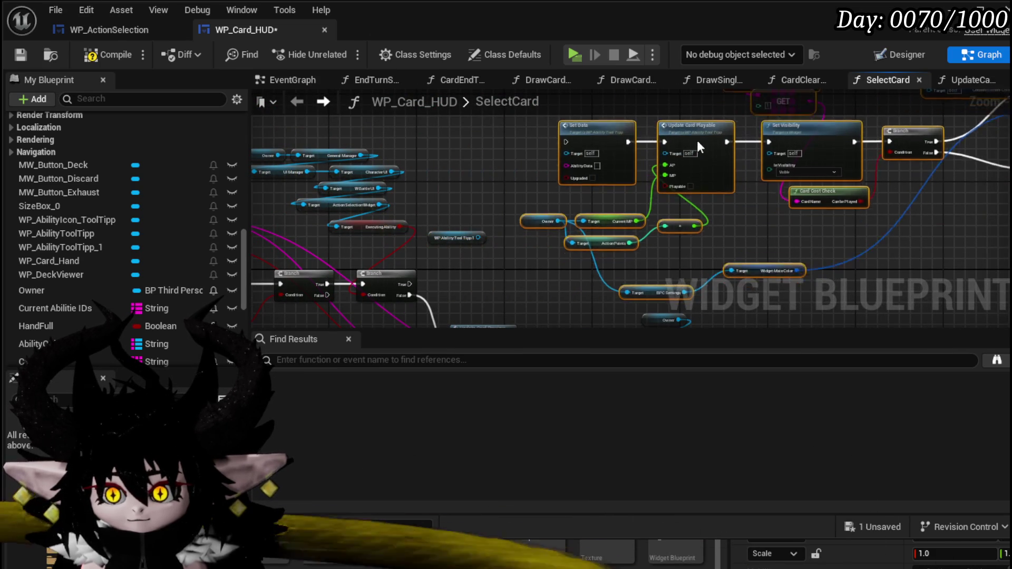
pyautogui.moveTo(478, 238); pyautogui.dragTo(566, 158)
pyautogui.moveTo(423, 196); pyautogui.dragTo(520, 196)
pyautogui.moveTo(624, 195)
pyautogui.mouseDown()
pyautogui.moveTo(900, 141)
pyautogui.moveTo(902, 227)
pyautogui.mouseUp()
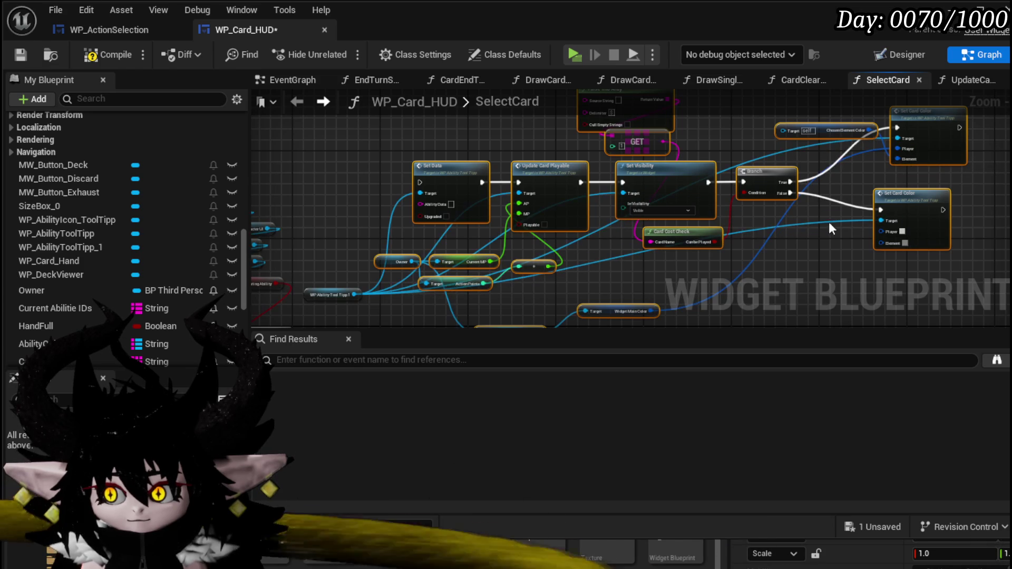
pyautogui.moveTo(446, 279)
pyautogui.mouseDown()
pyautogui.moveTo(873, 114)
pyautogui.moveTo(946, 170)
pyautogui.mouseUp()
# - Run Set Data from the Branch's True path and feed the data into Parse Into Array
pyautogui.moveTo(765, 195); pyautogui.dragTo(770, 148)
pyautogui.moveTo(392, 278)
pyautogui.mouseDown()
pyautogui.moveTo(498, 130)
pyautogui.moveTo(527, 121)
pyautogui.moveTo(723, 149)
pyautogui.mouseUp()
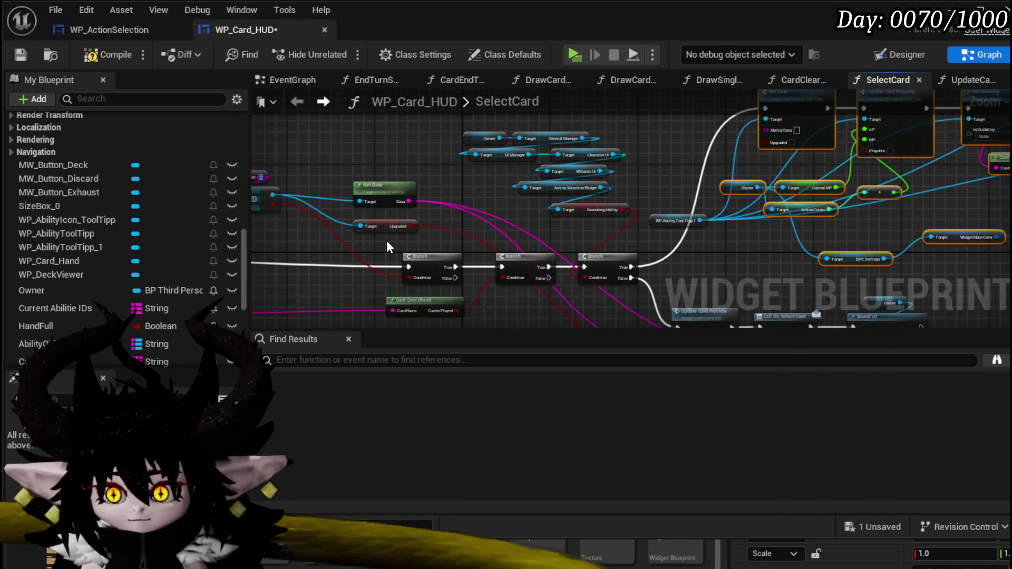
pyautogui.moveTo(453, 206)
pyautogui.mouseDown()
pyautogui.moveTo(442, 240)
pyautogui.moveTo(355, 239)
pyautogui.moveTo(721, 166)
pyautogui.moveTo(409, 221)
pyautogui.moveTo(609, 124)
pyautogui.mouseUp()
pyautogui.moveTo(525, 147)
pyautogui.mouseDown()
pyautogui.moveTo(451, 130)
pyautogui.moveTo(364, 173)
pyautogui.mouseUp()
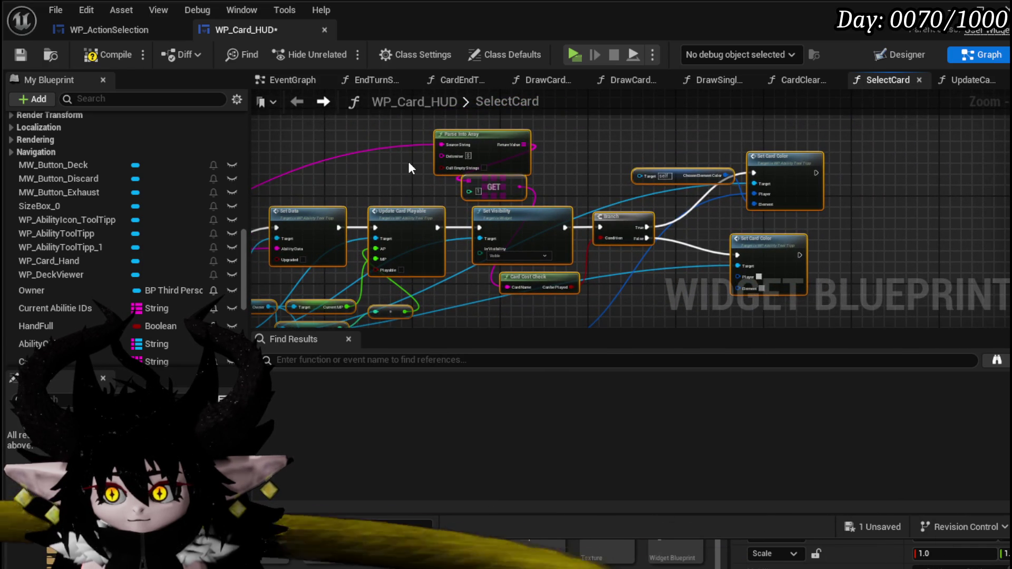
pyautogui.moveTo(409, 168); pyautogui.dragTo(488, 149)
pyautogui.moveTo(359, 220)
pyautogui.mouseDown()
pyautogui.moveTo(723, 158)
pyautogui.moveTo(501, 265)
pyautogui.moveTo(514, 198)
pyautogui.mouseUp()
pyautogui.moveTo(488, 252)
pyautogui.mouseDown()
pyautogui.moveTo(404, 274)
pyautogui.moveTo(482, 289)
pyautogui.moveTo(432, 289)
pyautogui.moveTo(480, 79)
pyautogui.moveTo(494, 161)
pyautogui.mouseUp()
# - Arrange the Owner, Current MP and Action Points nodes, then compile and save
pyautogui.moveTo(600, 223)
pyautogui.mouseDown()
pyautogui.moveTo(551, 211)
pyautogui.moveTo(571, 216)
pyautogui.moveTo(480, 223)
pyautogui.moveTo(485, 258)
pyautogui.mouseUp()
pyautogui.scroll(2, 478, 219)
pyautogui.scroll(2, 463, 229)
pyautogui.moveTo(402, 300)
pyautogui.mouseDown()
pyautogui.moveTo(403, 256)
pyautogui.moveTo(519, 248)
pyautogui.mouseUp()
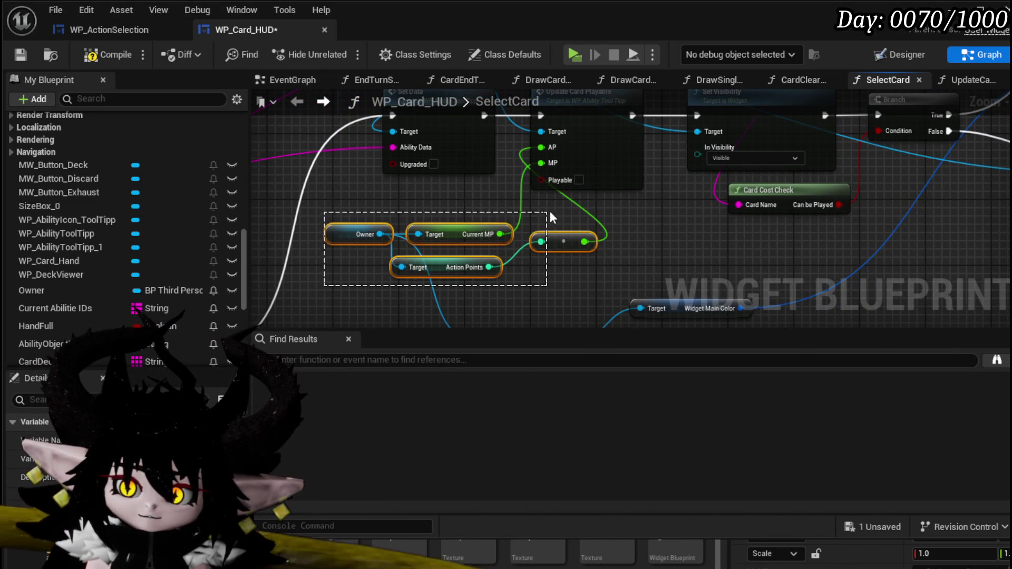
pyautogui.moveTo(548, 216)
pyautogui.mouseDown()
pyautogui.moveTo(352, 294)
pyautogui.moveTo(380, 267)
pyautogui.mouseUp()
pyautogui.scroll(-3, 380, 263)
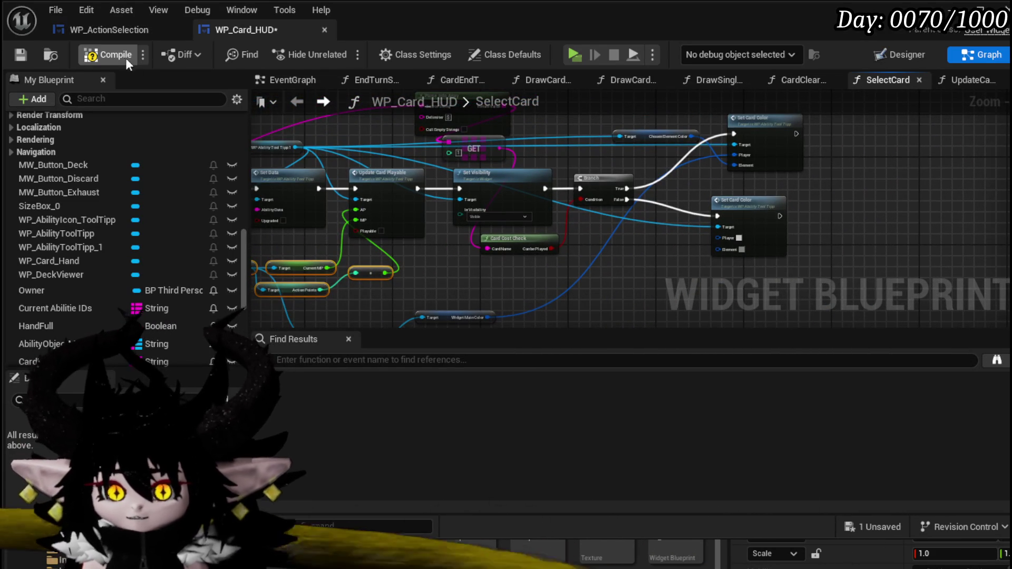
pyautogui.click(119, 56)
pyautogui.click(24, 56)
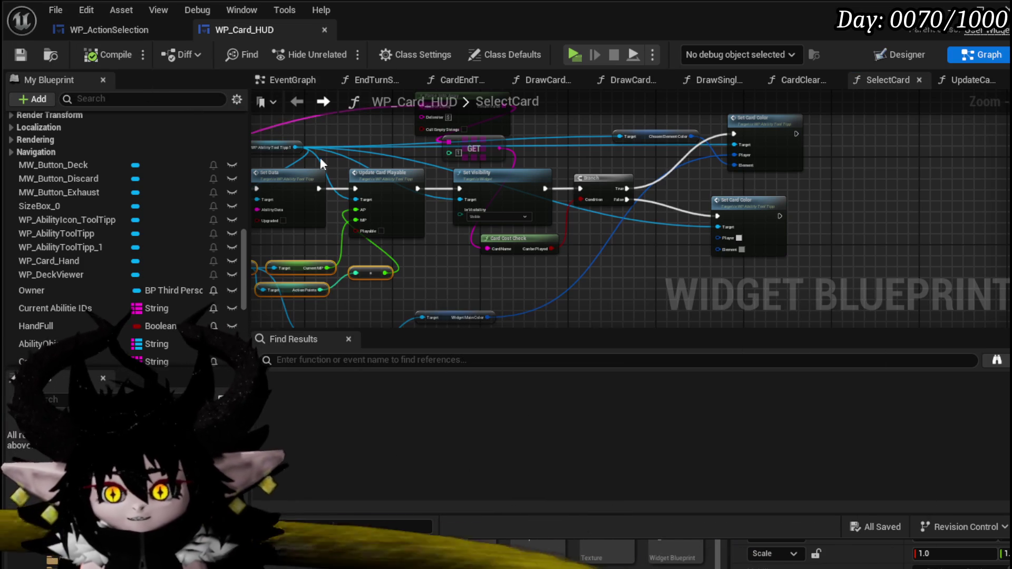
# - Nudge the upper Set Card Color node into place and save again
pyautogui.scroll(-3, 270, 133)
pyautogui.scroll(3, 504, 156)
pyautogui.moveTo(522, 137); pyautogui.dragTo(511, 146)
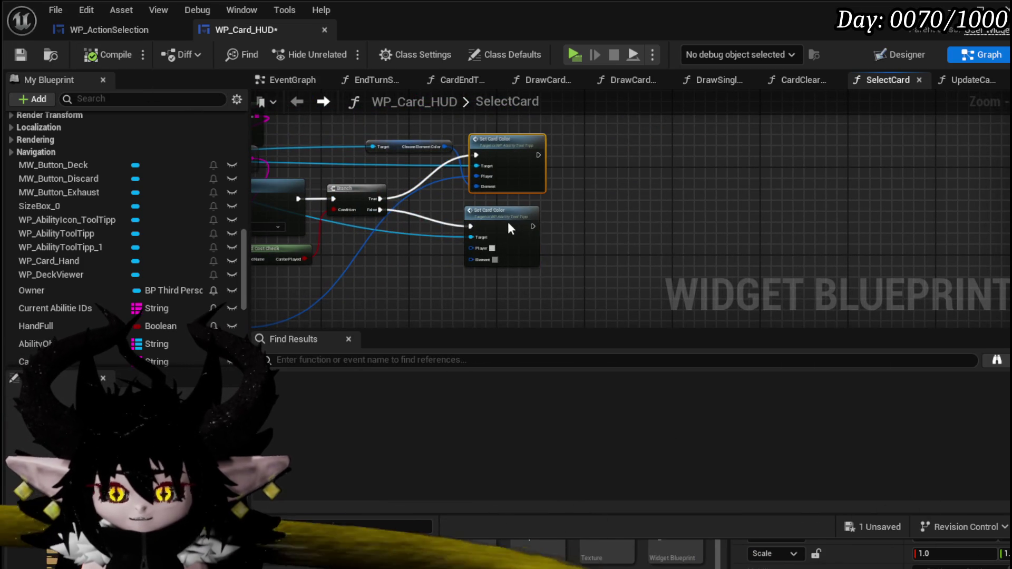
pyautogui.scroll(-5, 653, 215)
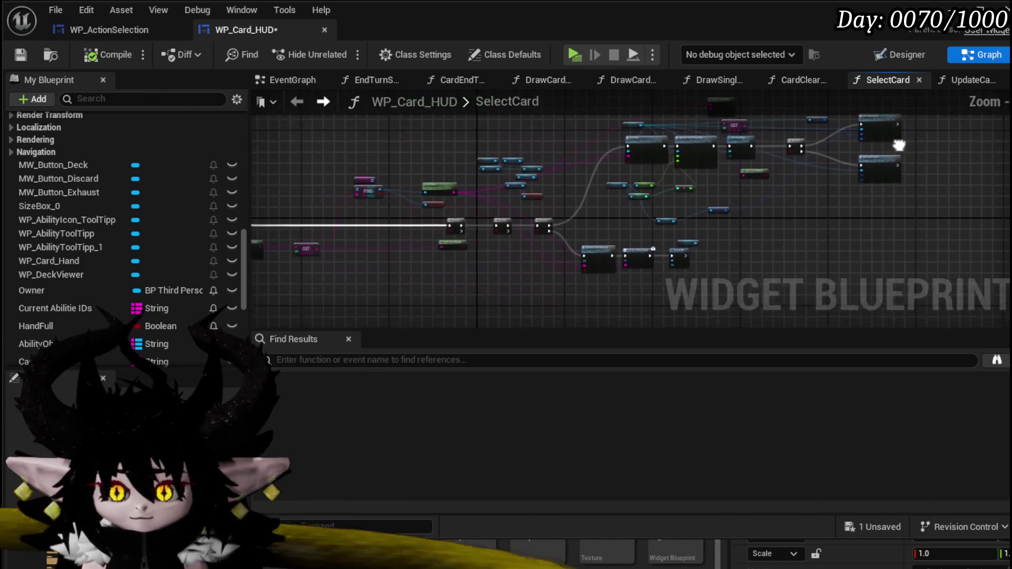
pyautogui.click(20, 56)
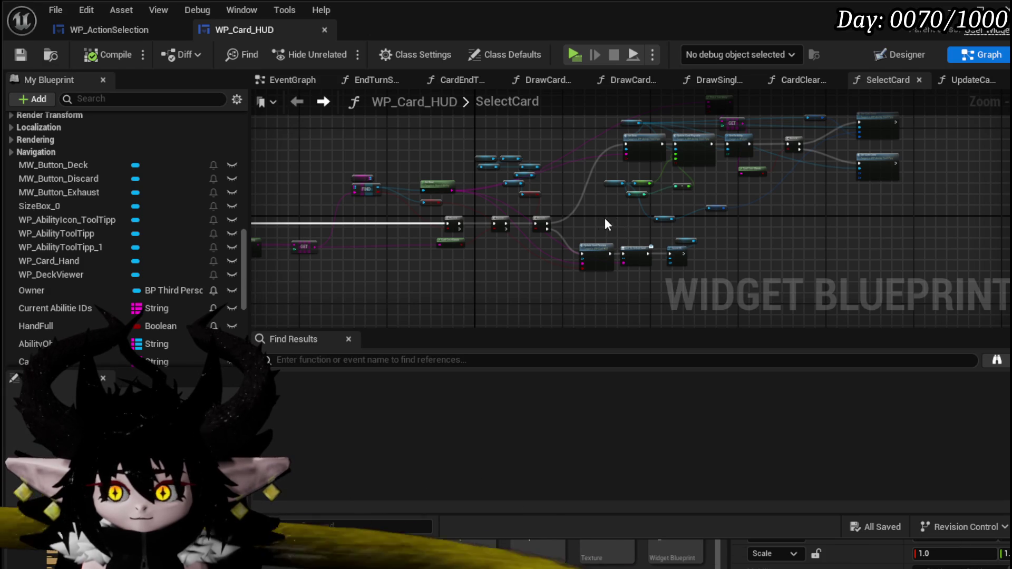
pyautogui.scroll(5, 492, 197)
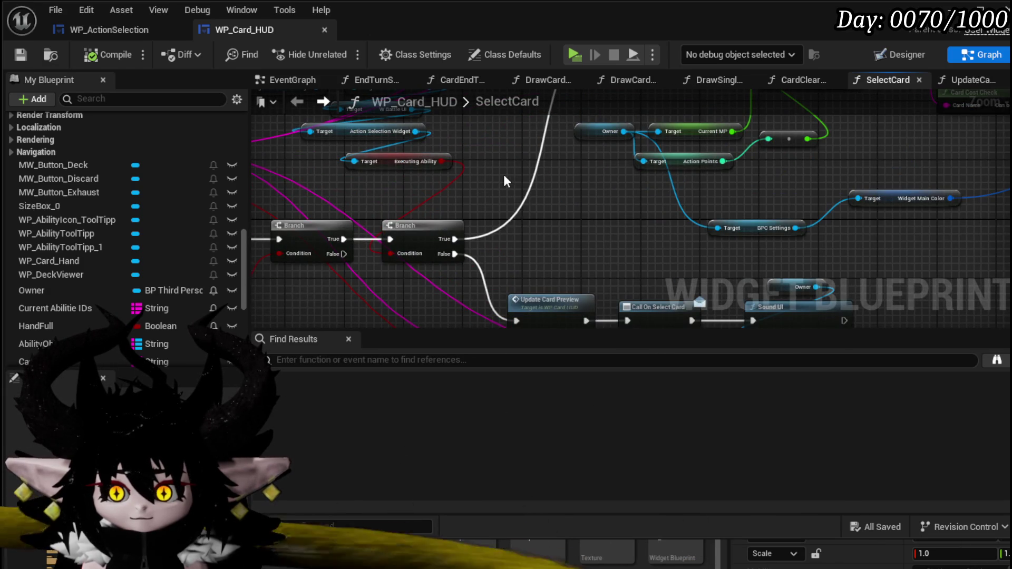
pyautogui.scroll(-3, 503, 181)
pyautogui.moveTo(439, 211); pyautogui.dragTo(525, 206)
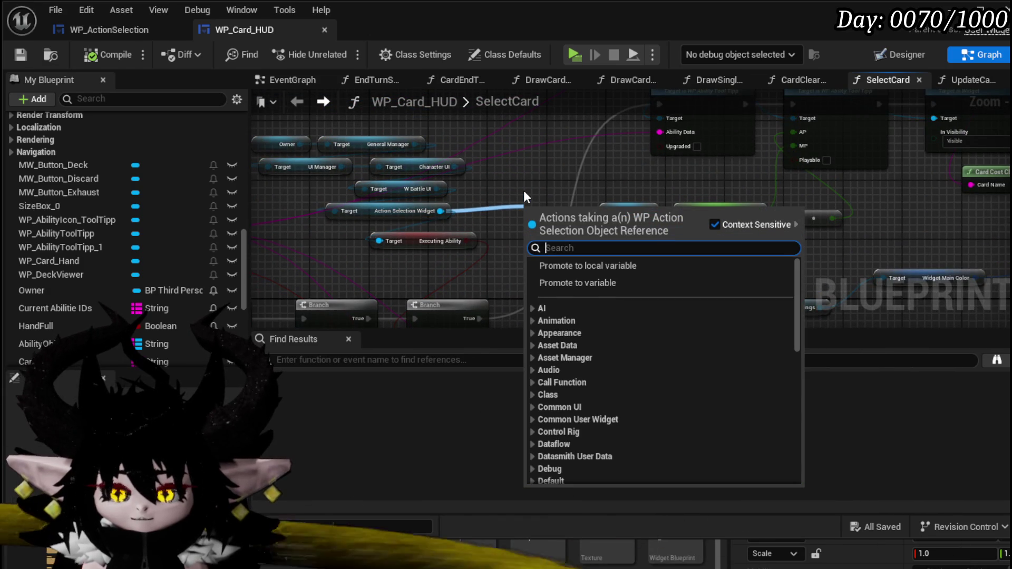
pyautogui.write('add')
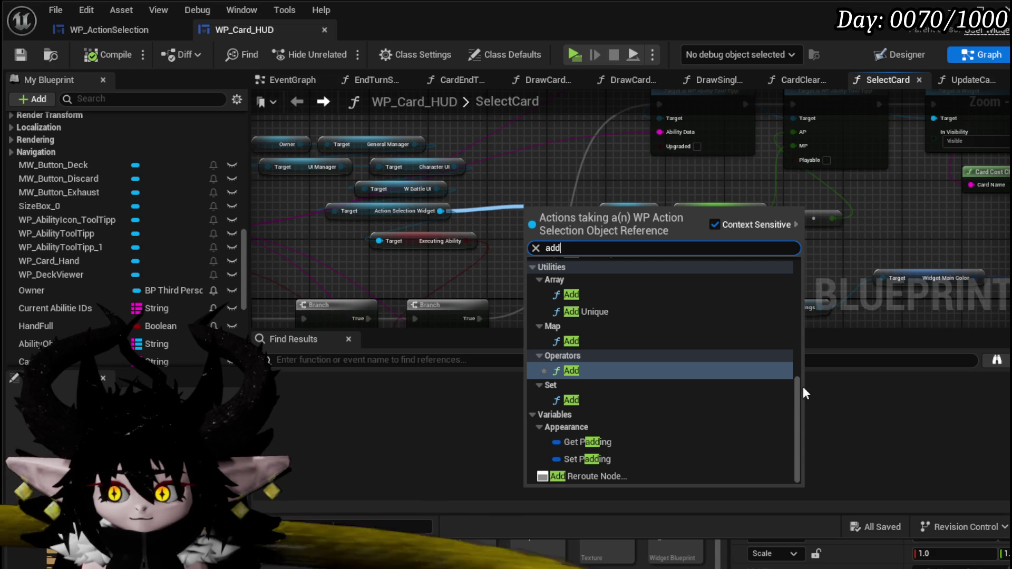
pyautogui.moveTo(797, 388)
pyautogui.mouseDown()
pyautogui.moveTo(792, 311)
pyautogui.moveTo(583, 267)
pyautogui.mouseUp()
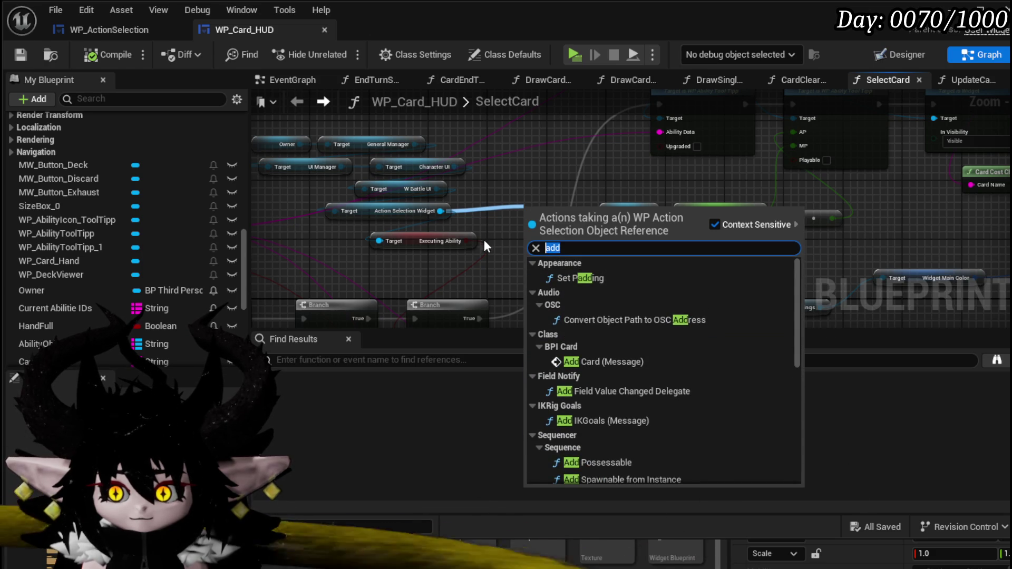
pyautogui.write('Buffered')
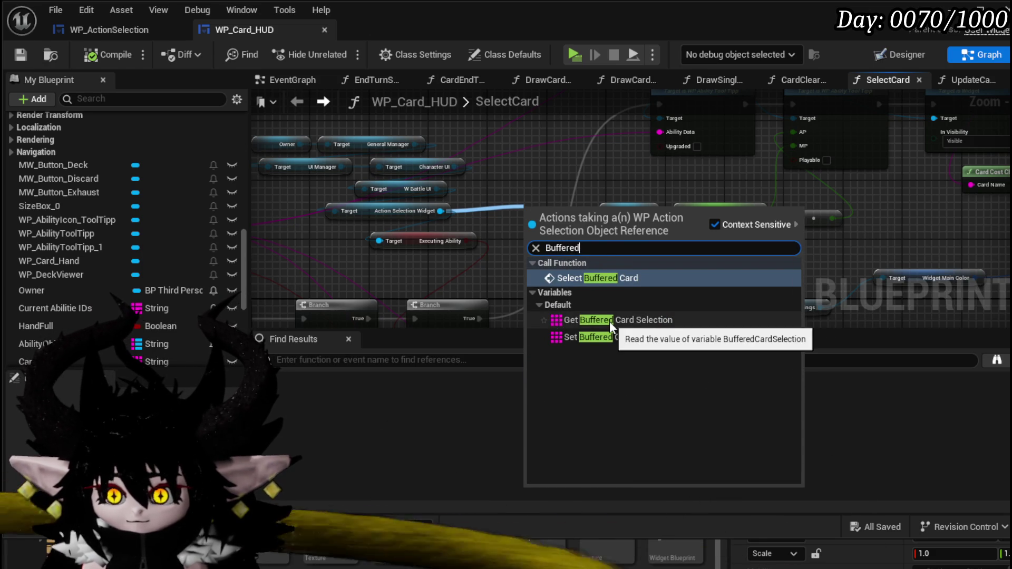
pyautogui.click(611, 320)
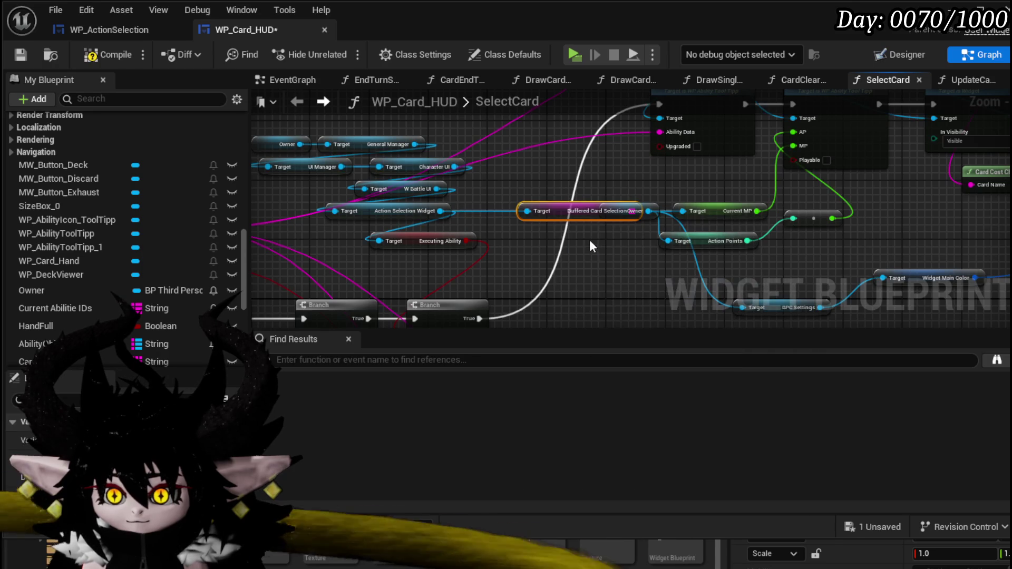
pyautogui.moveTo(558, 210); pyautogui.dragTo(599, 197)
pyautogui.write('dd')
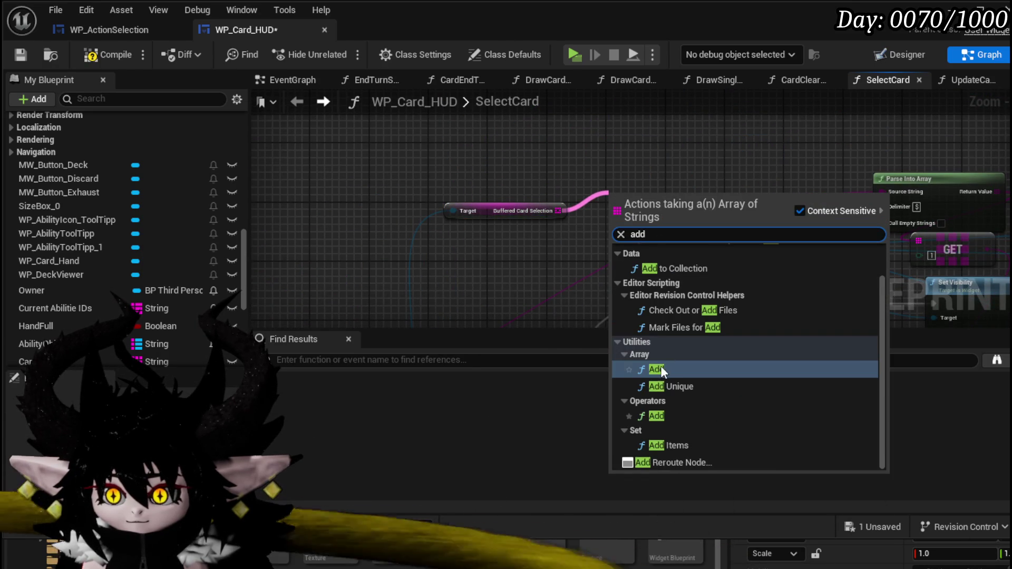
pyautogui.click(666, 385)
pyautogui.moveTo(674, 181)
pyautogui.mouseDown()
pyautogui.moveTo(579, 171)
pyautogui.moveTo(527, 295)
pyautogui.moveTo(514, 289)
pyautogui.mouseUp()
pyautogui.moveTo(574, 279)
pyautogui.mouseDown()
pyautogui.moveTo(467, 274)
pyautogui.moveTo(553, 292)
pyautogui.moveTo(574, 277)
pyautogui.moveTo(601, 218)
pyautogui.moveTo(451, 215)
pyautogui.mouseUp()
pyautogui.moveTo(494, 259); pyautogui.dragTo(472, 207)
pyautogui.scroll(-3, 471, 207)
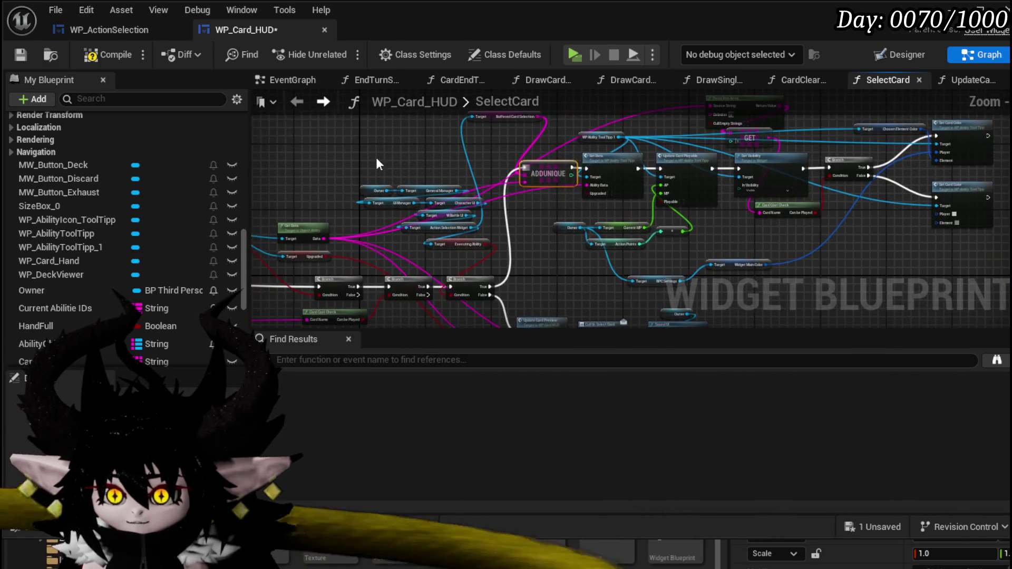
pyautogui.click(113, 55)
pyautogui.click(16, 56)
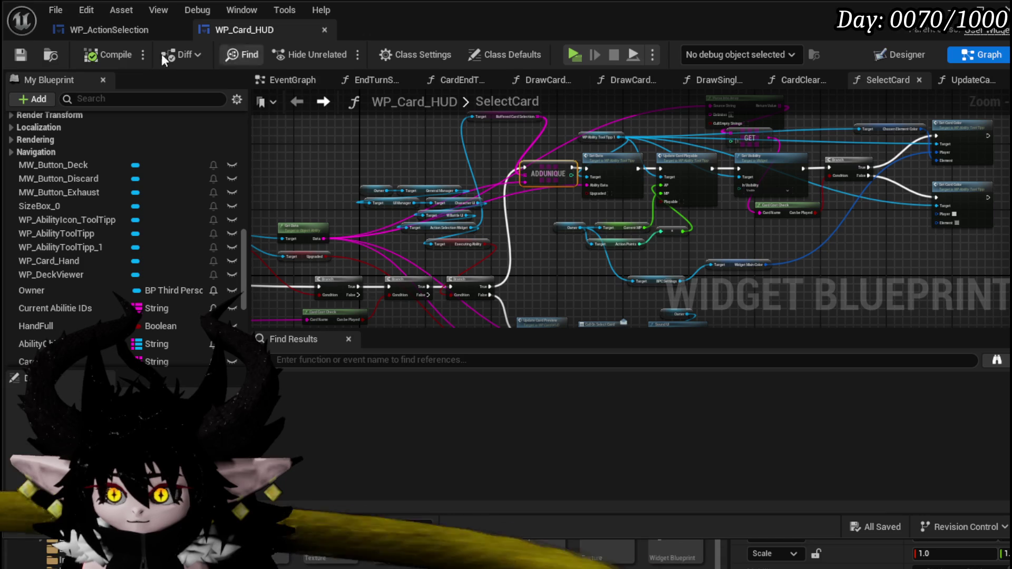
pyautogui.hotkey('ctrl', 'Tab')
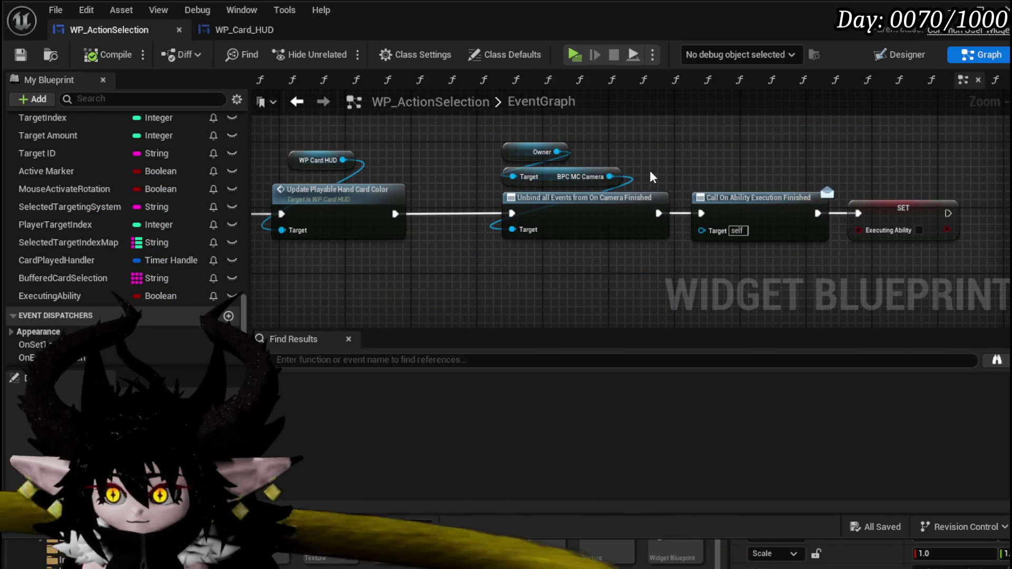
pyautogui.scroll(-5, 649, 170)
pyautogui.scroll(3, 641, 170)
pyautogui.scroll(4, 562, 189)
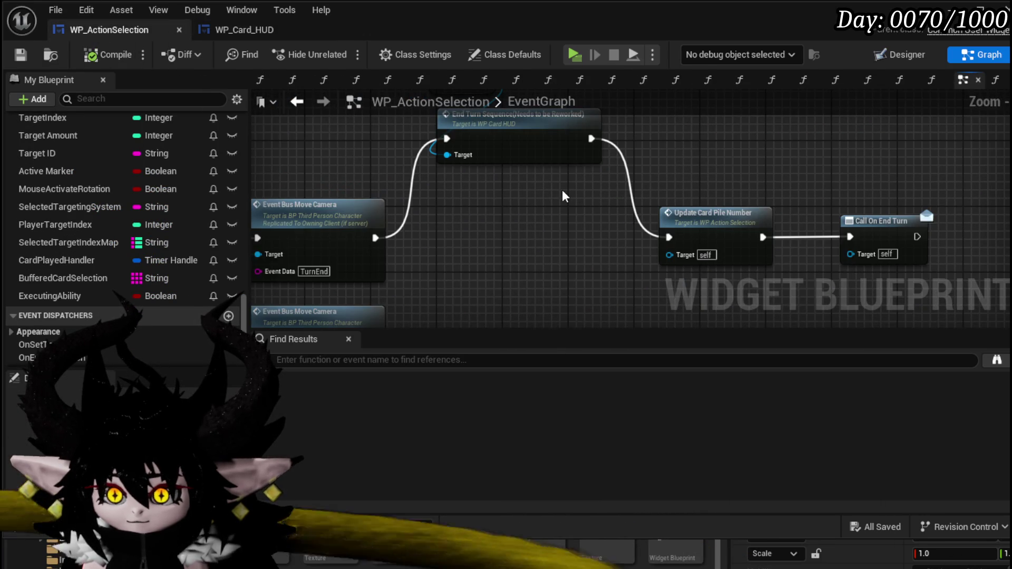
pyautogui.moveTo(504, 182)
pyautogui.mouseDown()
pyautogui.moveTo(495, 227)
pyautogui.moveTo(365, 199)
pyautogui.mouseUp()
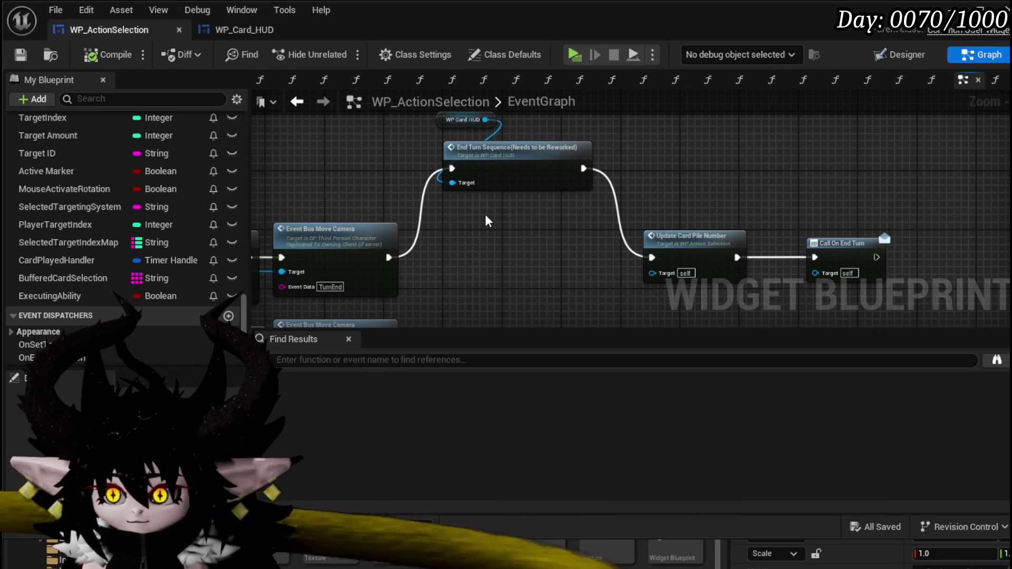
pyautogui.scroll(-2, 484, 214)
pyautogui.scroll(-5, 601, 204)
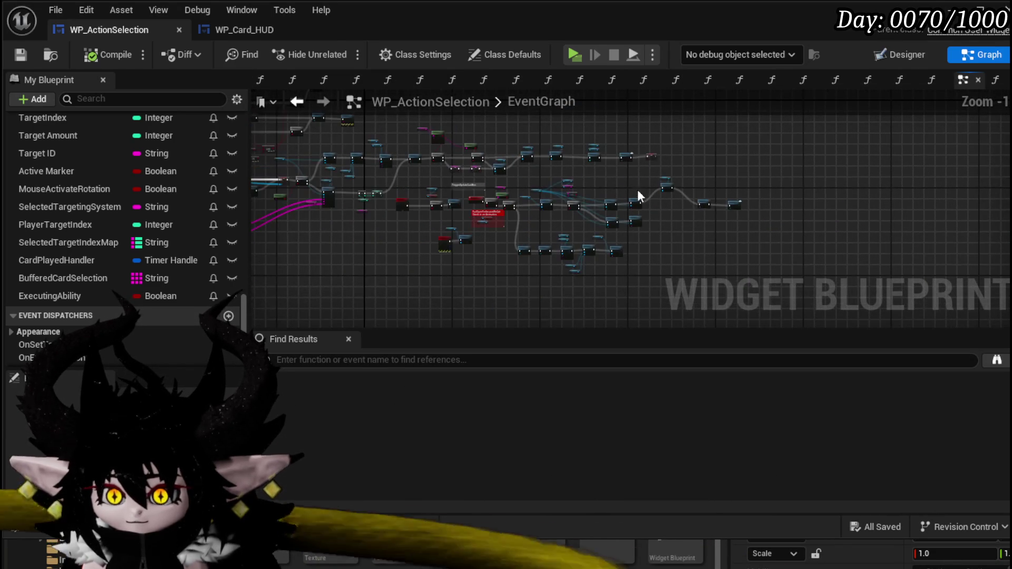
pyautogui.click(242, 30)
pyautogui.scroll(4, 477, 231)
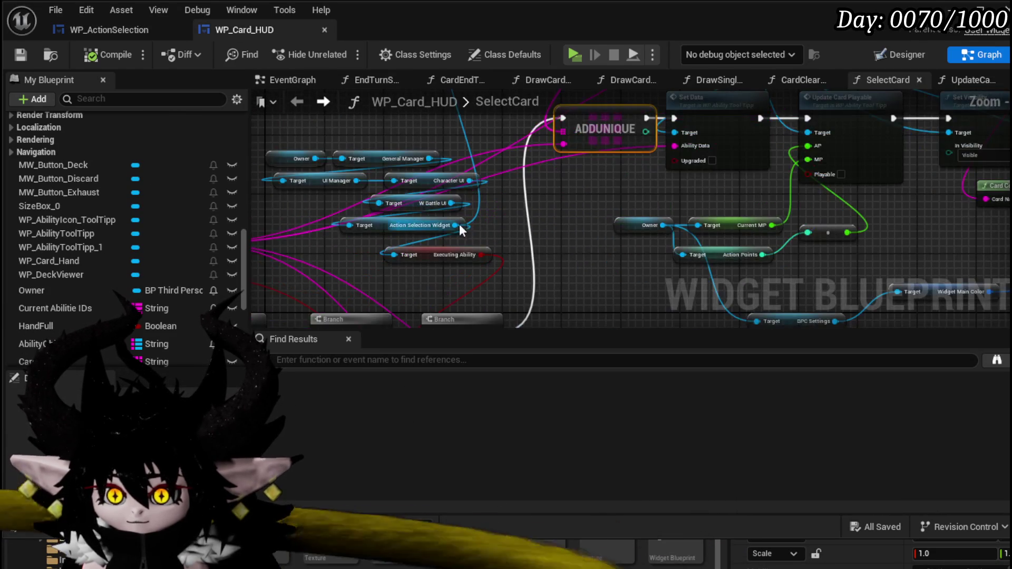
# - Add a Bind Event to On Ability Execution Finished, run right after Set Card Color
pyautogui.moveTo(456, 225); pyautogui.dragTo(574, 226)
pyautogui.write('Bind on Exec')
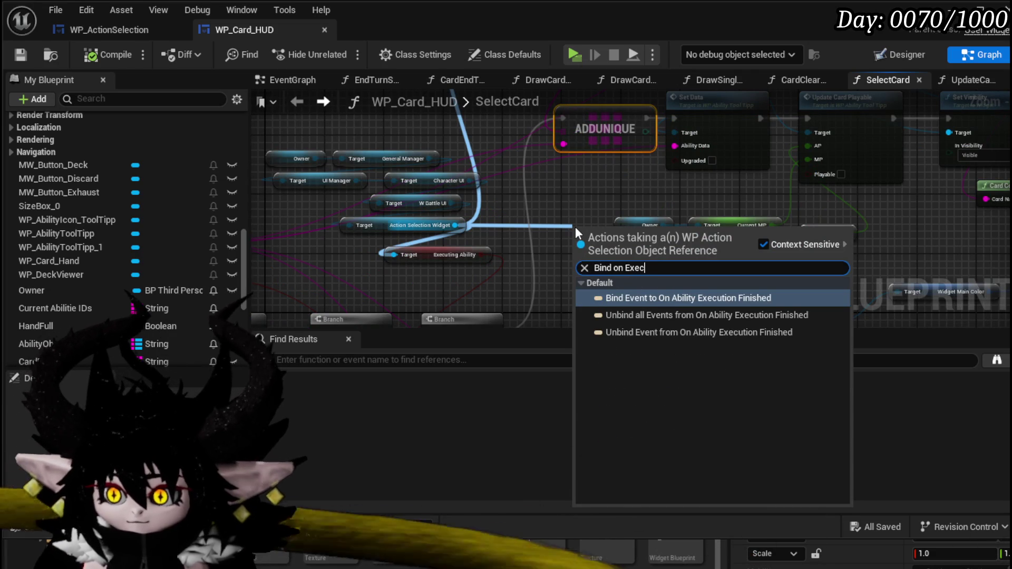
pyautogui.click(679, 298)
pyautogui.moveTo(601, 238)
pyautogui.mouseDown()
pyautogui.moveTo(826, 116)
pyautogui.moveTo(827, 125)
pyautogui.mouseUp()
pyautogui.moveTo(532, 123); pyautogui.dragTo(681, 195)
pyautogui.moveTo(537, 236); pyautogui.dragTo(684, 196)
# - Add a Create Event node wired into the binding's Event input
pyautogui.moveTo(680, 234)
pyautogui.mouseDown()
pyautogui.moveTo(653, 203)
pyautogui.moveTo(578, 181)
pyautogui.moveTo(580, 223)
pyautogui.mouseUp()
pyautogui.write('Crea')
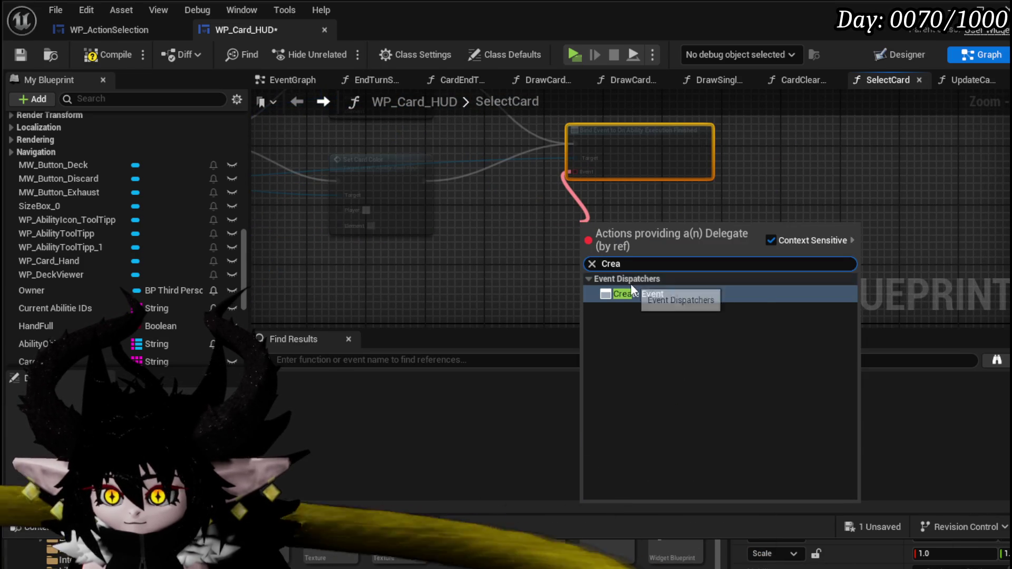
pyautogui.click(631, 289)
pyautogui.scroll(-4, 527, 228)
pyautogui.scroll(4, 387, 222)
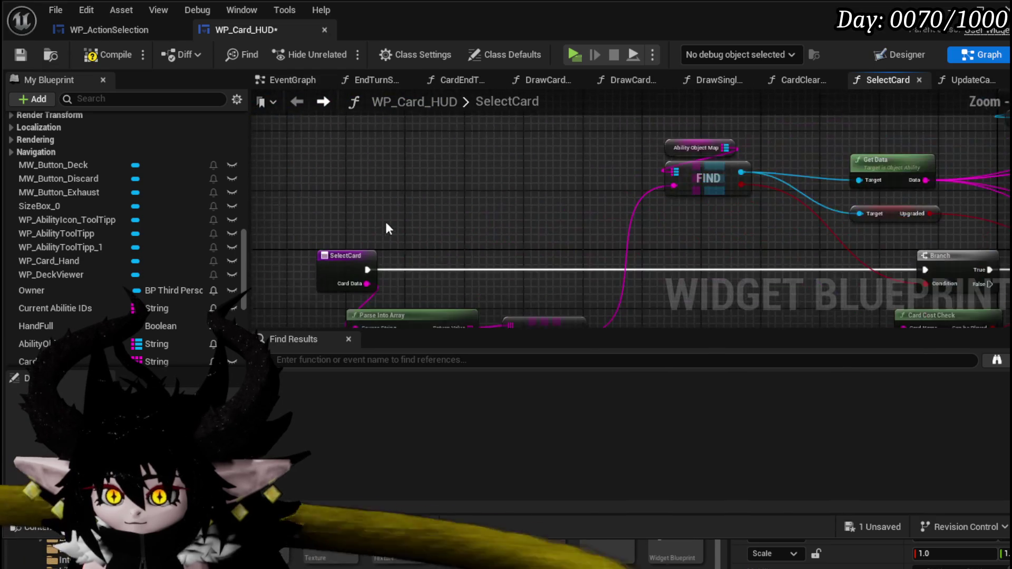
# - Move the Owner, General Manager and UI Manager getter nodes up and to the left
pyautogui.scroll(2, 389, 228)
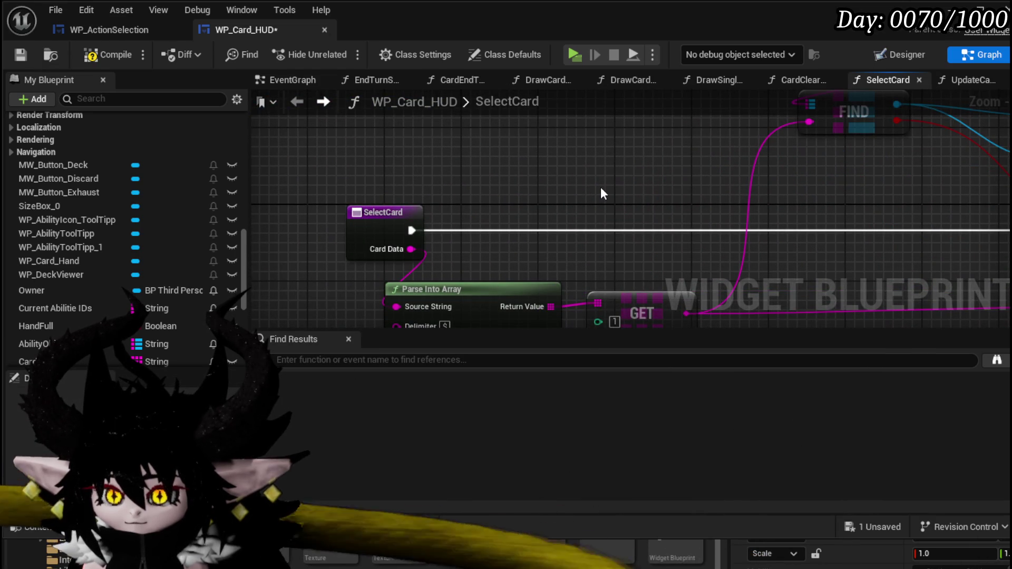
pyautogui.scroll(5, 158, 186)
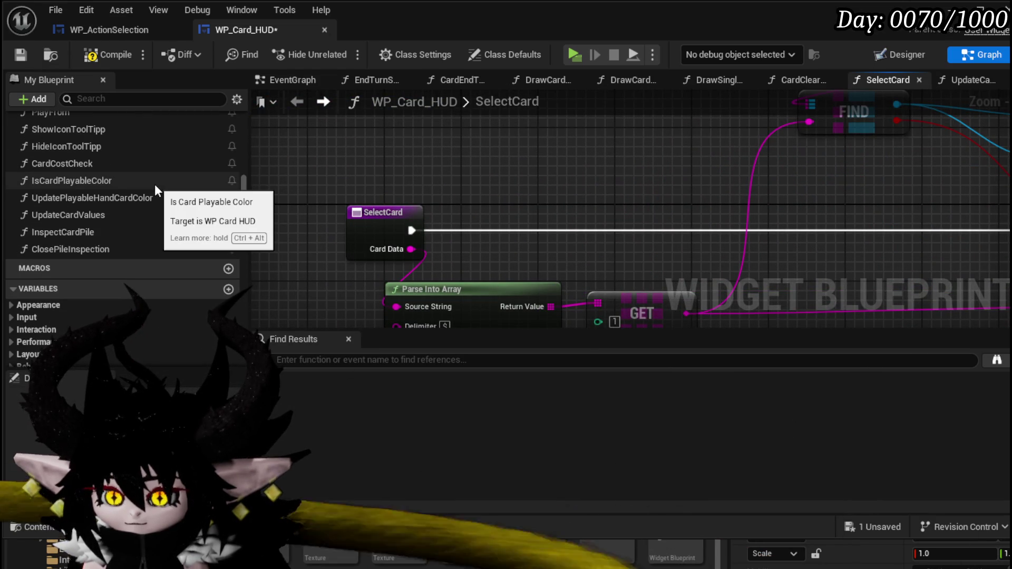
pyautogui.scroll(-2, 544, 188)
pyautogui.scroll(-1, 545, 189)
pyautogui.moveTo(544, 189)
pyautogui.mouseDown()
pyautogui.moveTo(388, 199)
pyautogui.moveTo(354, 231)
pyautogui.moveTo(210, 234)
pyautogui.mouseUp()
pyautogui.moveTo(614, 220); pyautogui.dragTo(500, 267)
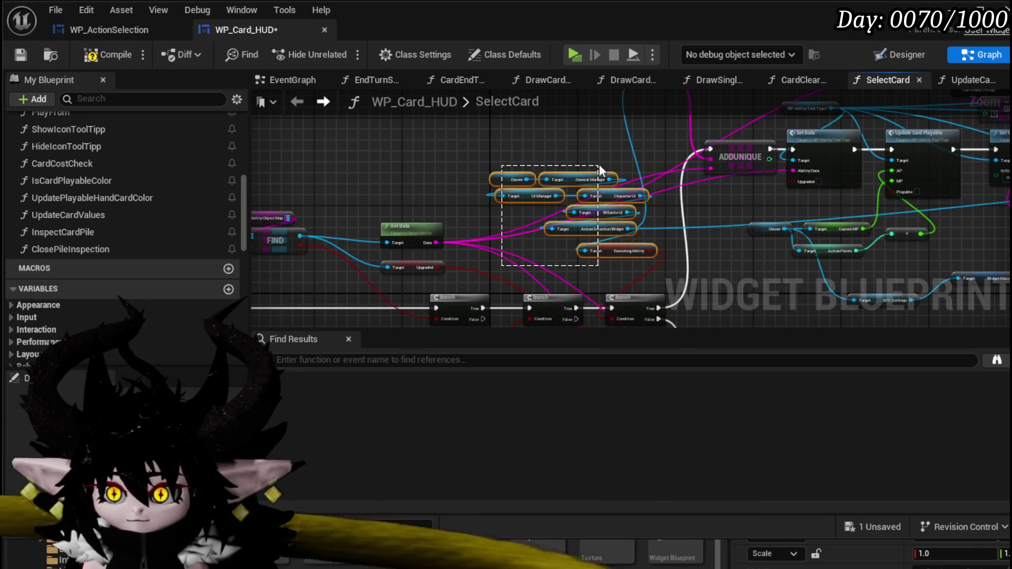
pyautogui.moveTo(599, 168); pyautogui.dragTo(599, 168)
pyautogui.moveTo(585, 250)
pyautogui.mouseDown()
pyautogui.moveTo(520, 178)
pyautogui.moveTo(712, 245)
pyautogui.mouseUp()
pyautogui.click(603, 245)
pyautogui.moveTo(603, 246); pyautogui.dragTo(509, 177)
pyautogui.scroll(-2, 729, 232)
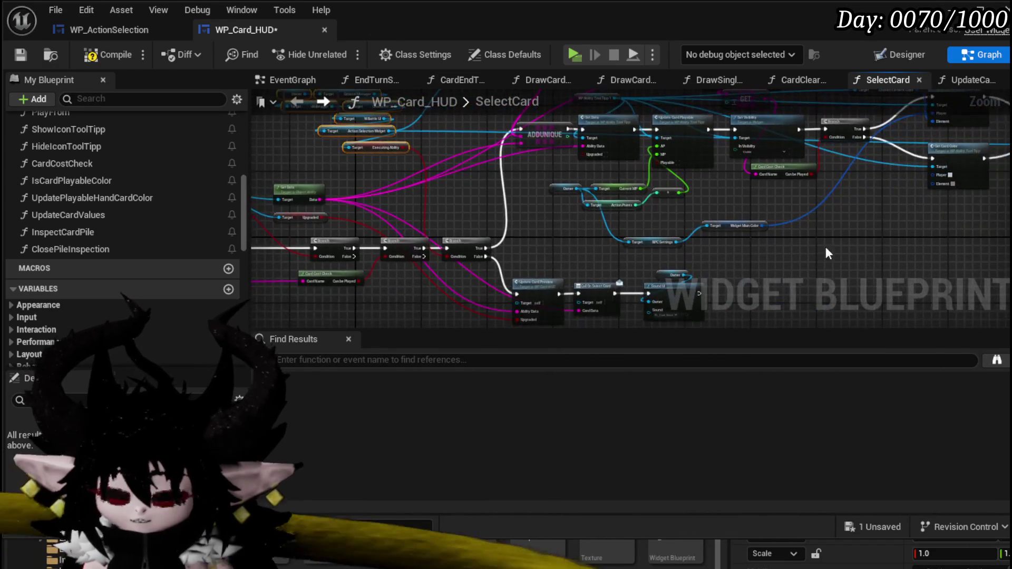
pyautogui.moveTo(754, 240); pyautogui.dragTo(628, 236)
pyautogui.scroll(3, 212, 200)
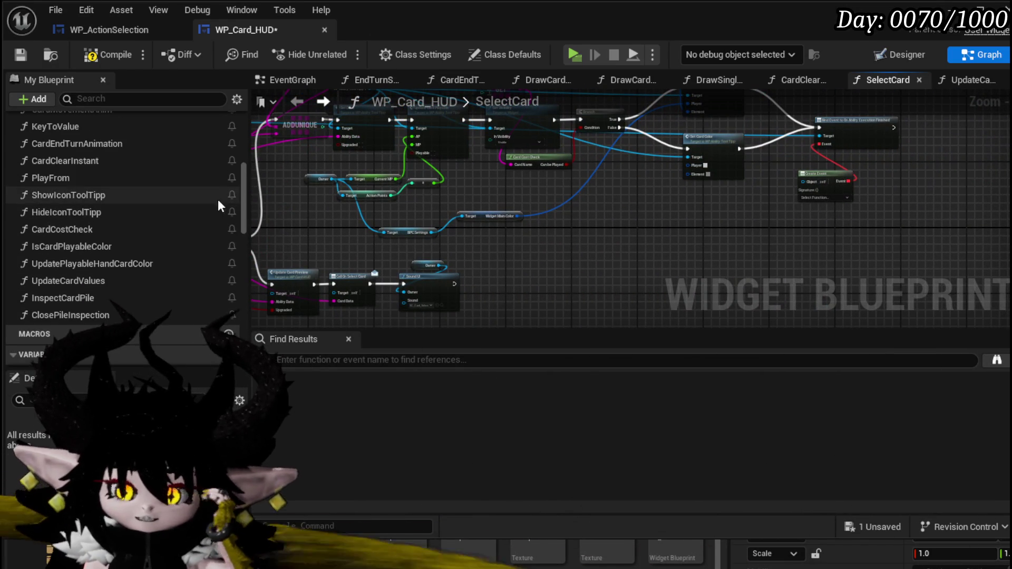
pyautogui.moveTo(243, 191); pyautogui.dragTo(237, 143)
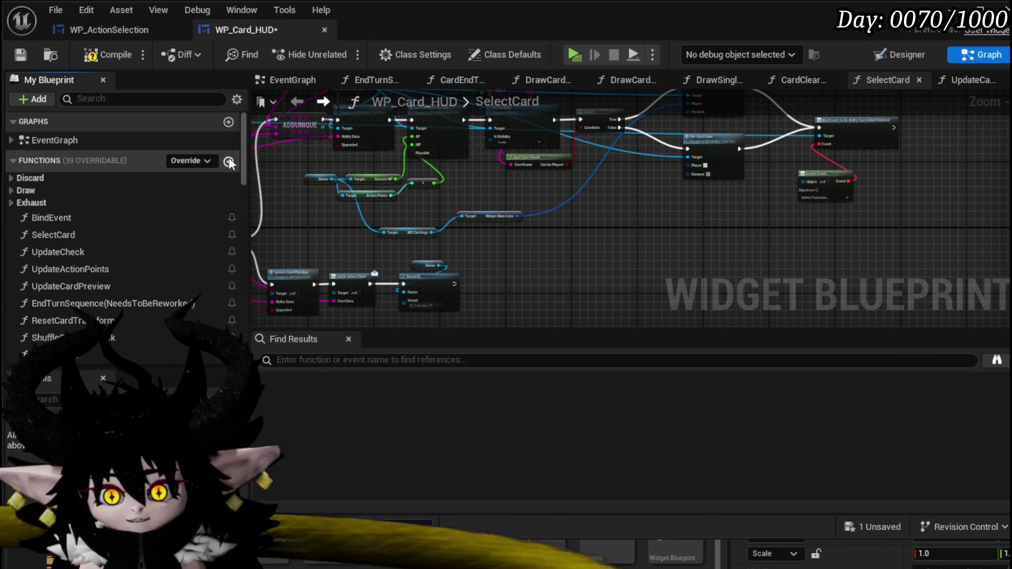
# - Create a new function named SelectBufferedCard in WP_Card_HUD
pyautogui.click(228, 161)
pyautogui.write('Select')
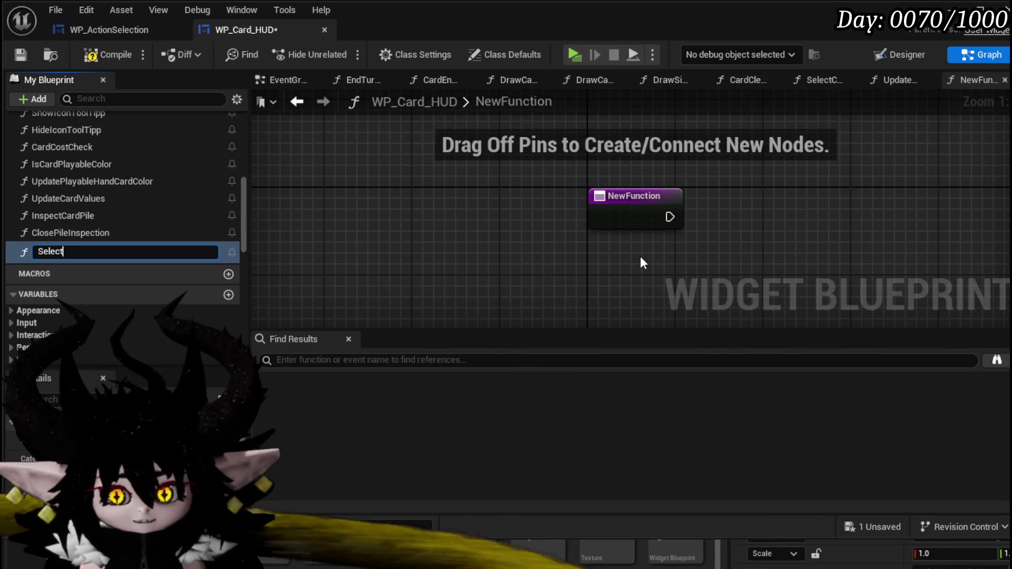
pyautogui.write('BufferedCard')
pyautogui.press('Return')
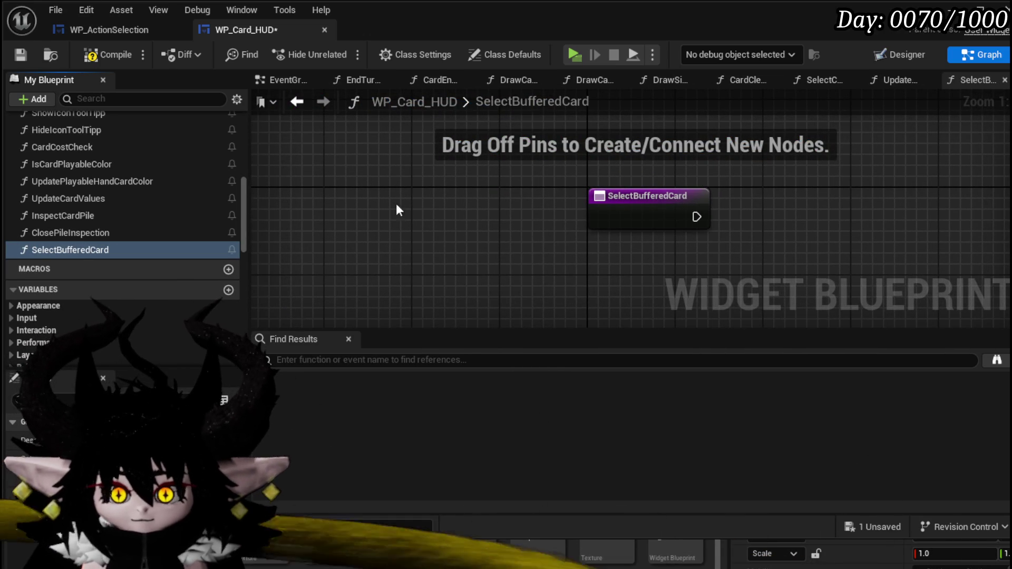
# - Call Select Card from the SelectBufferedCard entry, then switch to WP_ActionSelection
pyautogui.scroll(15, 114, 213)
pyautogui.moveTo(53, 175)
pyautogui.mouseDown()
pyautogui.moveTo(654, 218)
pyautogui.moveTo(774, 200)
pyautogui.mouseUp()
pyautogui.moveTo(577, 213)
pyautogui.mouseDown()
pyautogui.moveTo(641, 197)
pyautogui.moveTo(637, 168)
pyautogui.mouseUp()
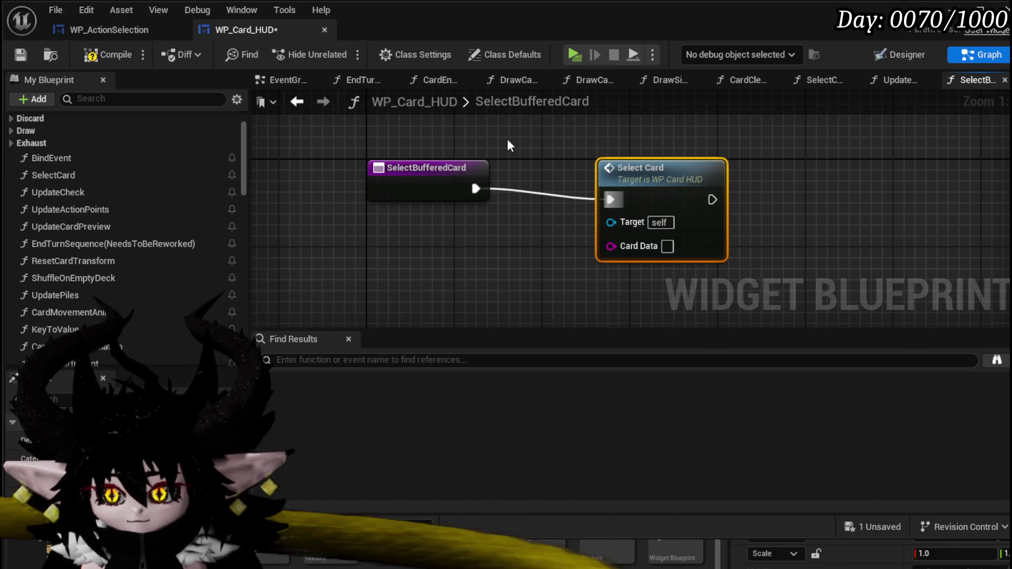
pyautogui.moveTo(618, 179); pyautogui.dragTo(706, 168)
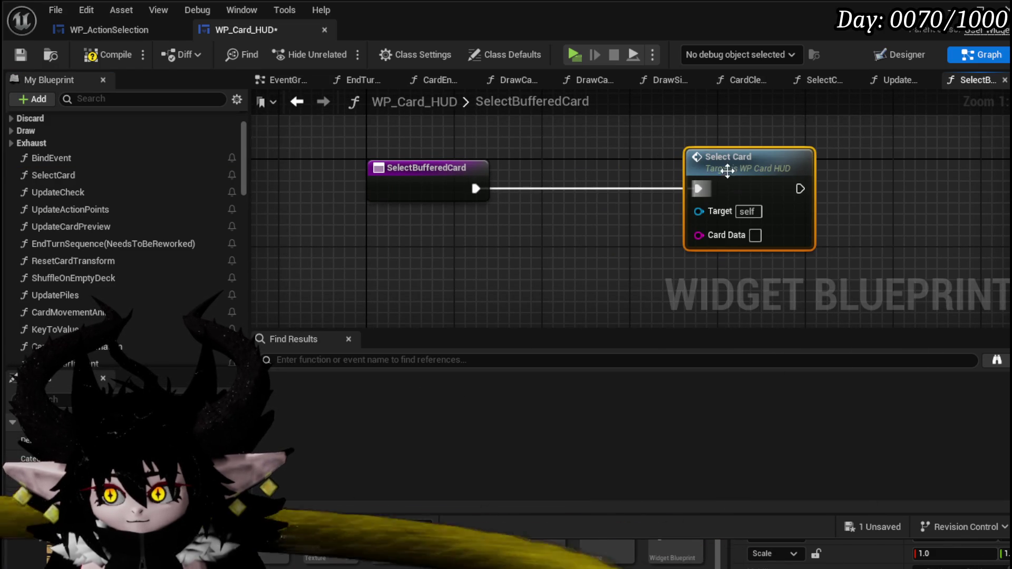
pyautogui.click(109, 29)
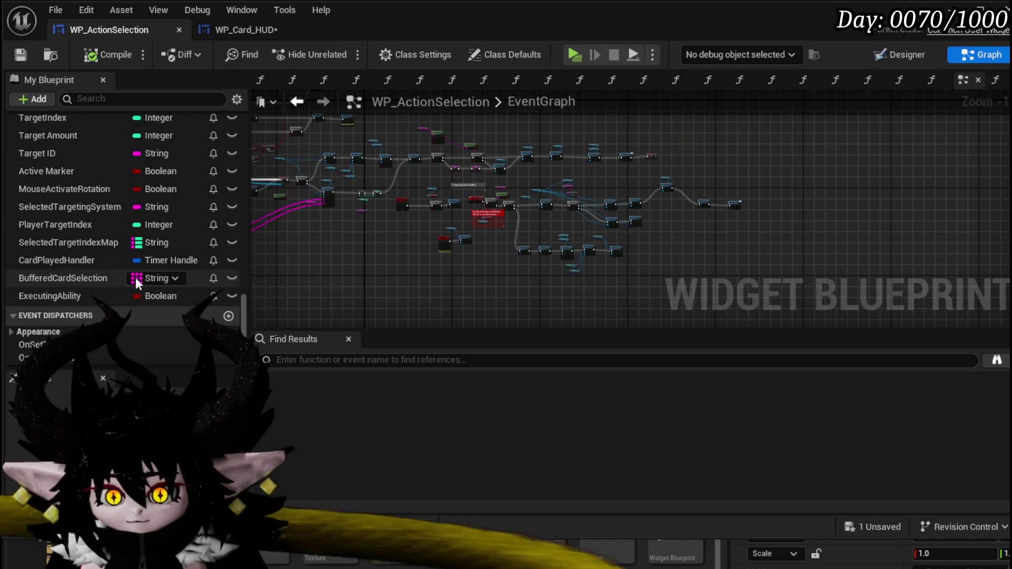
# - Return to WP_Card_HUD and open the SelectCard function from My Blueprint
pyautogui.click(248, 27)
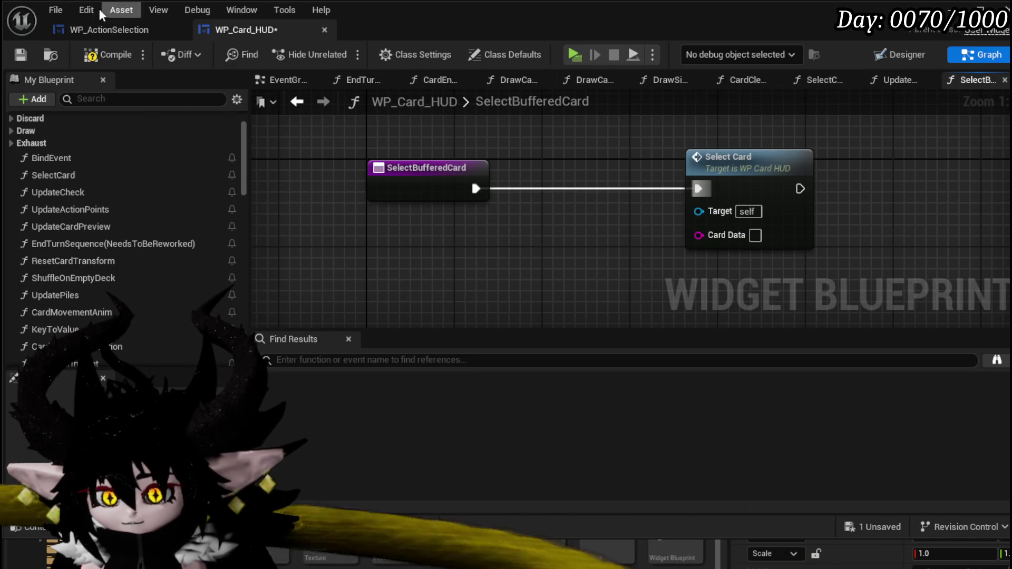
pyautogui.click(900, 54)
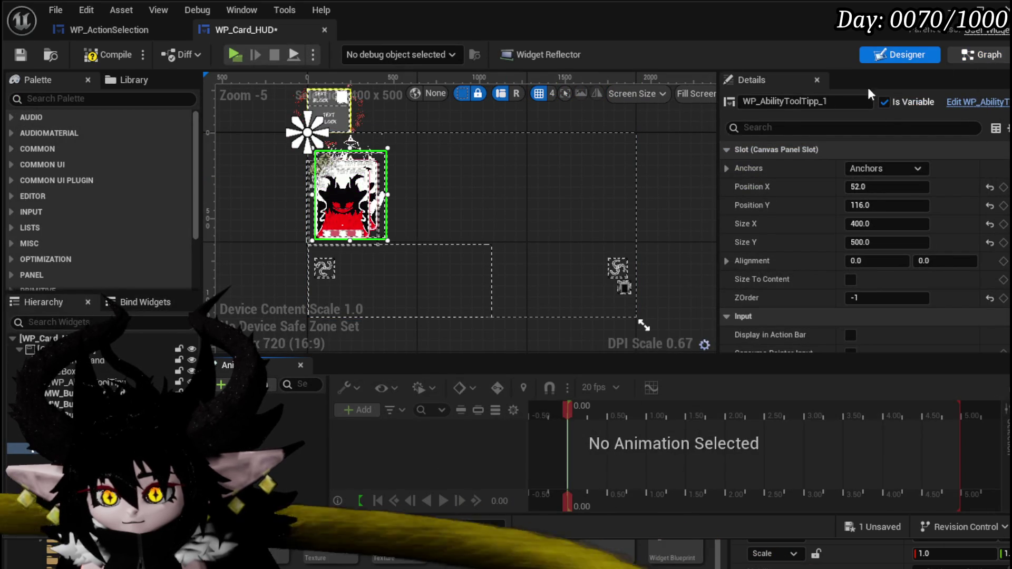
pyautogui.click(954, 55)
pyautogui.scroll(5, 56, 199)
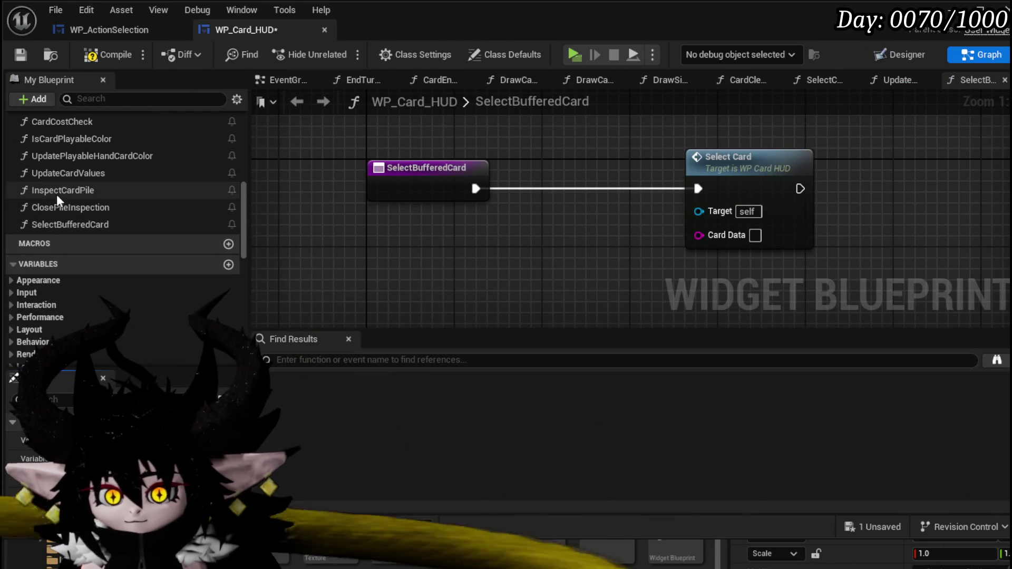
pyautogui.scroll(10, 75, 220)
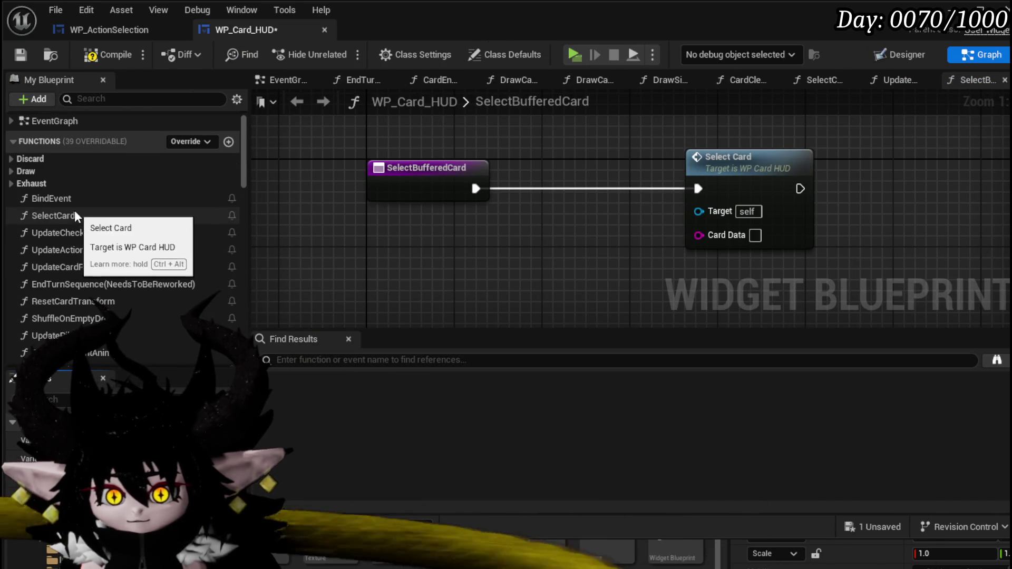
pyautogui.doubleClick(72, 211)
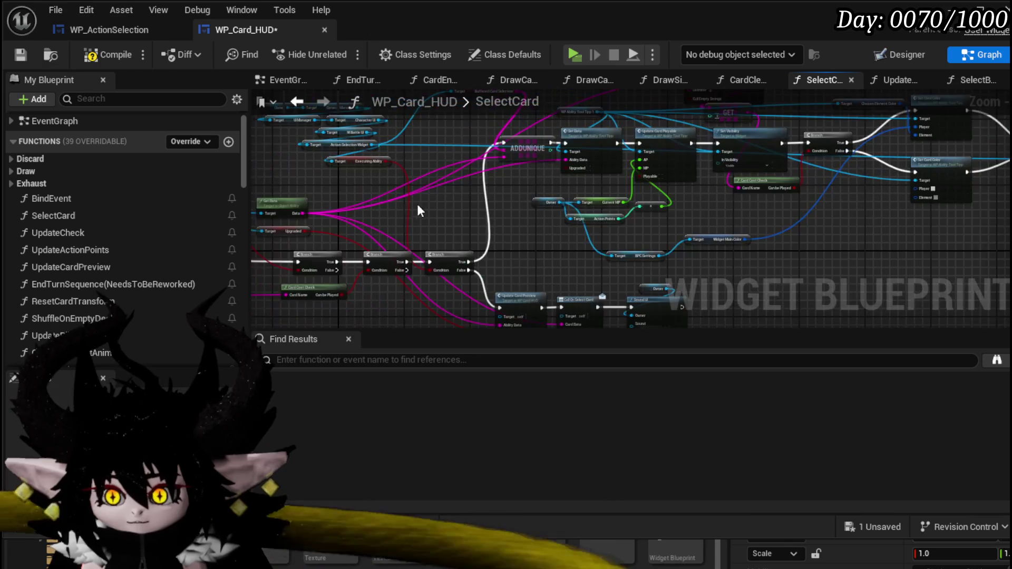
# - Promote AddUnique's Target Array to a new BufferedCards variable and save
pyautogui.scroll(5, 422, 205)
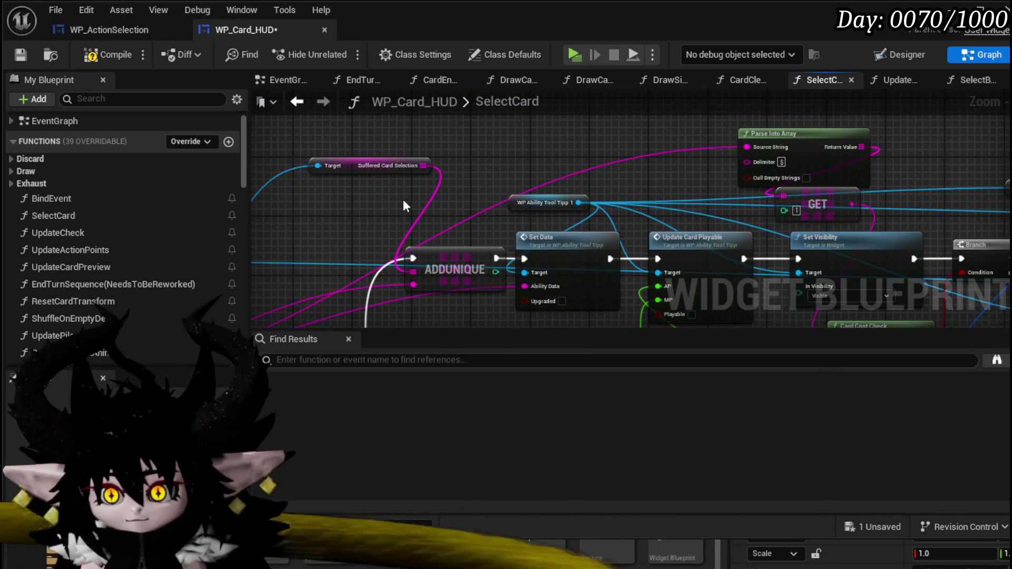
pyautogui.moveTo(403, 203)
pyautogui.mouseDown()
pyautogui.moveTo(569, 163)
pyautogui.moveTo(581, 144)
pyautogui.moveTo(509, 151)
pyautogui.mouseUp()
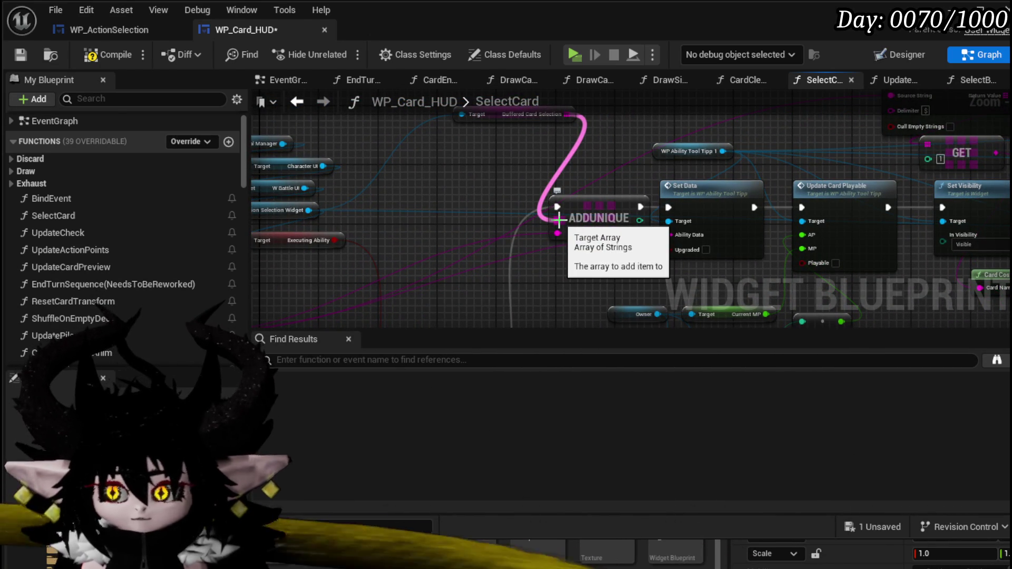
pyautogui.rightClick(558, 220)
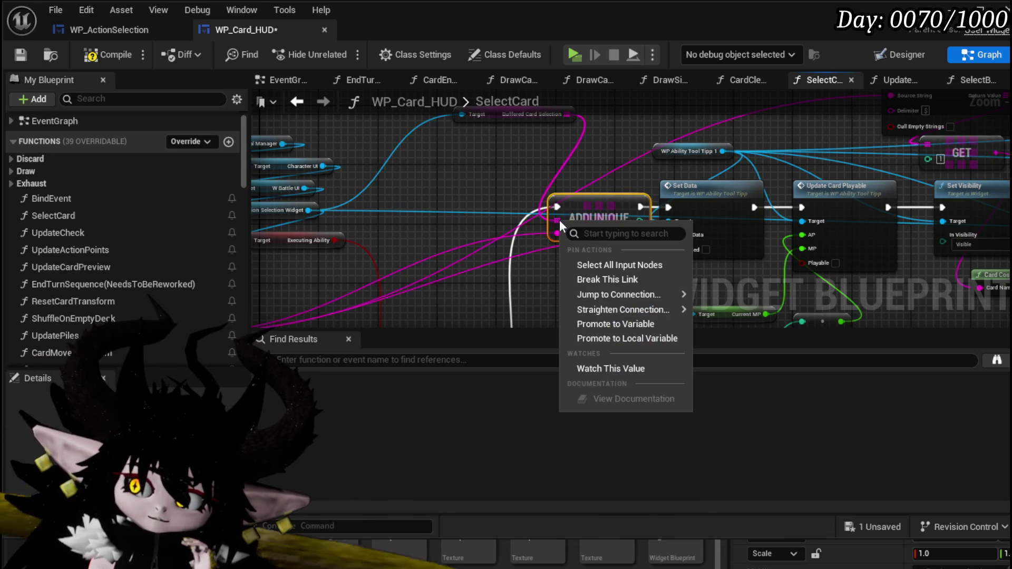
pyautogui.click(647, 324)
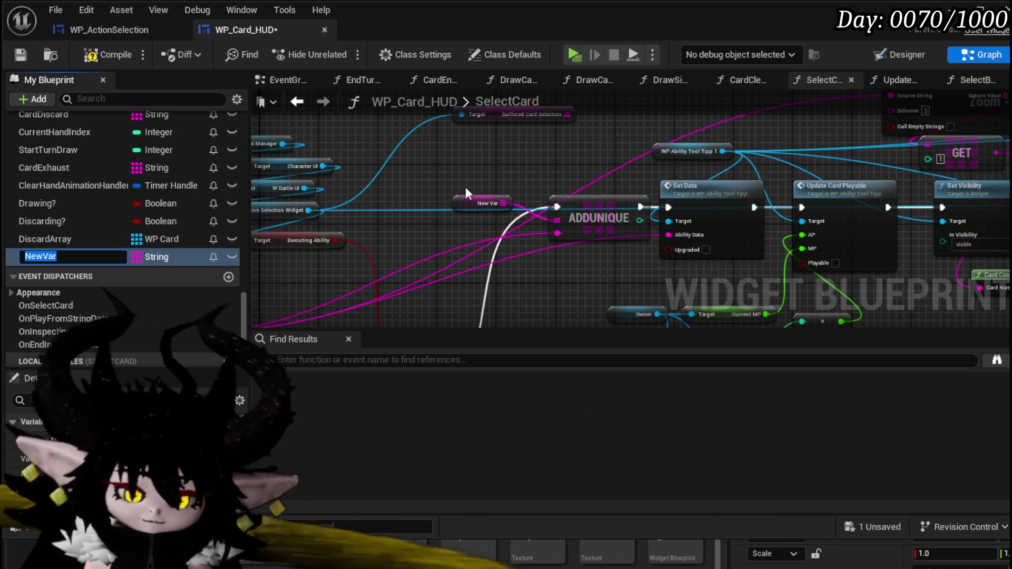
pyautogui.write('BufferedCards')
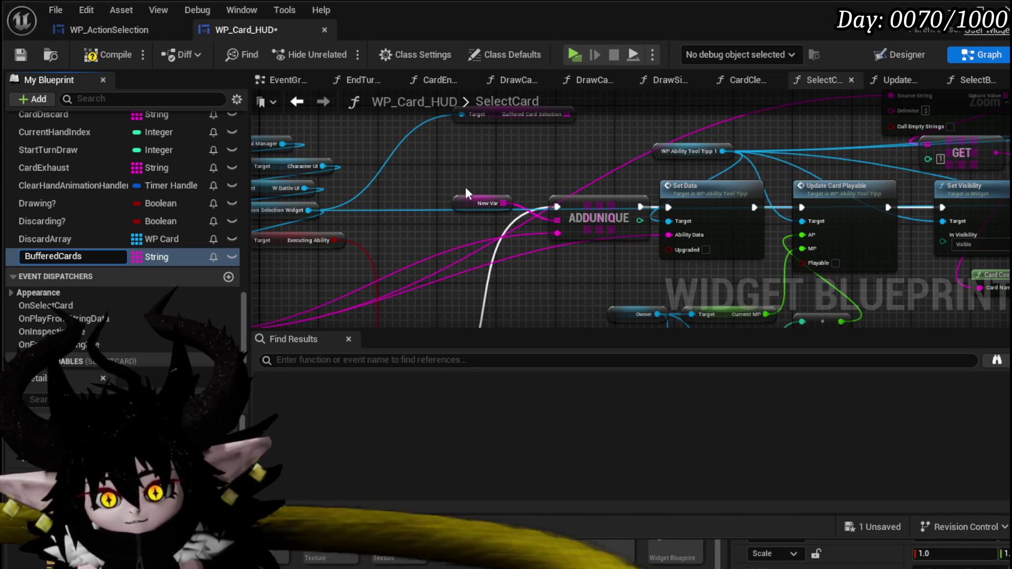
pyautogui.press('Return')
pyautogui.moveTo(441, 176)
pyautogui.mouseDown()
pyautogui.moveTo(520, 187)
pyautogui.moveTo(247, 179)
pyautogui.moveTo(605, 175)
pyautogui.moveTo(489, 170)
pyautogui.moveTo(544, 144)
pyautogui.moveTo(399, 137)
pyautogui.mouseUp()
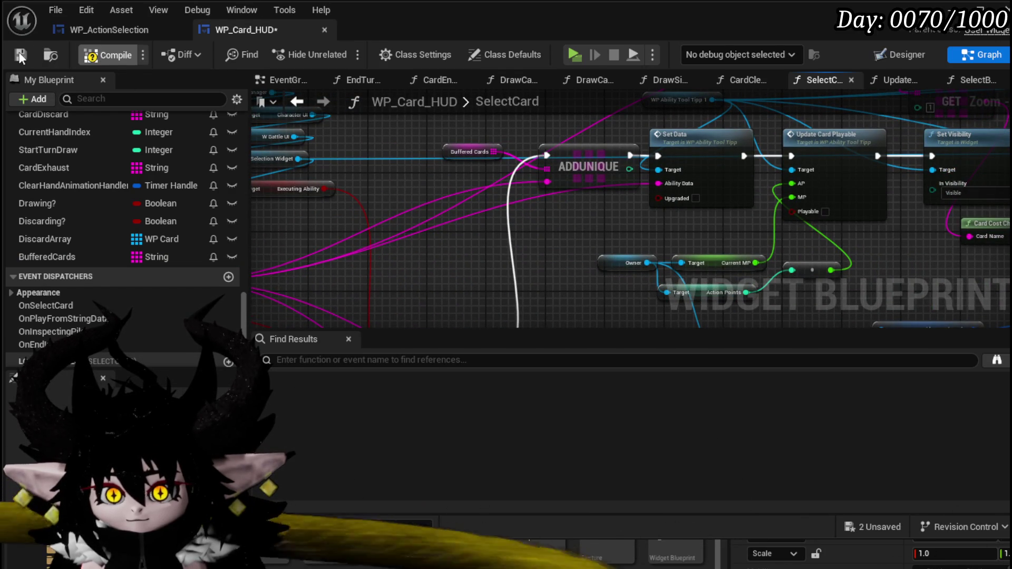
pyautogui.click(20, 55)
# - Wire the selected card's data into the AddUnique item input
pyautogui.moveTo(458, 274)
pyautogui.mouseDown()
pyautogui.moveTo(198, 284)
pyautogui.moveTo(532, 231)
pyautogui.moveTo(693, 153)
pyautogui.moveTo(612, 198)
pyautogui.moveTo(448, 232)
pyautogui.mouseUp()
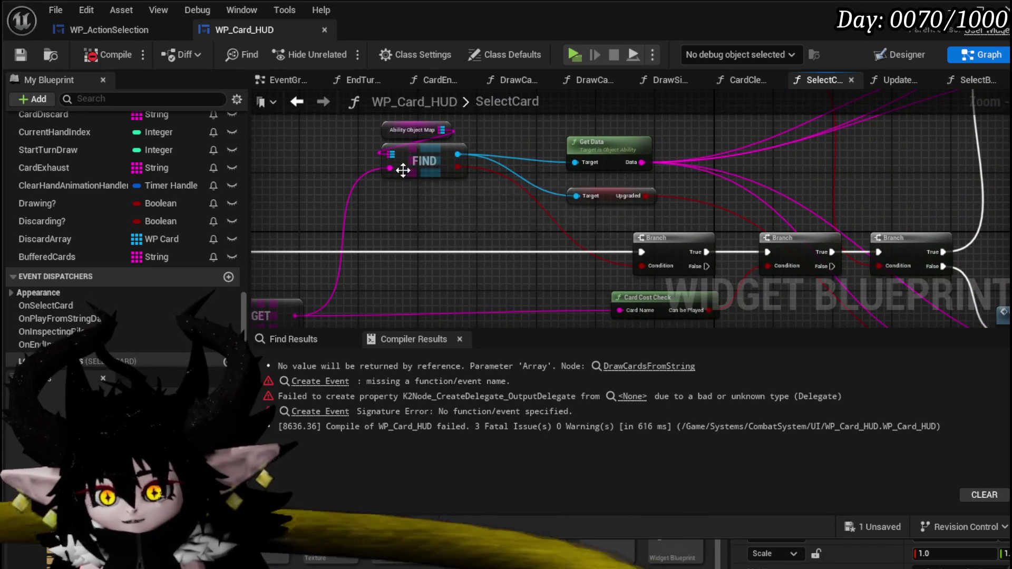
pyautogui.moveTo(391, 168)
pyautogui.mouseDown()
pyautogui.moveTo(752, 163)
pyautogui.moveTo(562, 200)
pyautogui.moveTo(577, 219)
pyautogui.moveTo(505, 215)
pyautogui.moveTo(747, 133)
pyautogui.mouseUp()
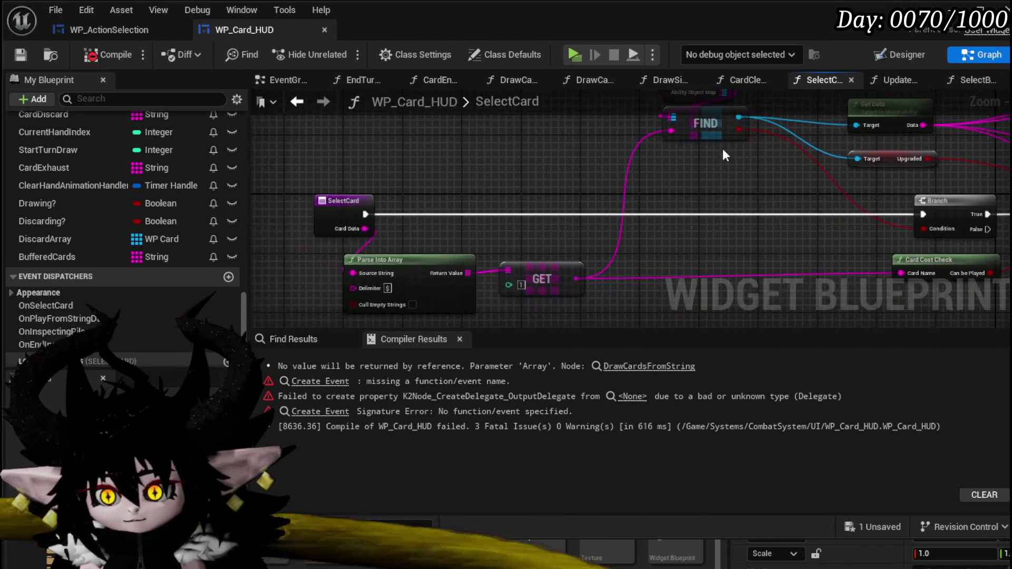
pyautogui.moveTo(365, 227)
pyautogui.mouseDown()
pyautogui.moveTo(877, 147)
pyautogui.moveTo(843, 165)
pyautogui.moveTo(513, 239)
pyautogui.moveTo(523, 174)
pyautogui.moveTo(532, 179)
pyautogui.mouseUp()
pyautogui.scroll(-2, 571, 245)
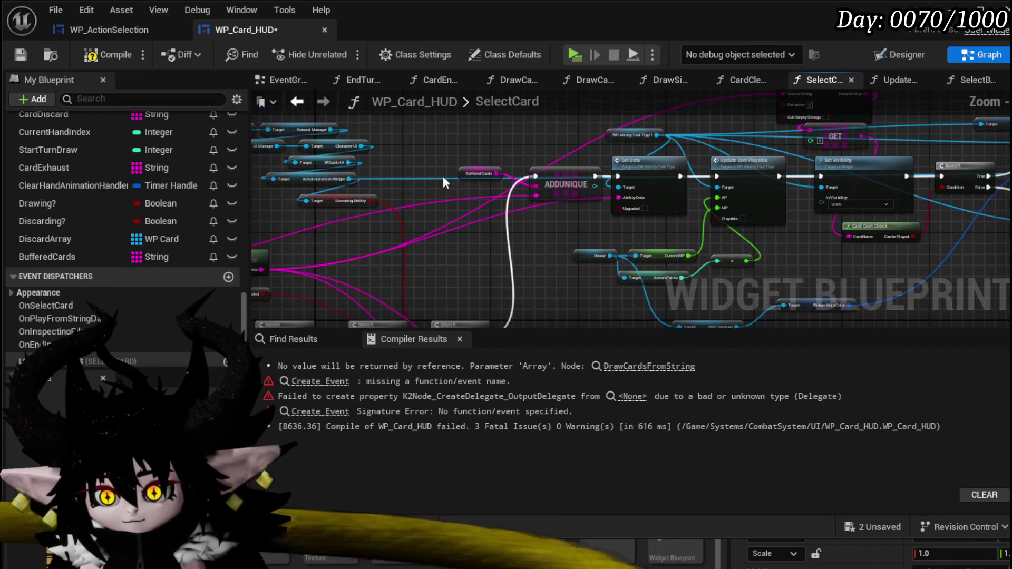
pyautogui.moveTo(590, 248)
pyautogui.mouseDown()
pyautogui.moveTo(651, 264)
pyautogui.moveTo(612, 242)
pyautogui.mouseUp()
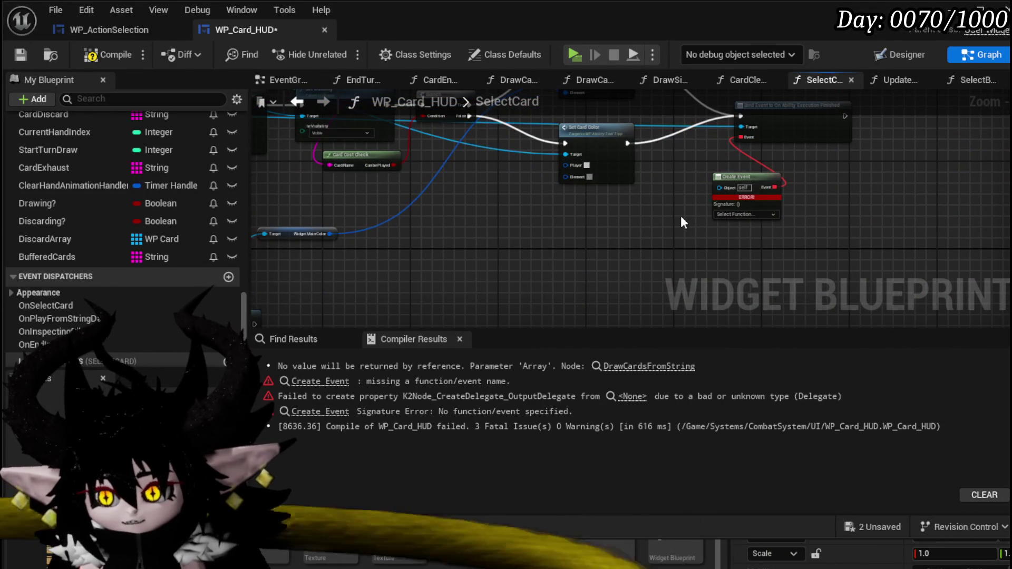
# - Point the Create Event node at SelectBufferedCard, then save and compile WP_Card_HUD
pyautogui.click(20, 55)
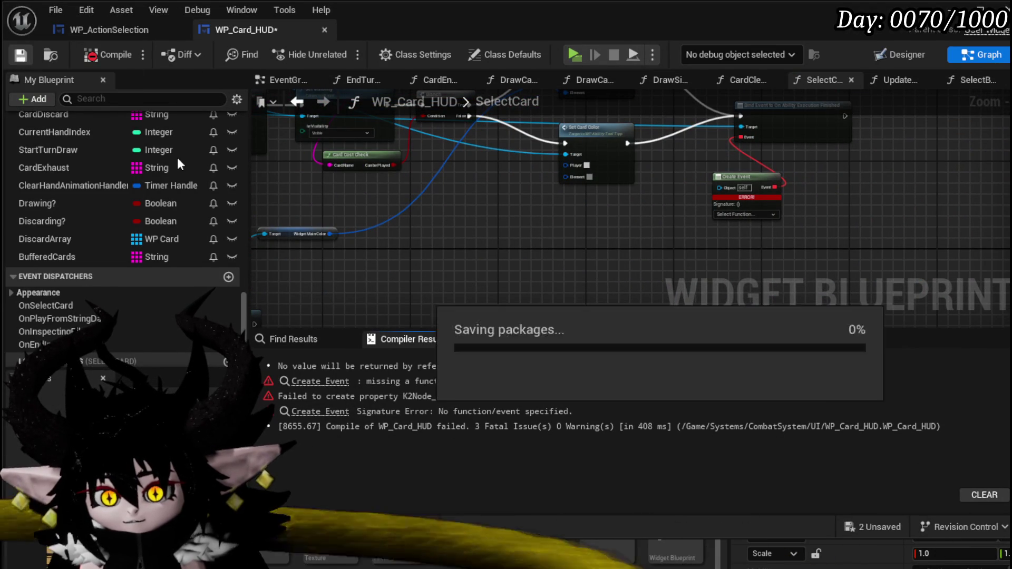
pyautogui.scroll(10, 86, 235)
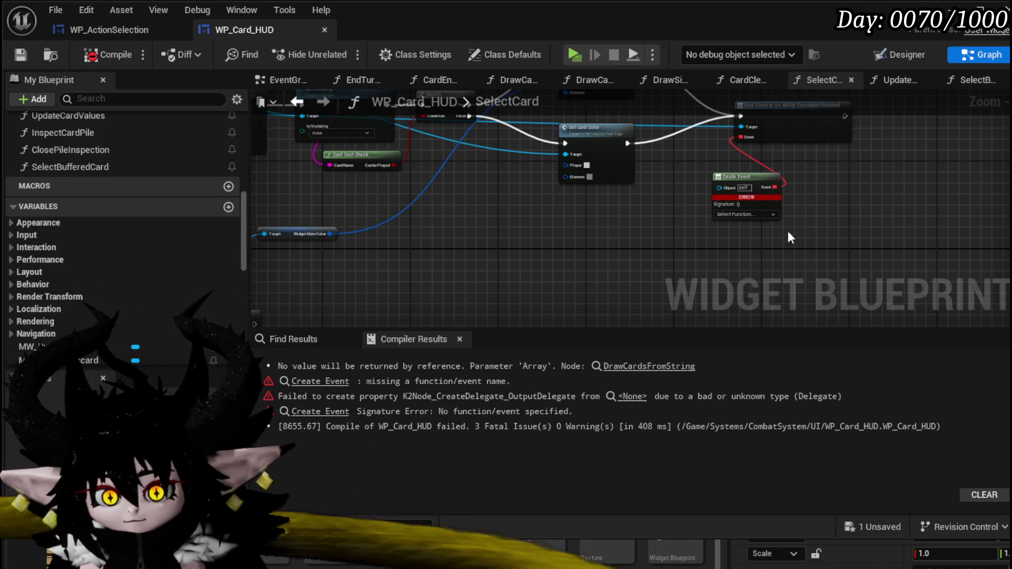
pyautogui.click(745, 214)
pyautogui.write('Select')
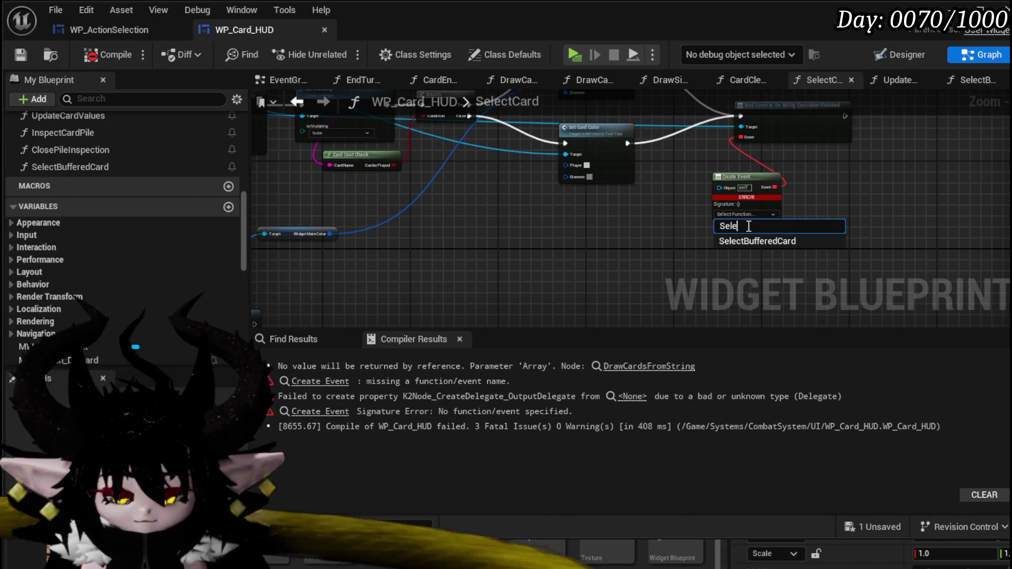
pyautogui.click(734, 245)
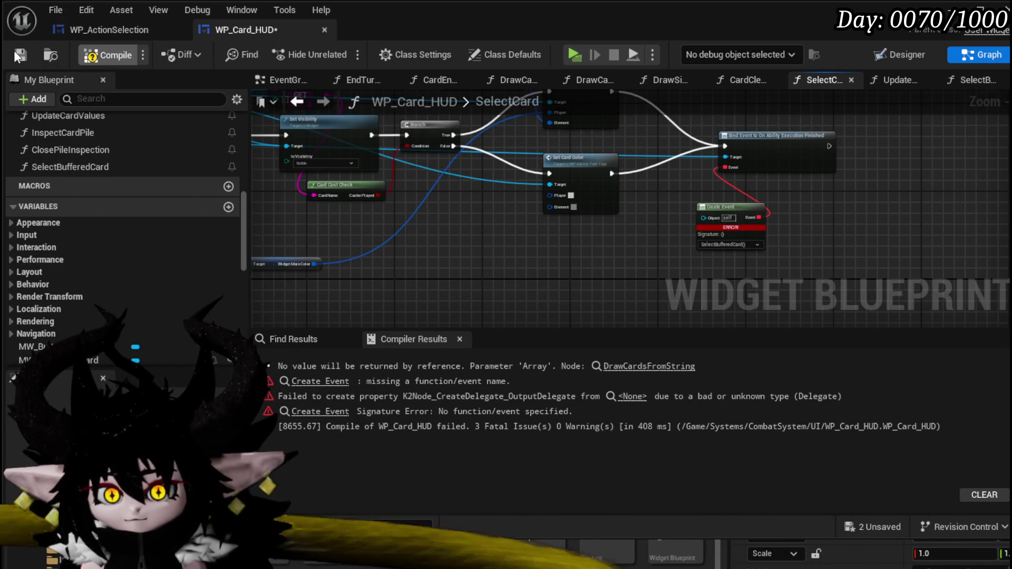
pyautogui.click(14, 51)
pyautogui.click(88, 167)
# - In SelectBufferedCard, pass BufferedCards GET index 0 into Select Card's Card Data
pyautogui.doubleClick(88, 166)
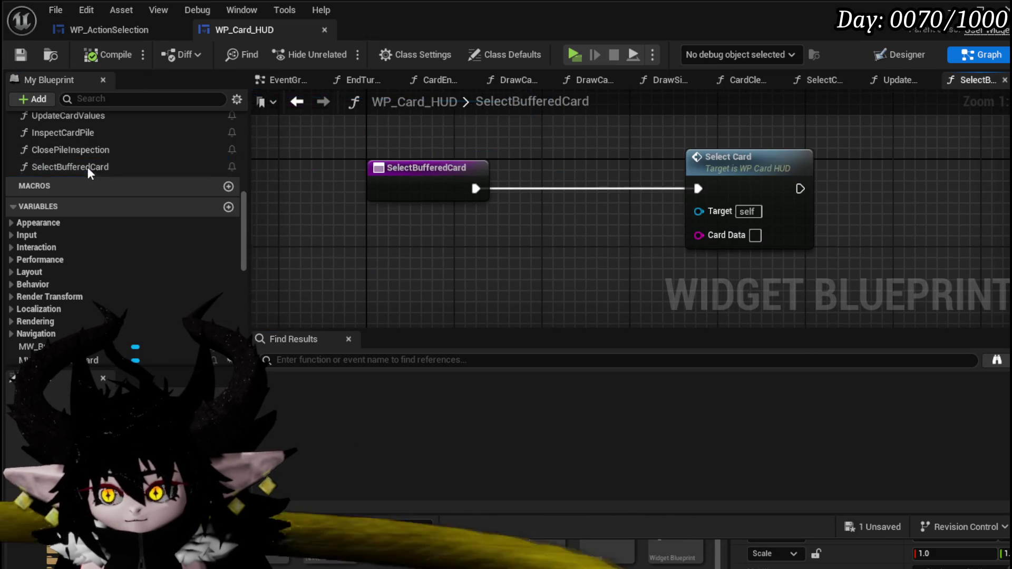
pyautogui.scroll(-5, 145, 308)
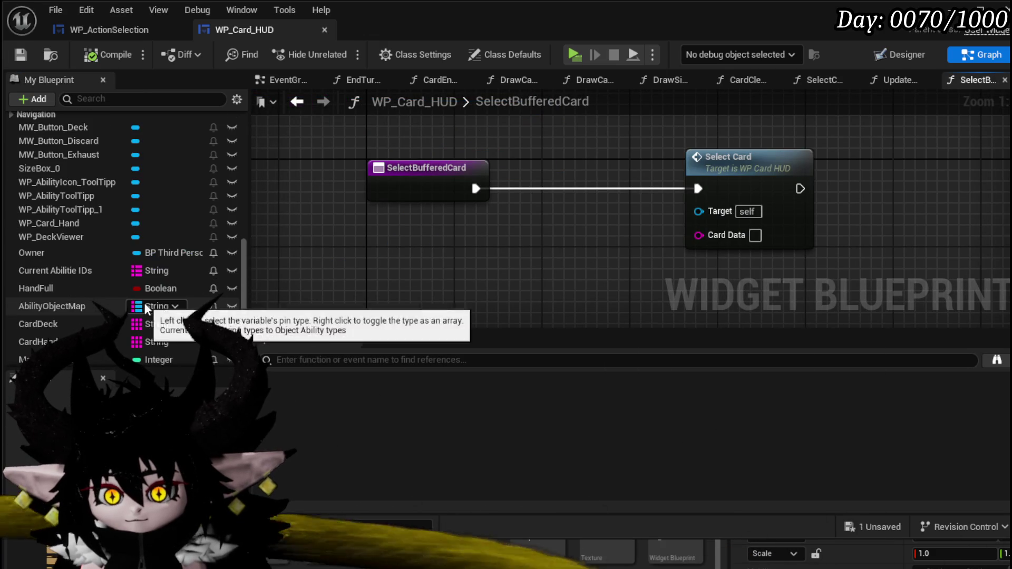
pyautogui.scroll(-1, 62, 321)
pyautogui.scroll(-8, 62, 321)
pyautogui.moveTo(391, 278); pyautogui.dragTo(402, 248)
pyautogui.click(427, 252)
pyautogui.moveTo(465, 226)
pyautogui.mouseDown()
pyautogui.moveTo(492, 283)
pyautogui.moveTo(540, 268)
pyautogui.moveTo(530, 226)
pyautogui.mouseUp()
pyautogui.write('get')
pyautogui.press('Return')
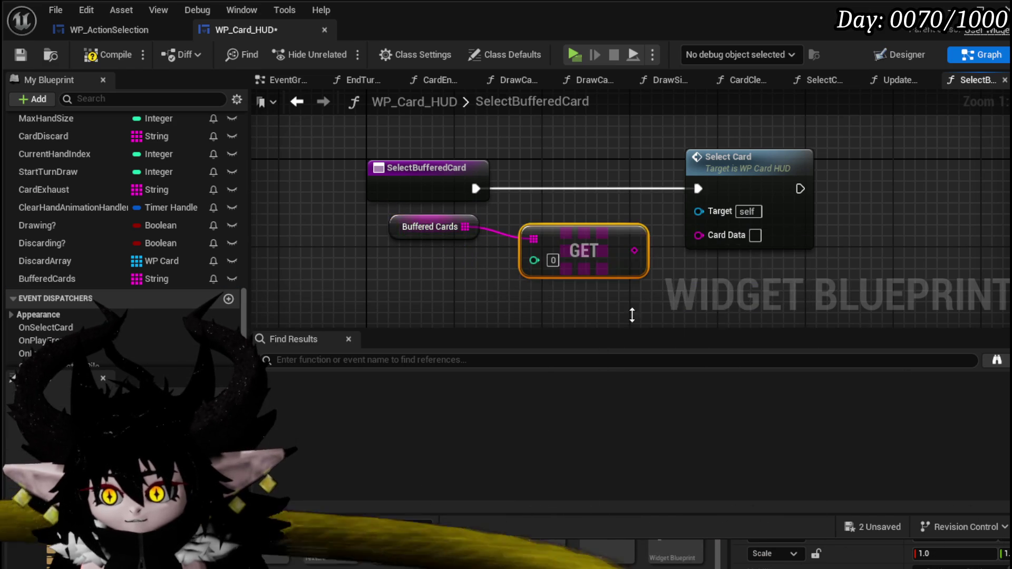
pyautogui.moveTo(634, 251); pyautogui.dragTo(699, 237)
pyautogui.moveTo(578, 240); pyautogui.dragTo(566, 225)
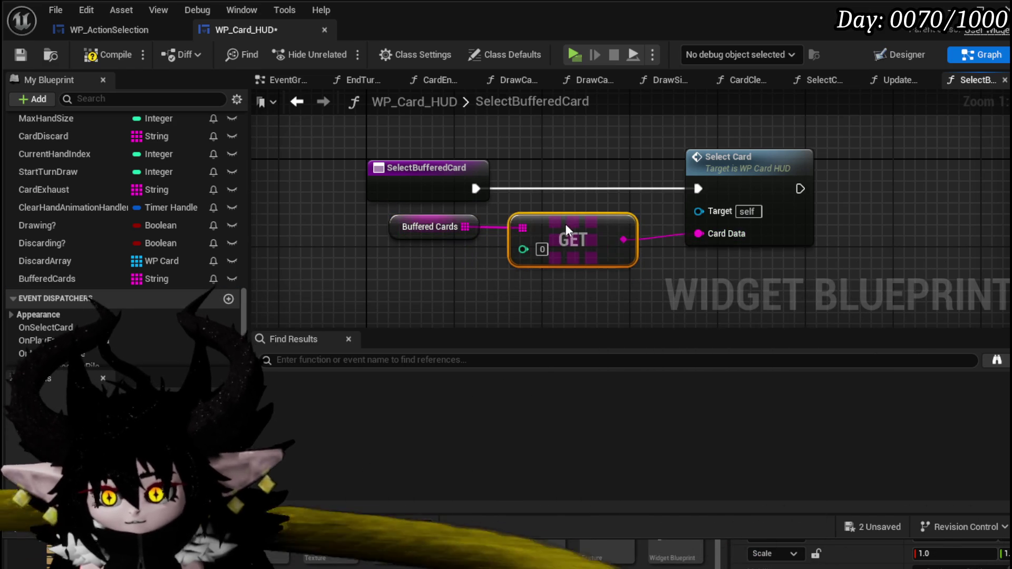
pyautogui.moveTo(341, 283); pyautogui.dragTo(561, 221)
pyautogui.moveTo(560, 227)
pyautogui.mouseDown()
pyautogui.moveTo(561, 248)
pyautogui.moveTo(469, 227)
pyautogui.mouseUp()
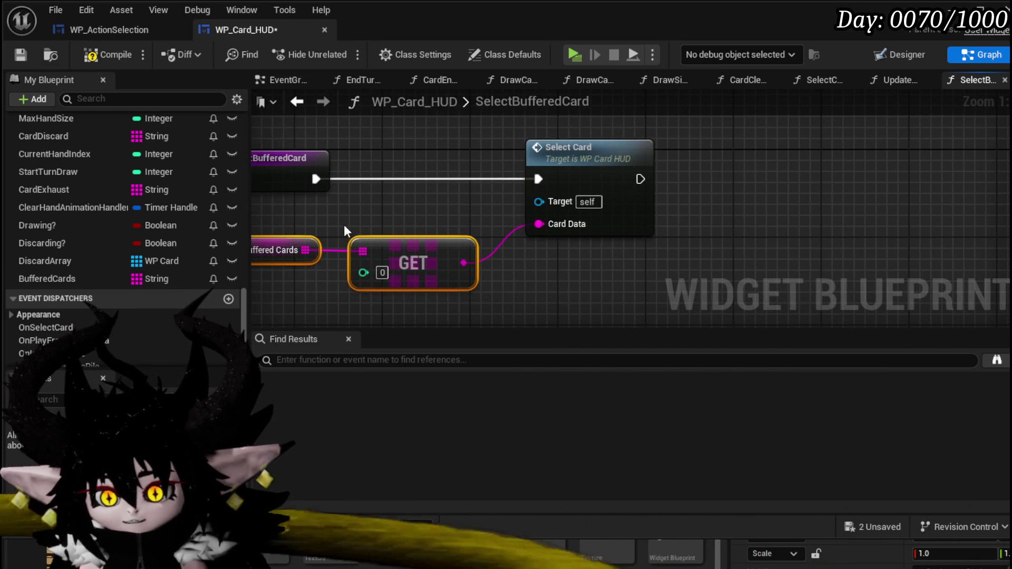
# - Remove the retrieved card from BufferedCards with a Remove Item node
pyautogui.moveTo(345, 252)
pyautogui.mouseDown()
pyautogui.moveTo(763, 186)
pyautogui.moveTo(759, 176)
pyautogui.mouseUp()
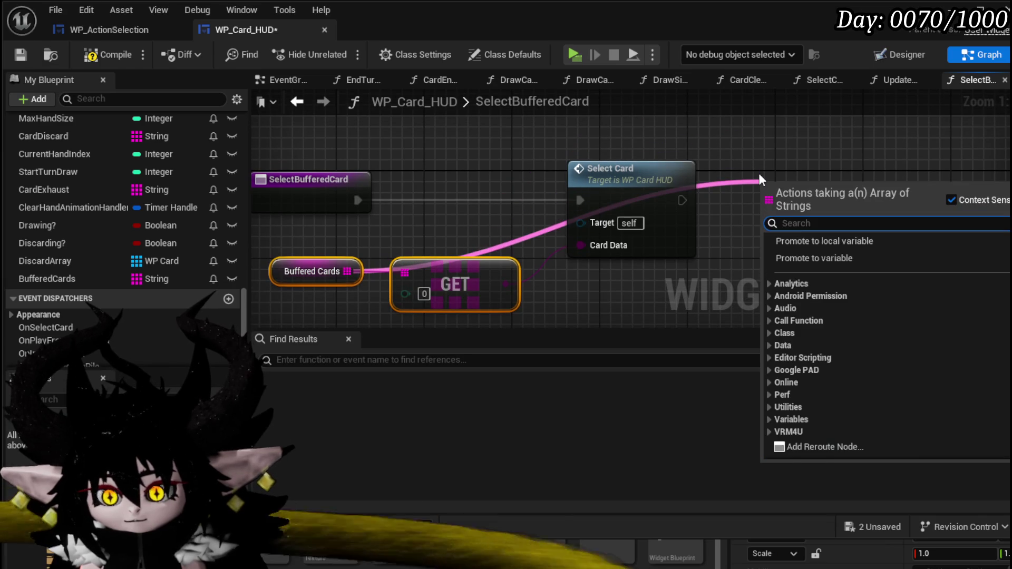
pyautogui.write('Remove')
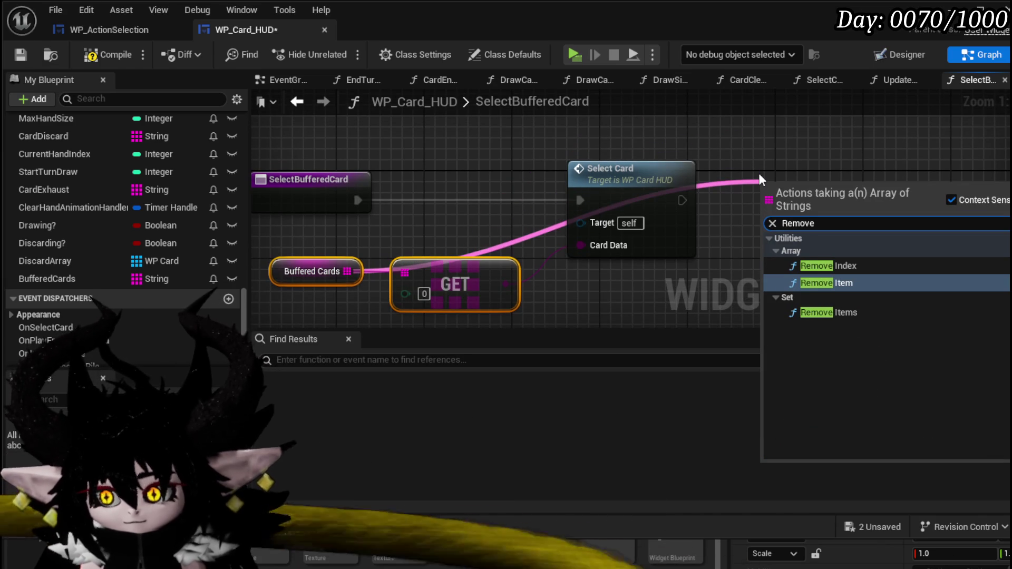
pyautogui.click(843, 285)
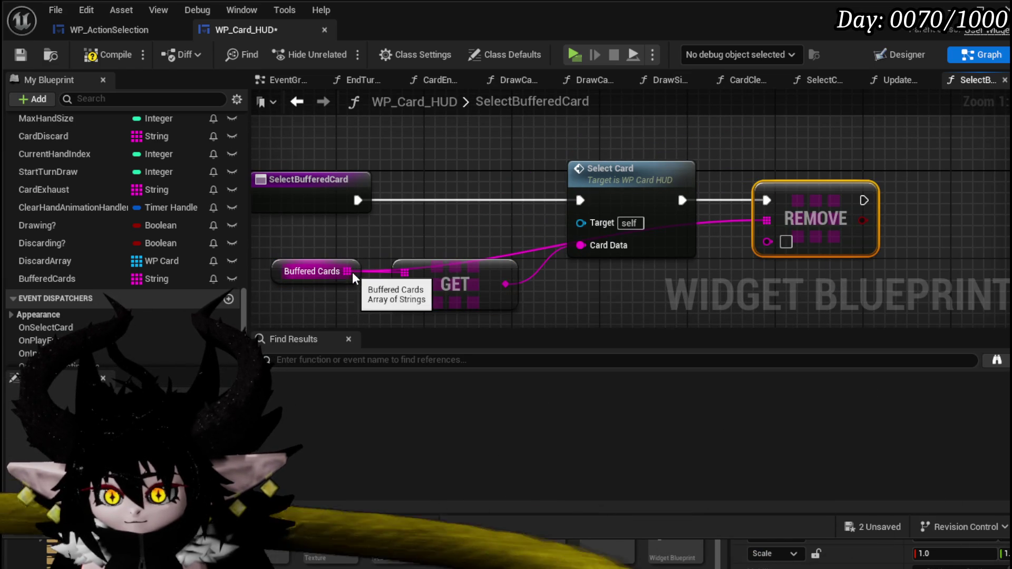
pyautogui.moveTo(505, 285); pyautogui.dragTo(603, 294)
pyautogui.moveTo(767, 242); pyautogui.dragTo(767, 241)
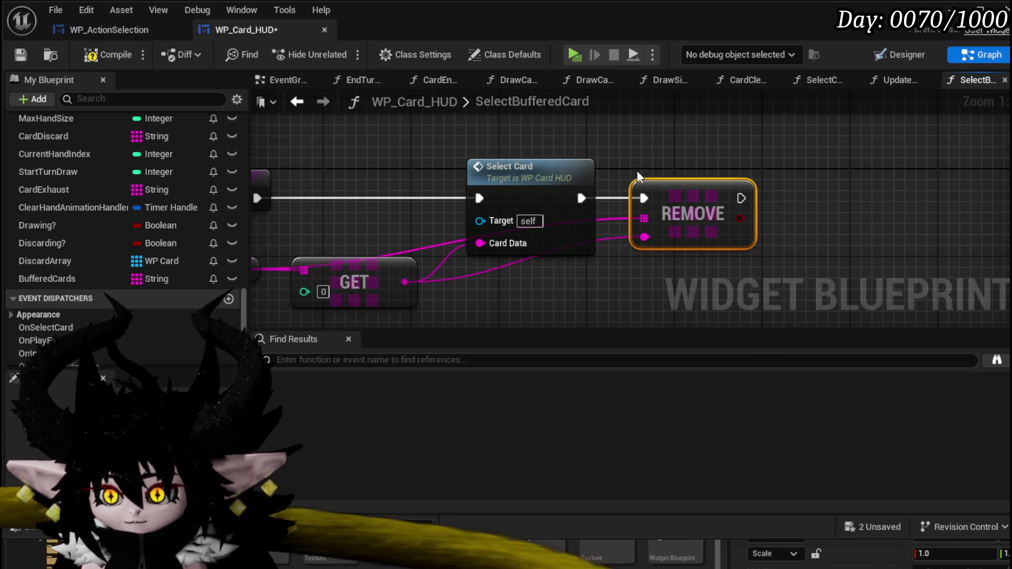
pyautogui.moveTo(528, 178)
pyautogui.mouseDown()
pyautogui.moveTo(451, 178)
pyautogui.moveTo(506, 179)
pyautogui.mouseUp()
pyautogui.press('Home')
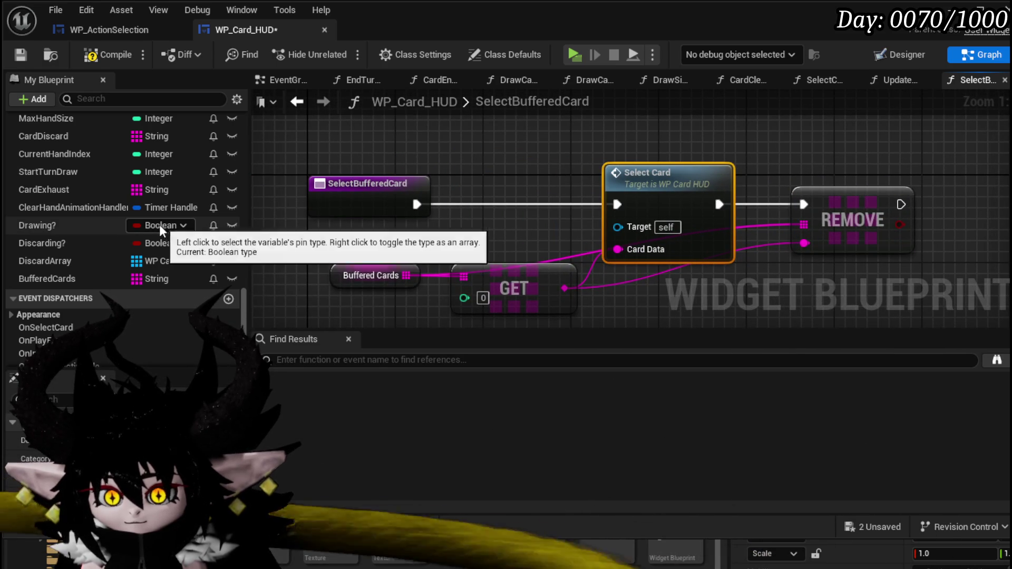
pyautogui.click(302, 107)
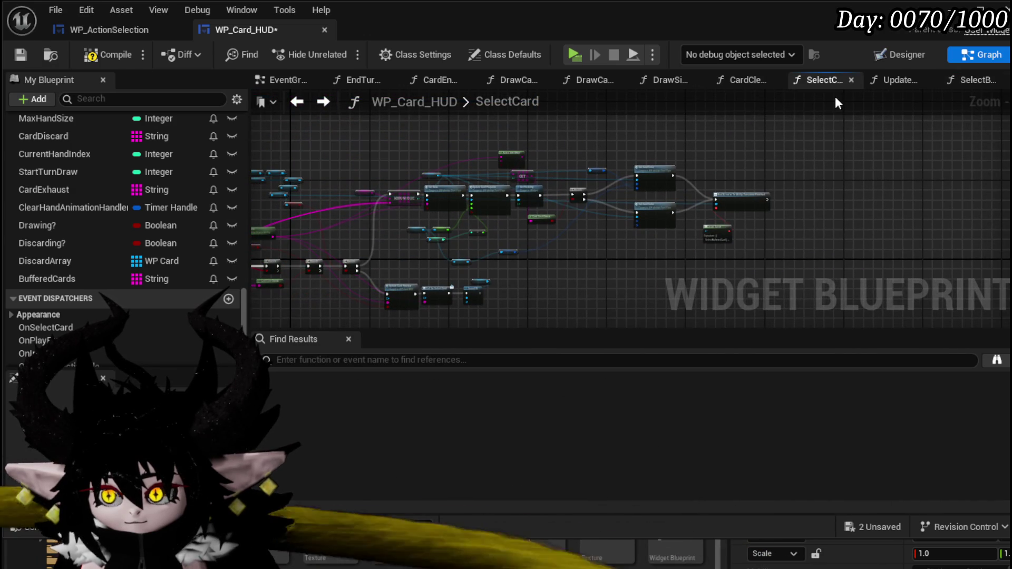
# - Shift the Bind Event and Create Event nodes down and to the right in SelectCard
pyautogui.scroll(5, 450, 187)
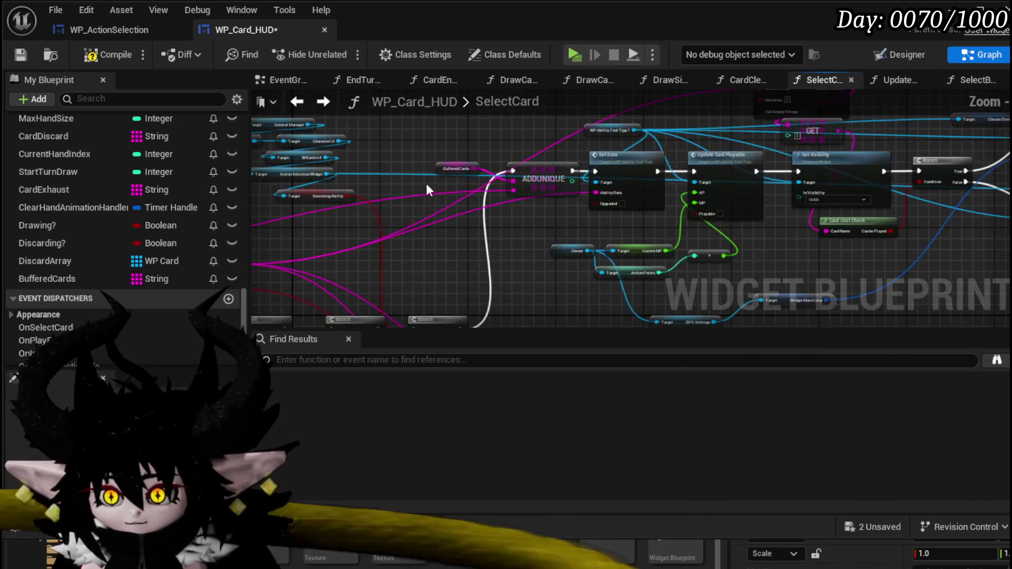
pyautogui.moveTo(409, 144); pyautogui.dragTo(525, 241)
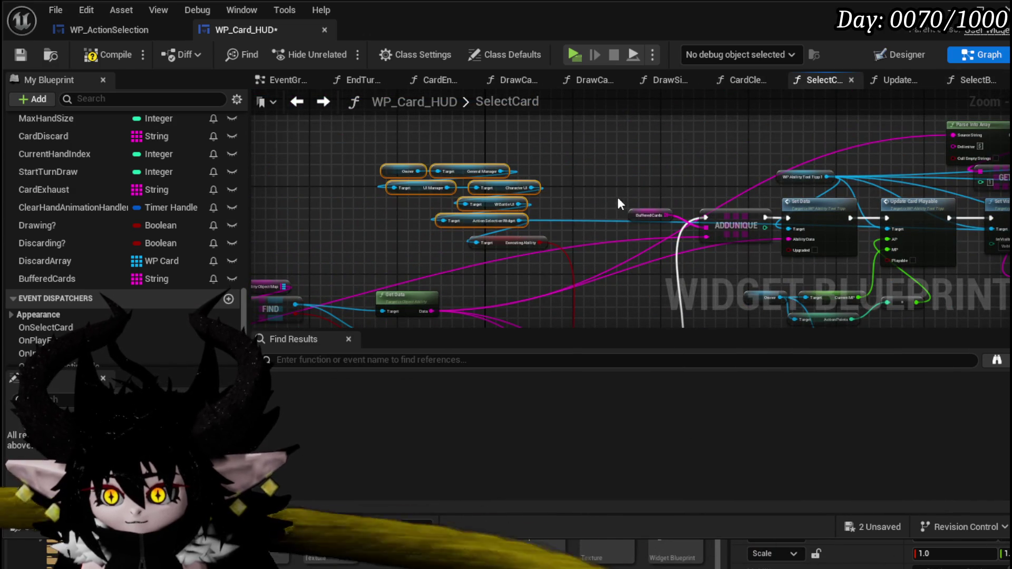
pyautogui.moveTo(612, 210); pyautogui.dragTo(340, 200)
pyautogui.moveTo(962, 234); pyautogui.dragTo(565, 222)
pyautogui.moveTo(825, 200)
pyautogui.mouseDown()
pyautogui.moveTo(831, 228)
pyautogui.moveTo(494, 194)
pyautogui.moveTo(383, 151)
pyautogui.moveTo(530, 205)
pyautogui.mouseUp()
pyautogui.moveTo(634, 180)
pyautogui.mouseDown()
pyautogui.moveTo(685, 216)
pyautogui.moveTo(514, 230)
pyautogui.moveTo(729, 208)
pyautogui.moveTo(922, 165)
pyautogui.moveTo(594, 258)
pyautogui.mouseUp()
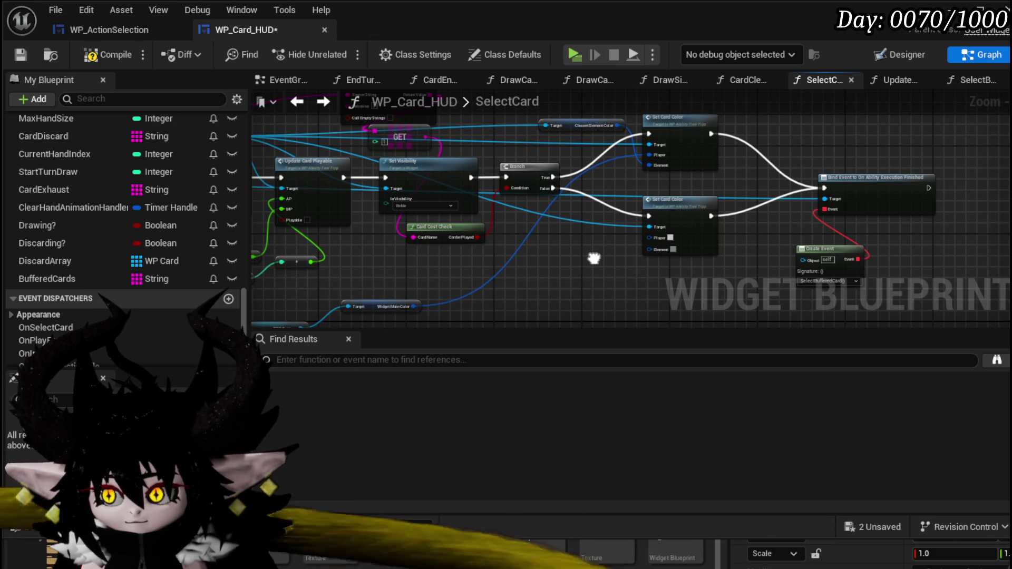
pyautogui.moveTo(594, 259)
pyautogui.mouseDown()
pyautogui.moveTo(809, 261)
pyautogui.moveTo(397, 234)
pyautogui.mouseUp()
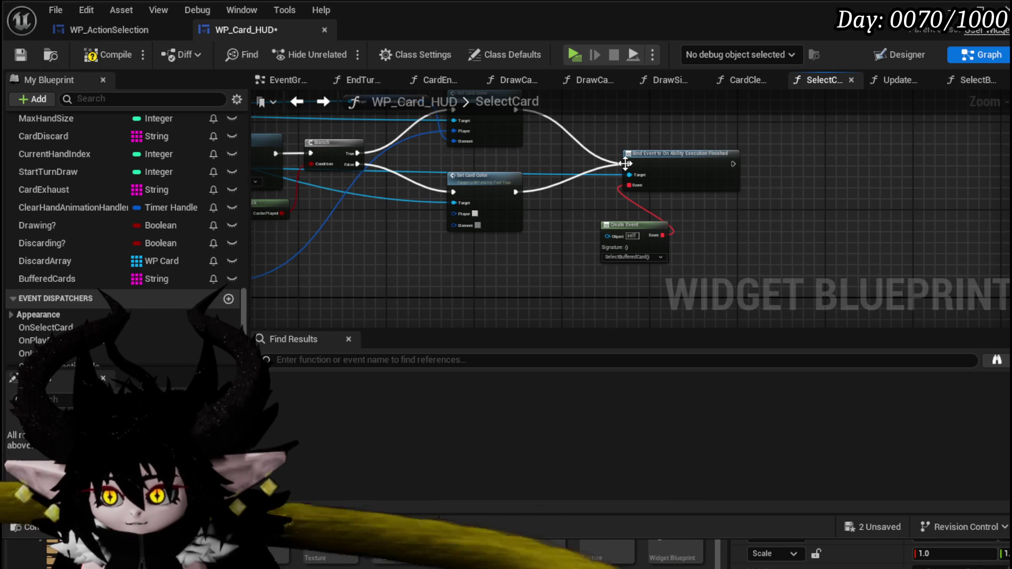
pyautogui.moveTo(628, 131); pyautogui.dragTo(680, 267)
pyautogui.moveTo(699, 189); pyautogui.dragTo(791, 226)
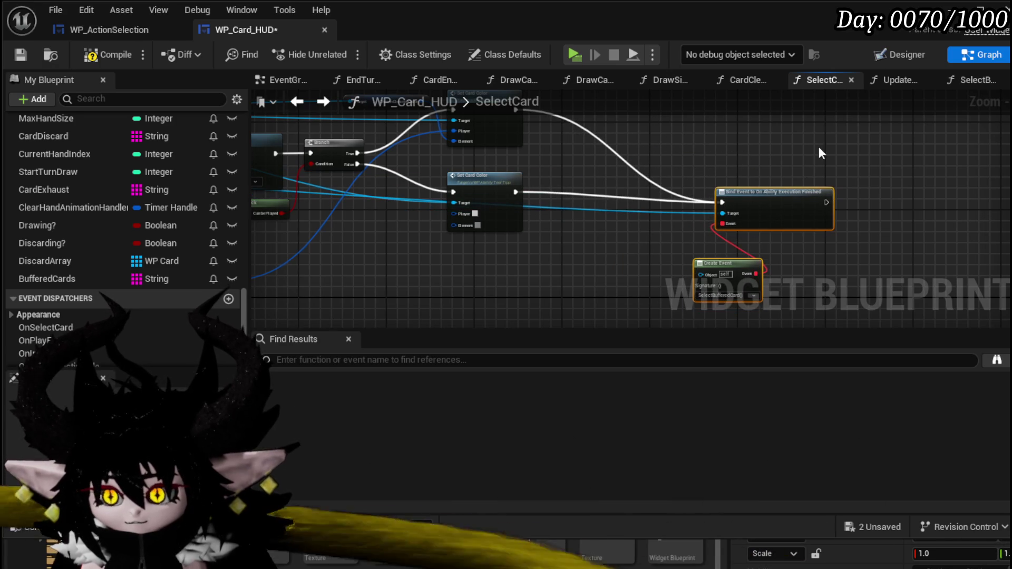
# - Box-select the Owner, manager and widget reference getter nodes for copying
pyautogui.scroll(-3, 562, 244)
pyautogui.scroll(3, 610, 262)
pyautogui.moveTo(433, 258); pyautogui.dragTo(420, 256)
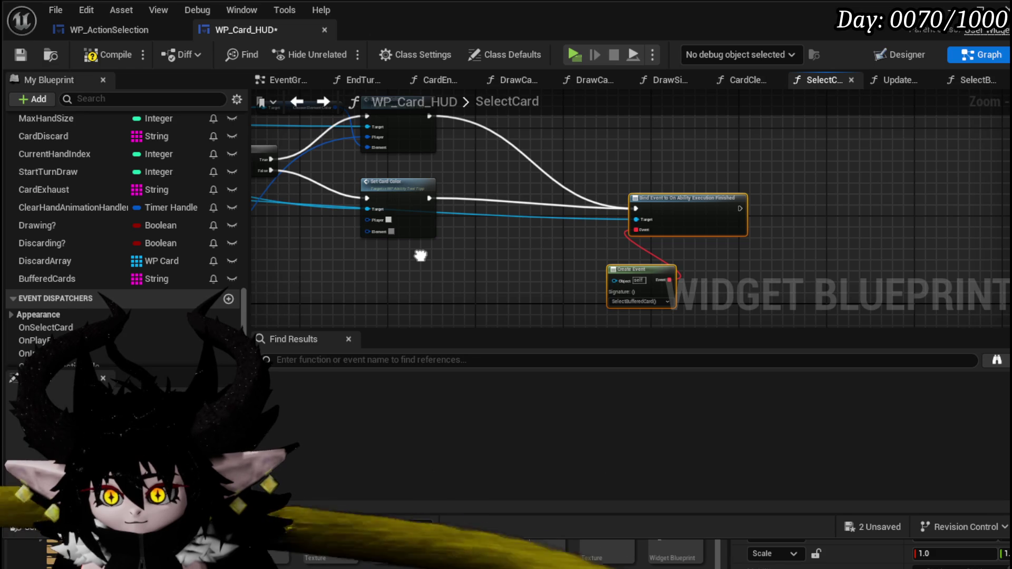
pyautogui.moveTo(420, 255); pyautogui.dragTo(417, 254)
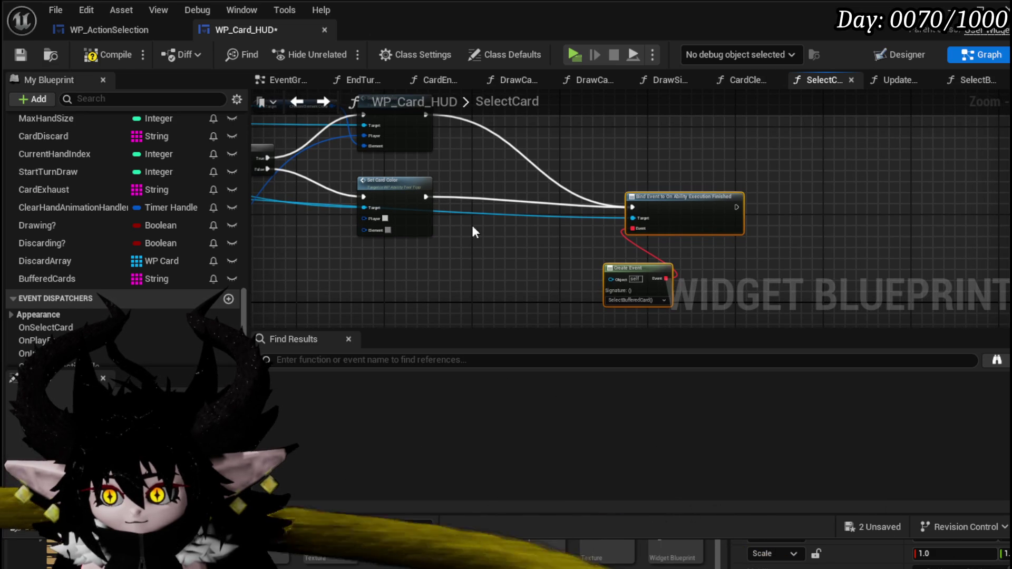
pyautogui.moveTo(574, 154); pyautogui.dragTo(517, 135)
pyautogui.moveTo(595, 193)
pyautogui.mouseDown()
pyautogui.moveTo(491, 134)
pyautogui.moveTo(659, 164)
pyautogui.mouseUp()
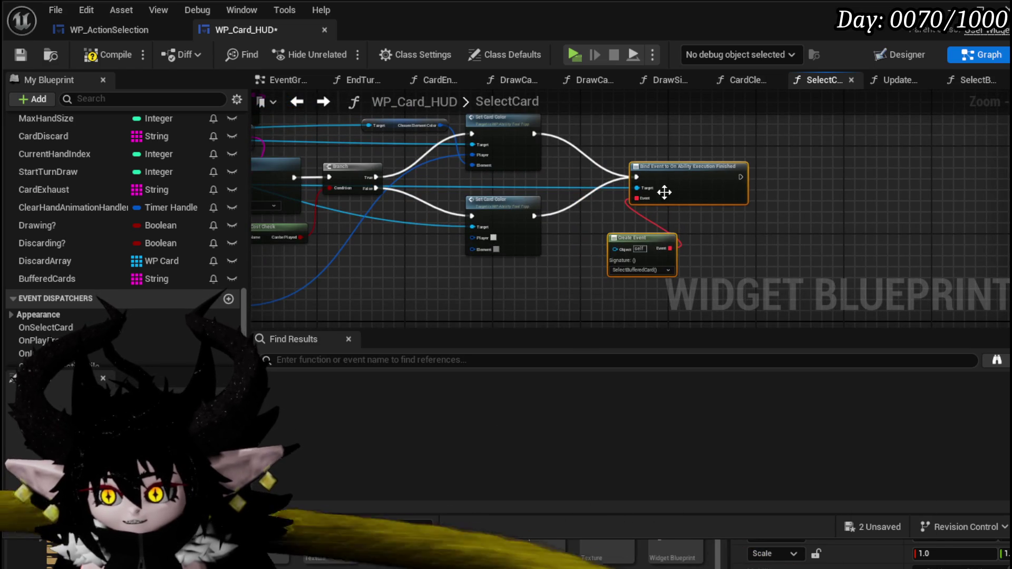
pyautogui.moveTo(475, 281); pyautogui.dragTo(627, 284)
pyautogui.moveTo(818, 244)
pyautogui.mouseDown()
pyautogui.moveTo(498, 224)
pyautogui.moveTo(560, 231)
pyautogui.moveTo(484, 270)
pyautogui.mouseUp()
pyautogui.moveTo(438, 217); pyautogui.dragTo(476, 226)
pyautogui.moveTo(321, 124); pyautogui.dragTo(460, 214)
# - Open the SelectBufferedCard function graph
pyautogui.scroll(3, 116, 238)
pyautogui.scroll(10, 116, 238)
pyautogui.doubleClick(103, 275)
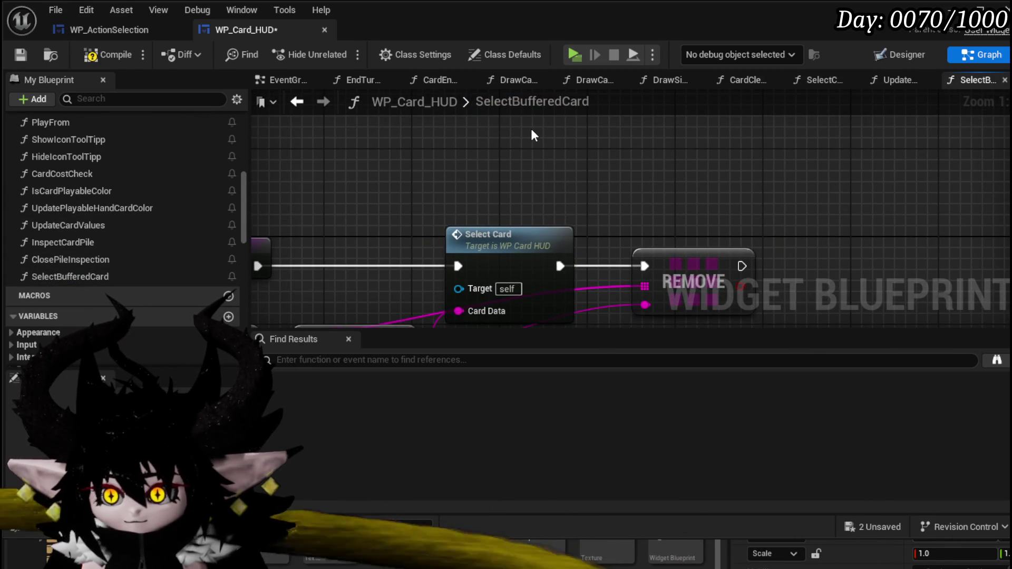
# - Paste the getter nodes and add an Unbind Event from On Ability Execution Finished beside REMOVE
pyautogui.hotkey('ctrl', 'v')
pyautogui.moveTo(476, 176); pyautogui.dragTo(621, 196)
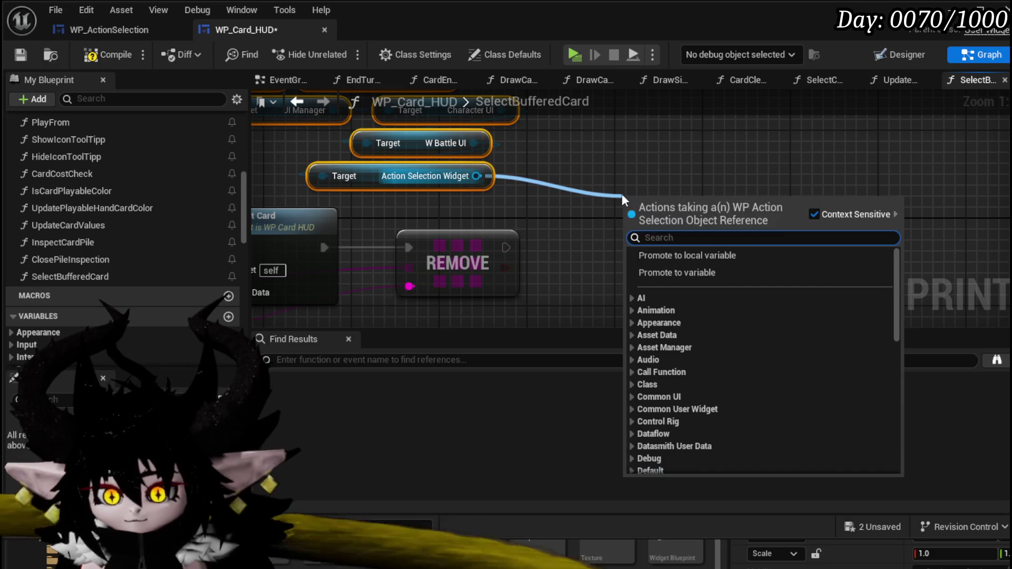
pyautogui.write('Unbin')
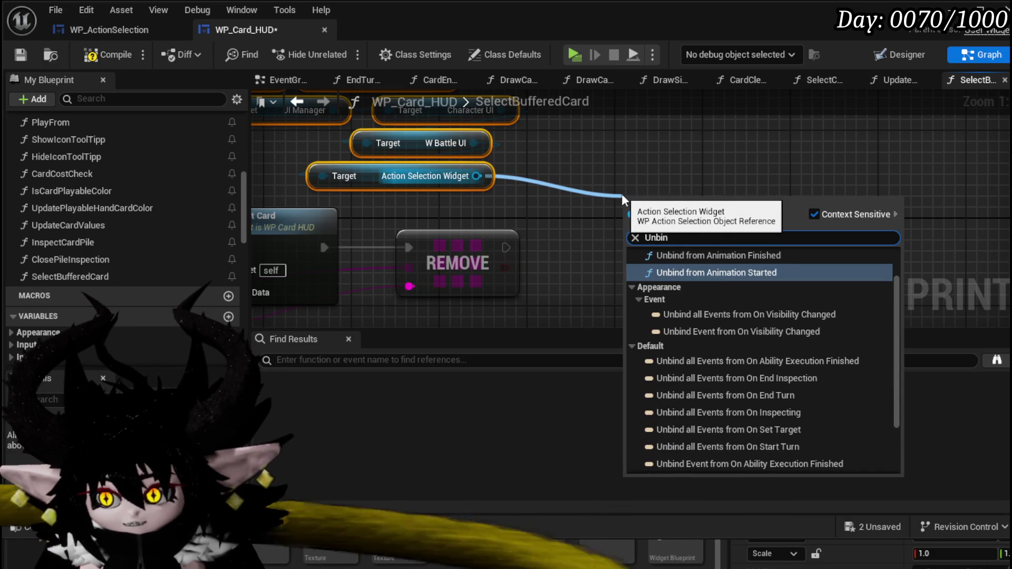
pyautogui.write('d abil')
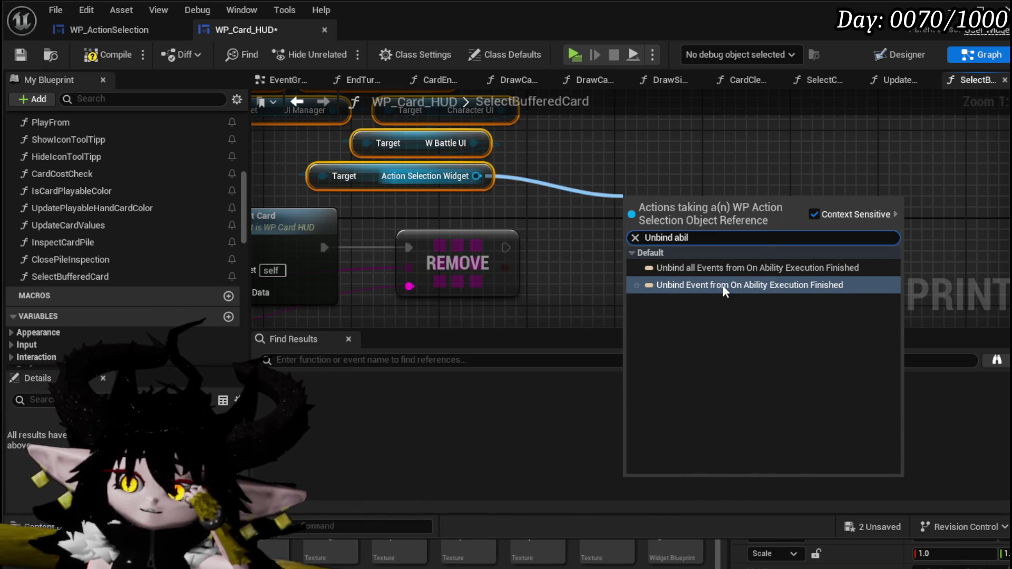
pyautogui.click(724, 287)
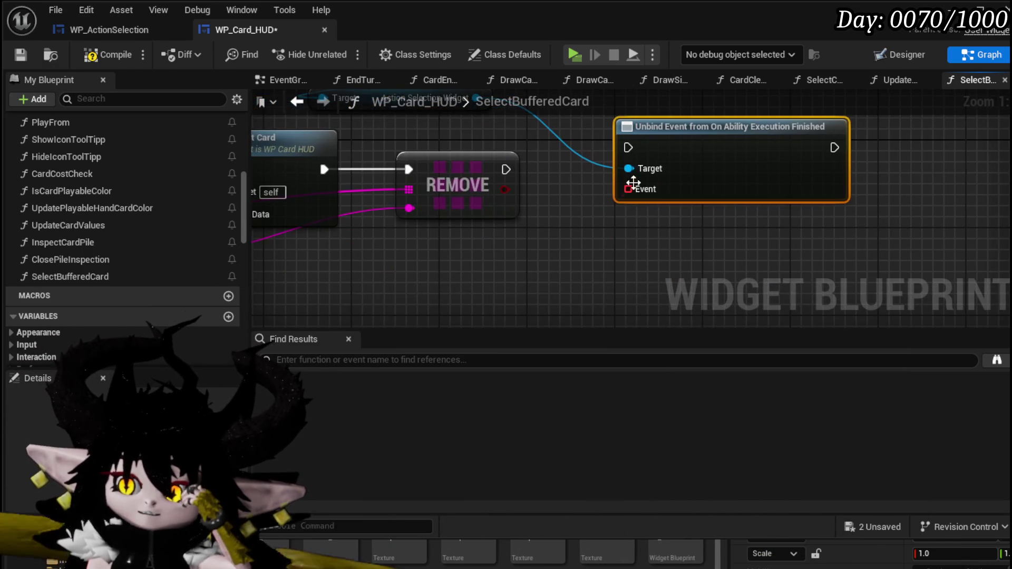
pyautogui.moveTo(707, 190); pyautogui.dragTo(667, 189)
pyautogui.moveTo(593, 186); pyautogui.dragTo(663, 188)
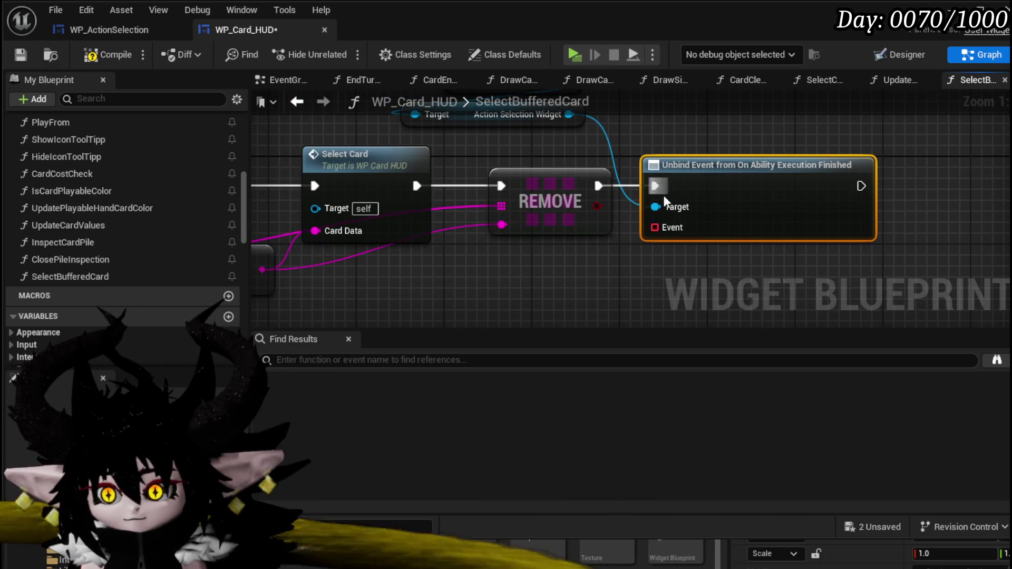
# - Feed the unbind node a Create Event using the SelectBufferedCard signature
pyautogui.moveTo(739, 185); pyautogui.dragTo(710, 248)
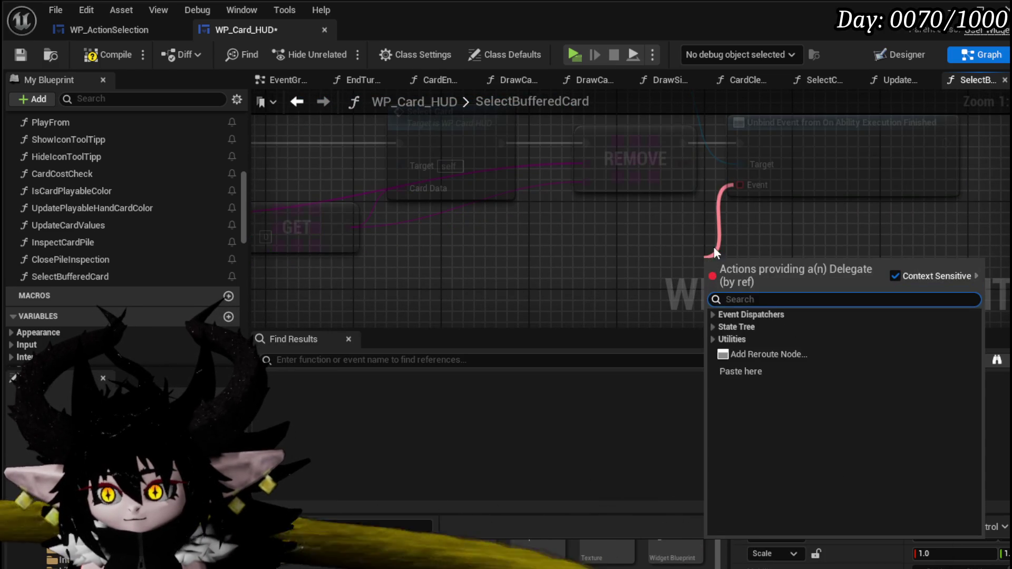
pyautogui.write('crea')
pyautogui.press('Escape')
pyautogui.scroll(2, 630, 240)
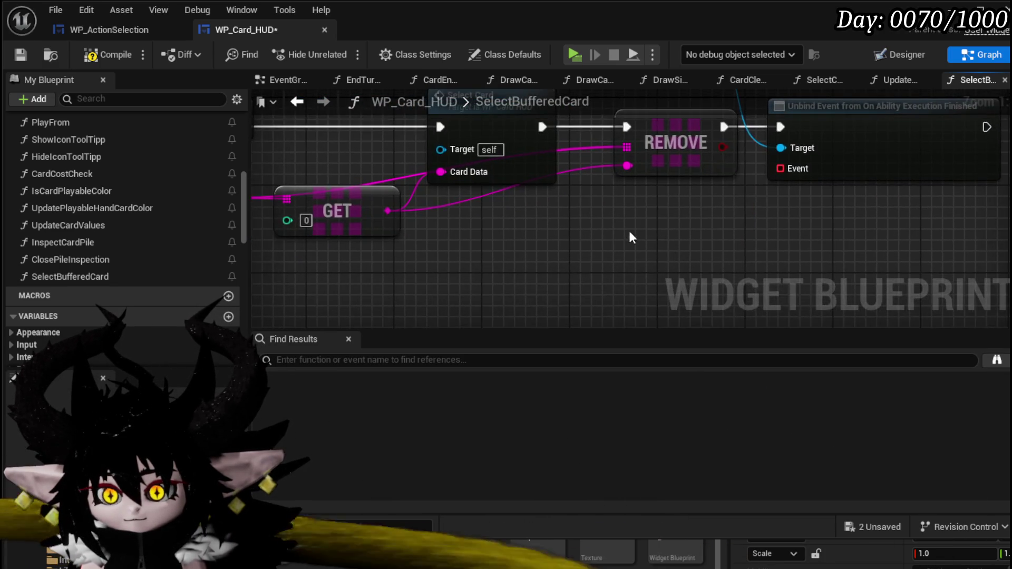
pyautogui.scroll(-2, 627, 240)
pyautogui.moveTo(733, 214); pyautogui.dragTo(741, 260)
pyautogui.write('crea')
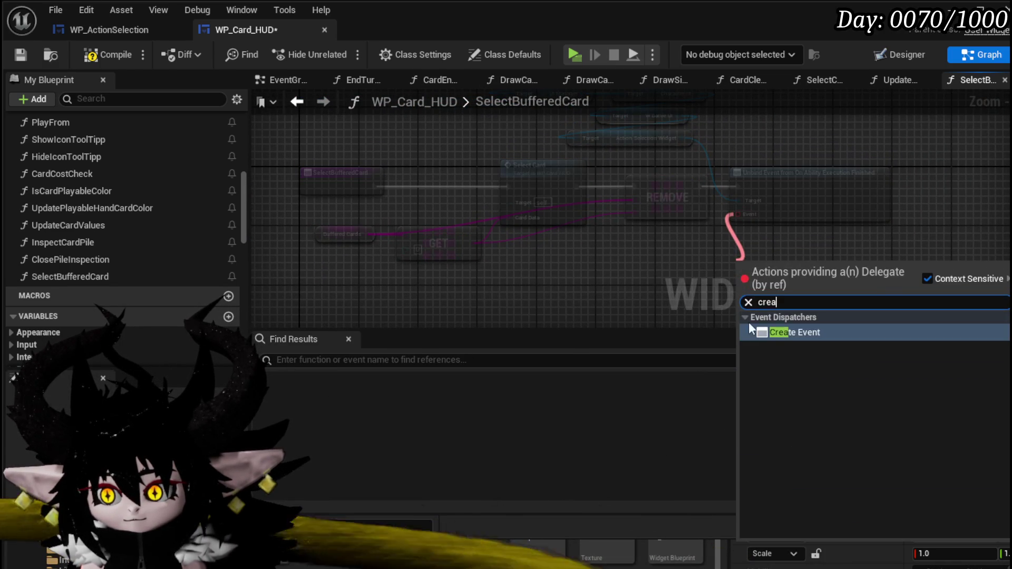
pyautogui.click(780, 332)
pyautogui.click(717, 305)
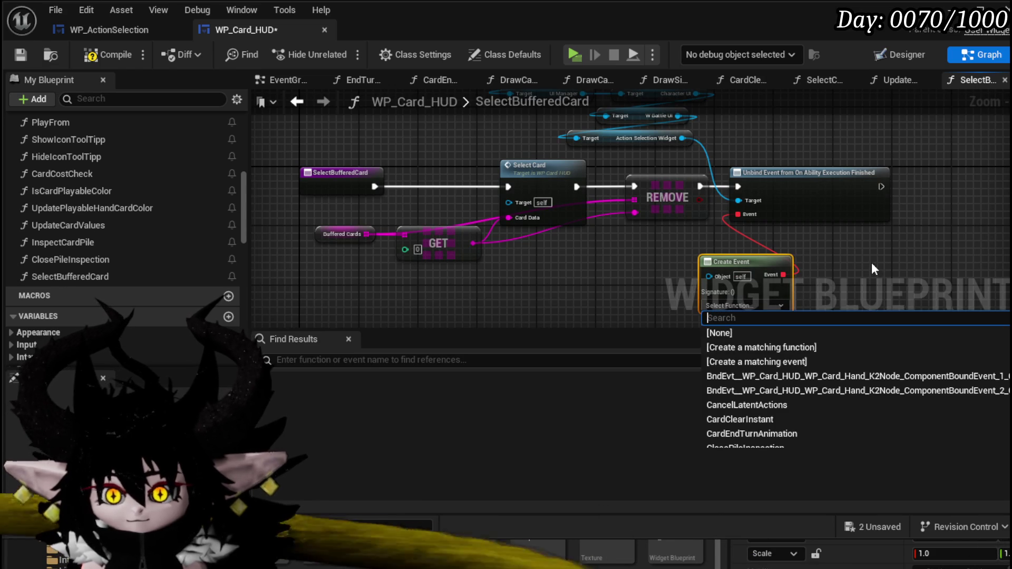
pyautogui.write('Select')
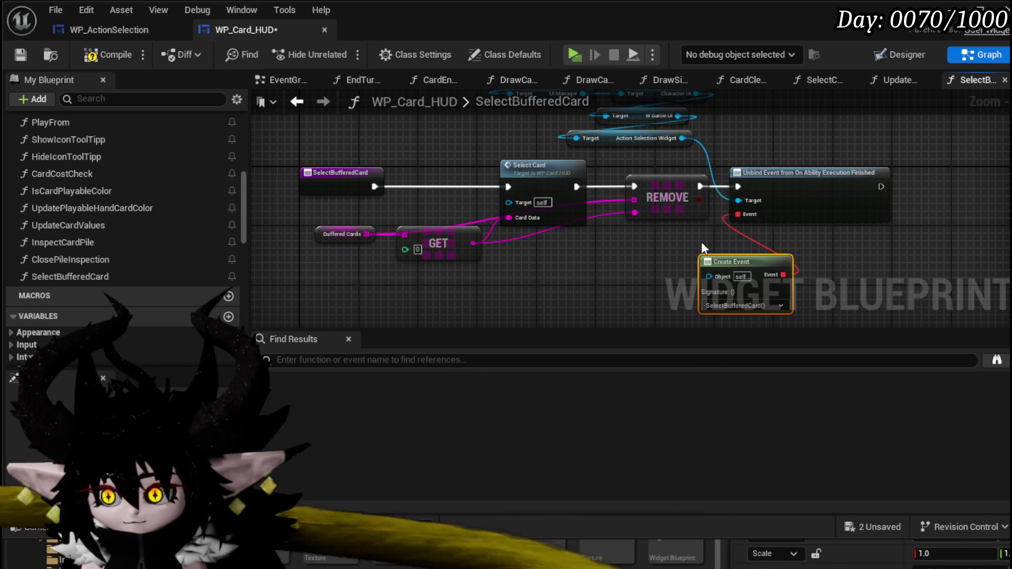
# - Rearrange the nodes so the unbind runs first, then Select Card, then REMOVE
pyautogui.moveTo(754, 143); pyautogui.dragTo(770, 272)
pyautogui.moveTo(369, 287)
pyautogui.mouseDown()
pyautogui.moveTo(661, 198)
pyautogui.moveTo(1001, 206)
pyautogui.moveTo(914, 198)
pyautogui.mouseUp()
pyautogui.moveTo(301, 193)
pyautogui.mouseDown()
pyautogui.moveTo(598, 198)
pyautogui.moveTo(591, 191)
pyautogui.moveTo(707, 188)
pyautogui.moveTo(657, 194)
pyautogui.moveTo(766, 198)
pyautogui.mouseUp()
pyautogui.moveTo(634, 192)
pyautogui.mouseDown()
pyautogui.moveTo(766, 197)
pyautogui.moveTo(757, 198)
pyautogui.mouseUp()
pyautogui.moveTo(947, 206); pyautogui.dragTo(947, 200)
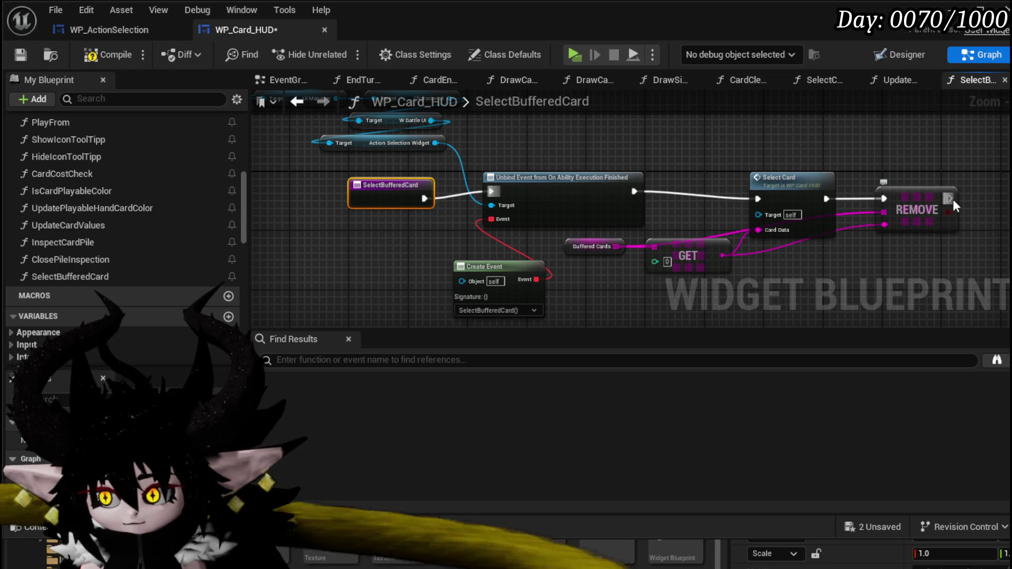
pyautogui.moveTo(588, 196); pyautogui.dragTo(567, 202)
pyautogui.moveTo(479, 273); pyautogui.dragTo(394, 244)
pyautogui.moveTo(559, 235); pyautogui.dragTo(711, 280)
pyautogui.moveTo(552, 253); pyautogui.dragTo(488, 252)
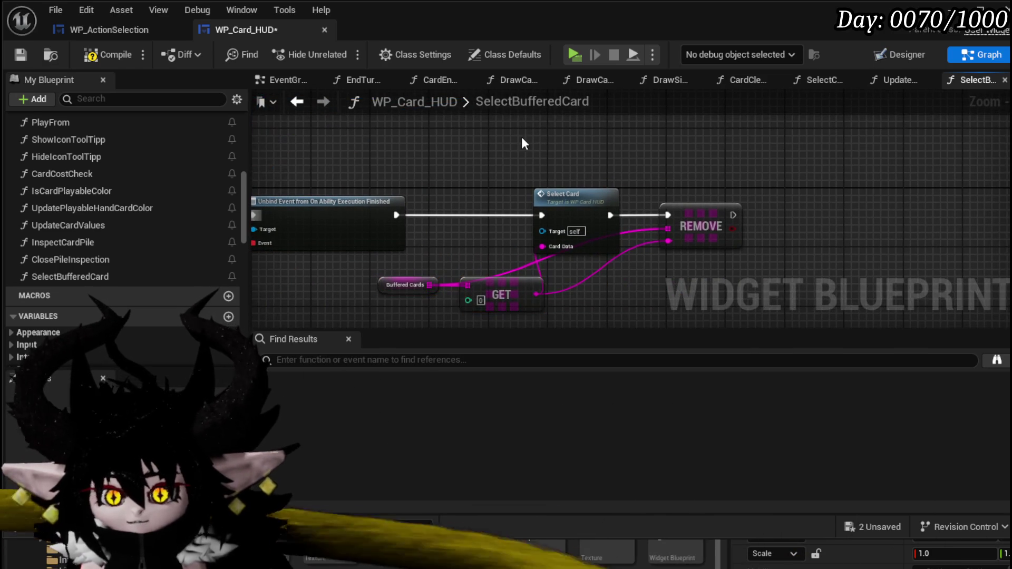
# - Add a Set Visibility after REMOVE that collapses the ability tooltip
pyautogui.scroll(5, 134, 157)
pyautogui.scroll(5, 133, 156)
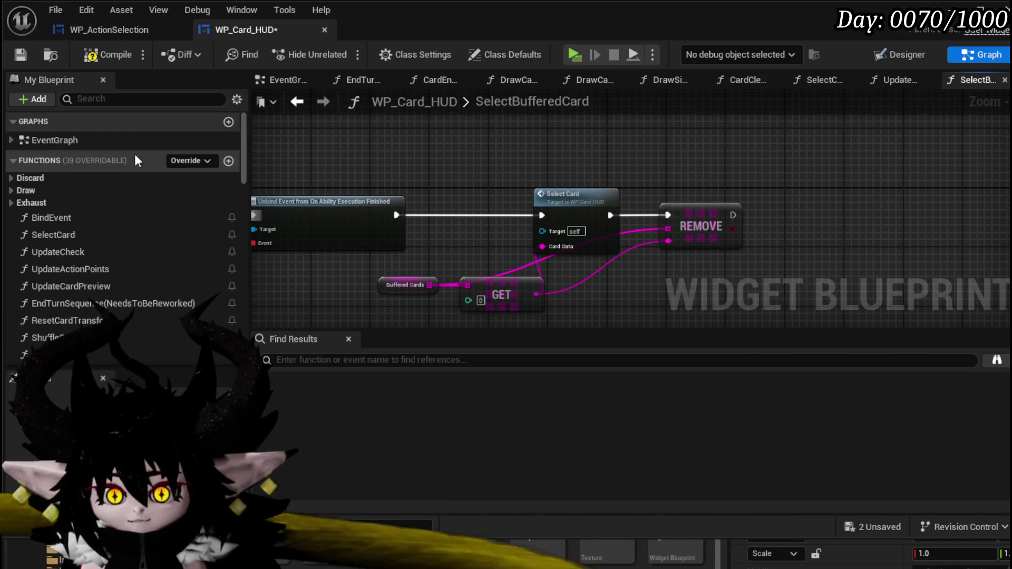
pyautogui.scroll(-15, 127, 194)
pyautogui.scroll(-5, 125, 161)
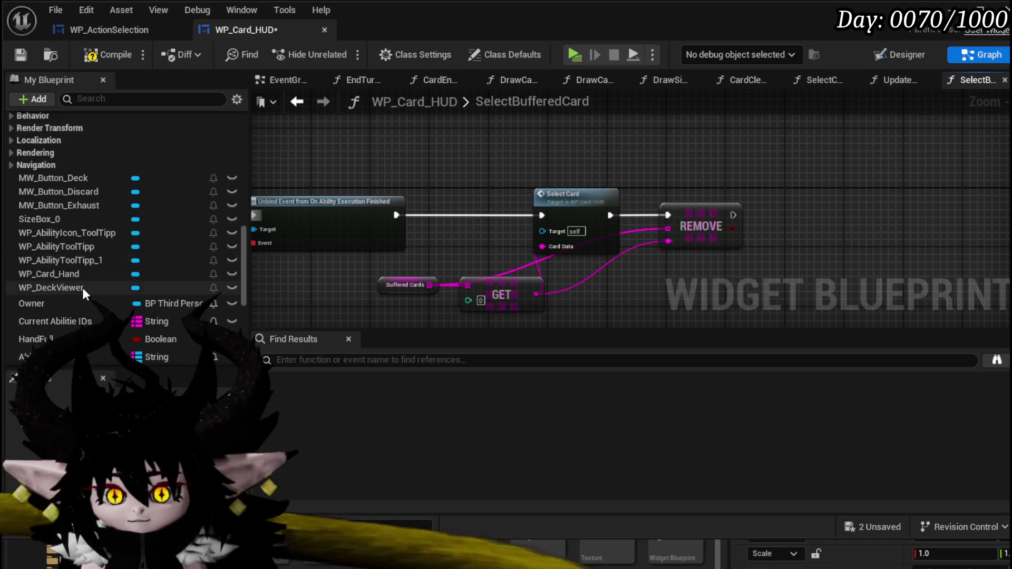
pyautogui.moveTo(90, 258)
pyautogui.mouseDown()
pyautogui.moveTo(597, 153)
pyautogui.moveTo(673, 151)
pyautogui.mouseUp()
pyautogui.write('Set Visi')
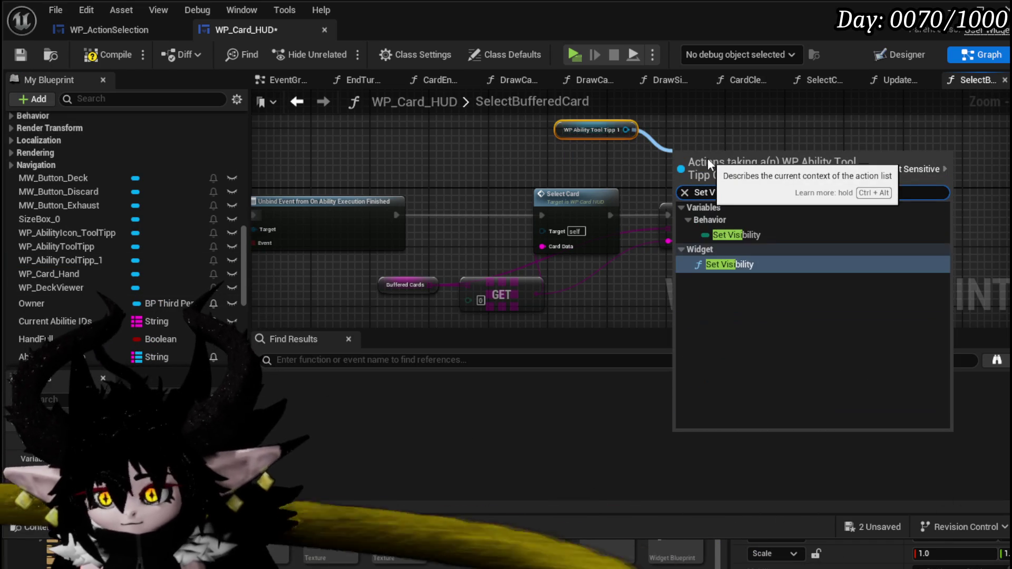
pyautogui.click(729, 264)
pyautogui.moveTo(715, 176)
pyautogui.mouseDown()
pyautogui.moveTo(843, 232)
pyautogui.moveTo(788, 217)
pyautogui.moveTo(767, 223)
pyautogui.moveTo(787, 208)
pyautogui.mouseUp()
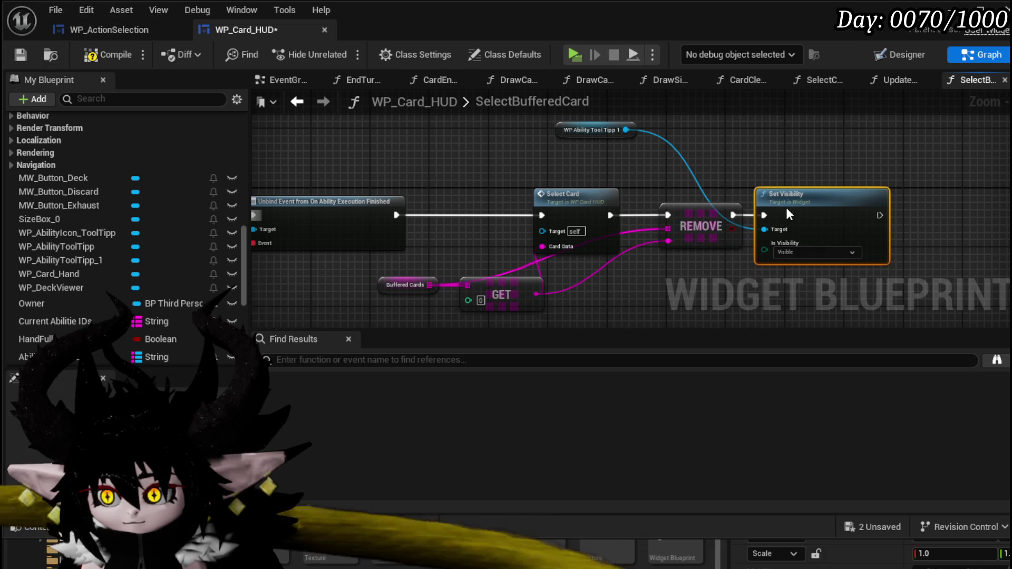
pyautogui.click(793, 252)
pyautogui.click(108, 55)
# - Compile and save WP_Card_HUD, then start a play-in-editor test
pyautogui.click(20, 54)
pyautogui.click(476, 108)
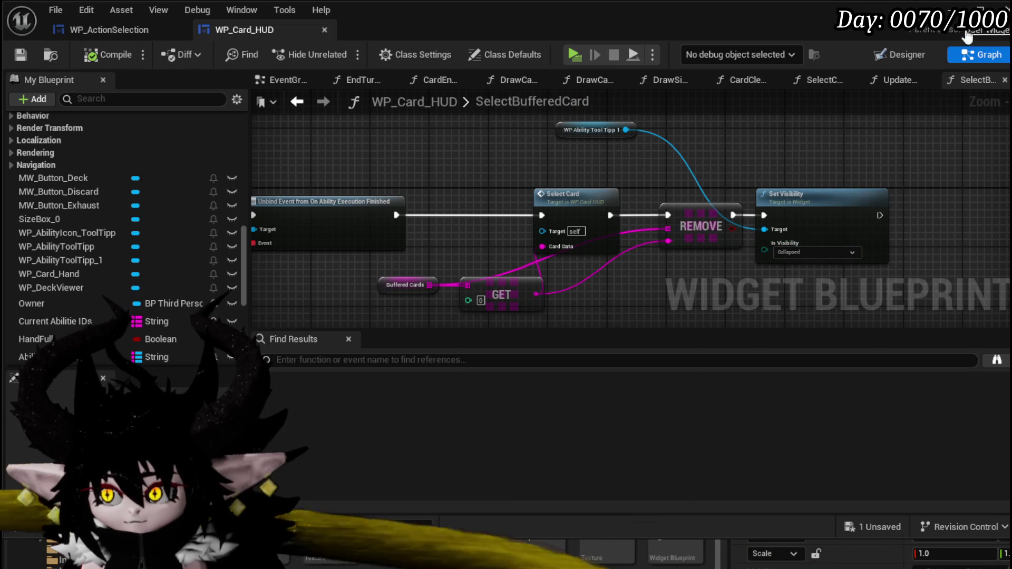
pyautogui.click(948, 7)
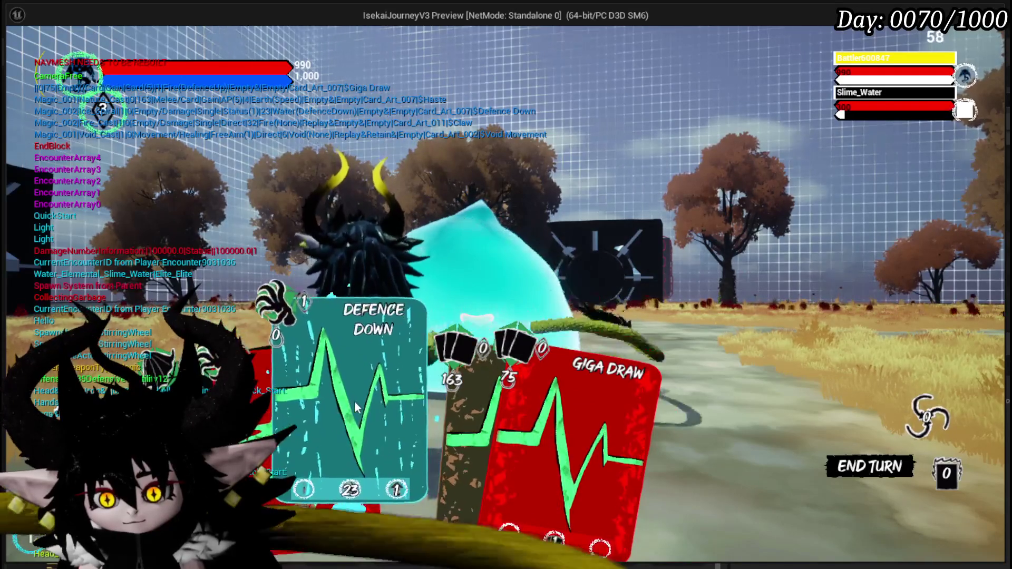
# - Cast Defence Down and Claw on Slime_Water, then stop the session and save all
pyautogui.click(372, 410)
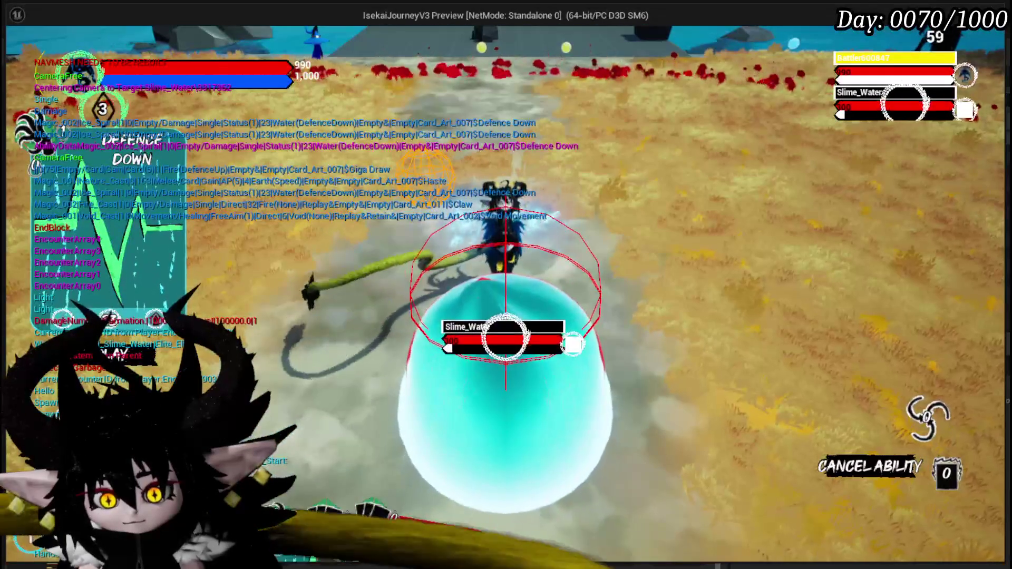
pyautogui.click(368, 397)
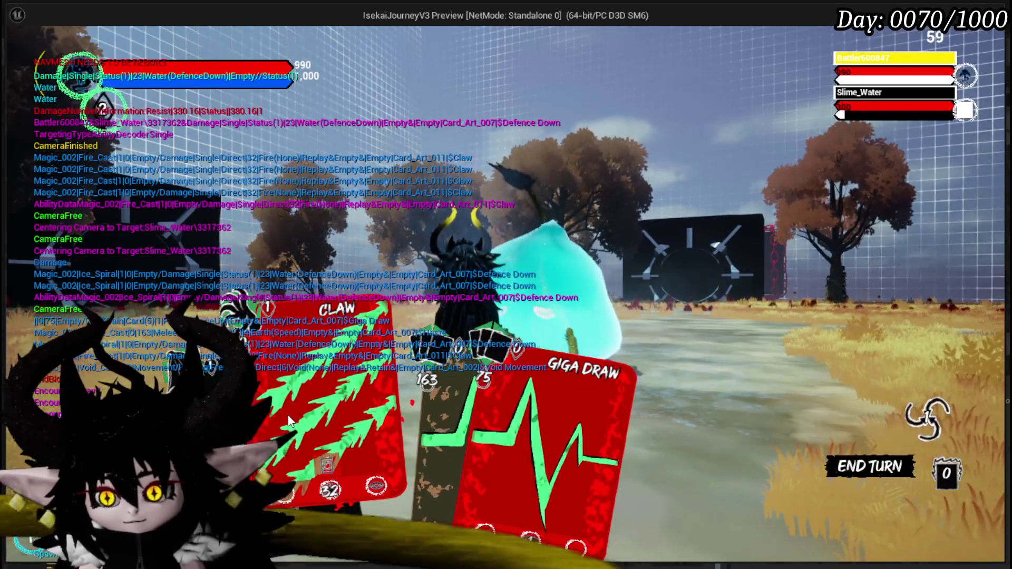
pyautogui.click(288, 422)
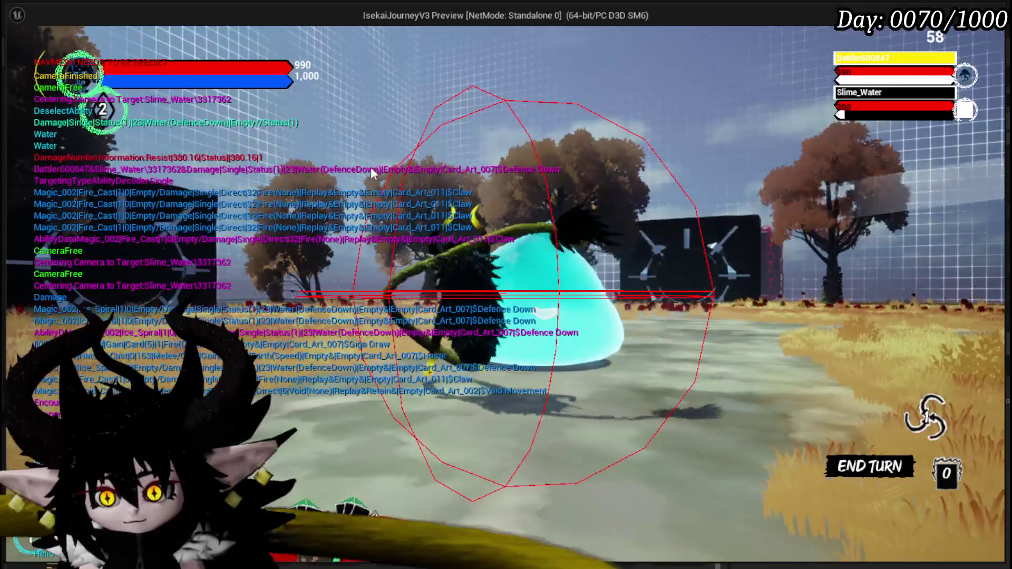
pyautogui.click(372, 168)
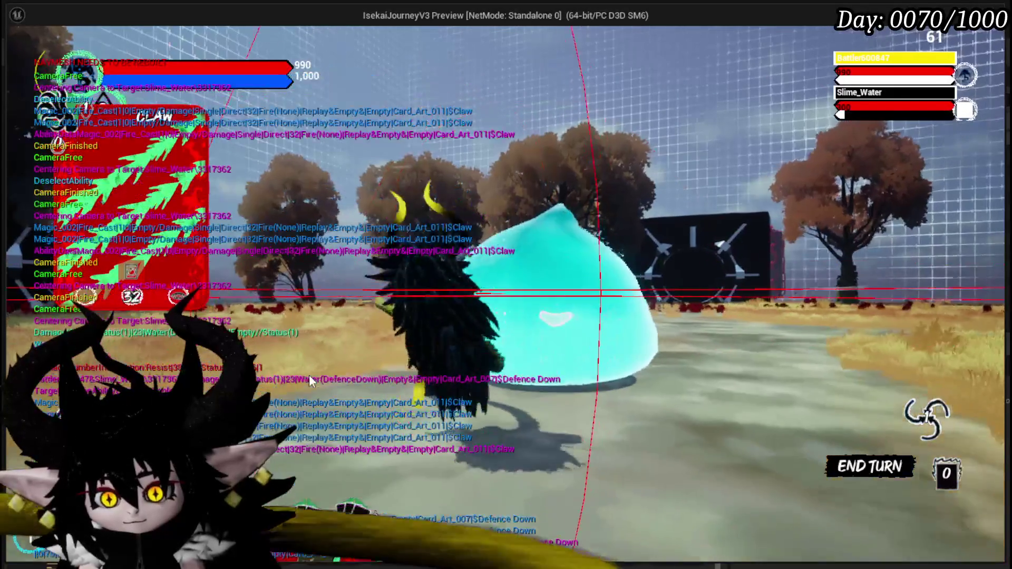
pyautogui.press('Escape')
pyautogui.hotkey('ctrl', 's')
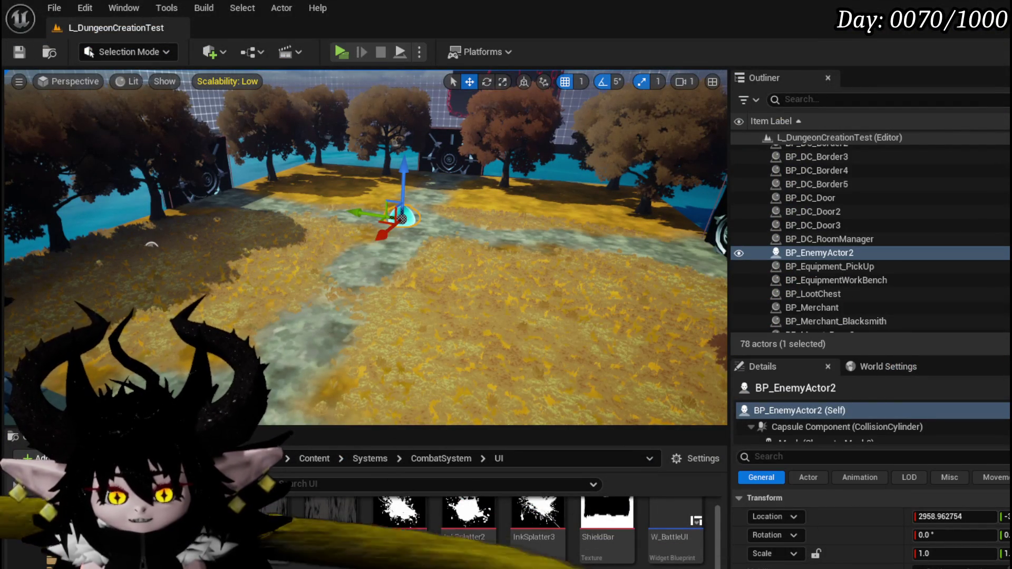
# - Return to WP_Card_HUD and open the SelectCard graph at the Bind Event node
pyautogui.hotkey('alt', 'Tab')
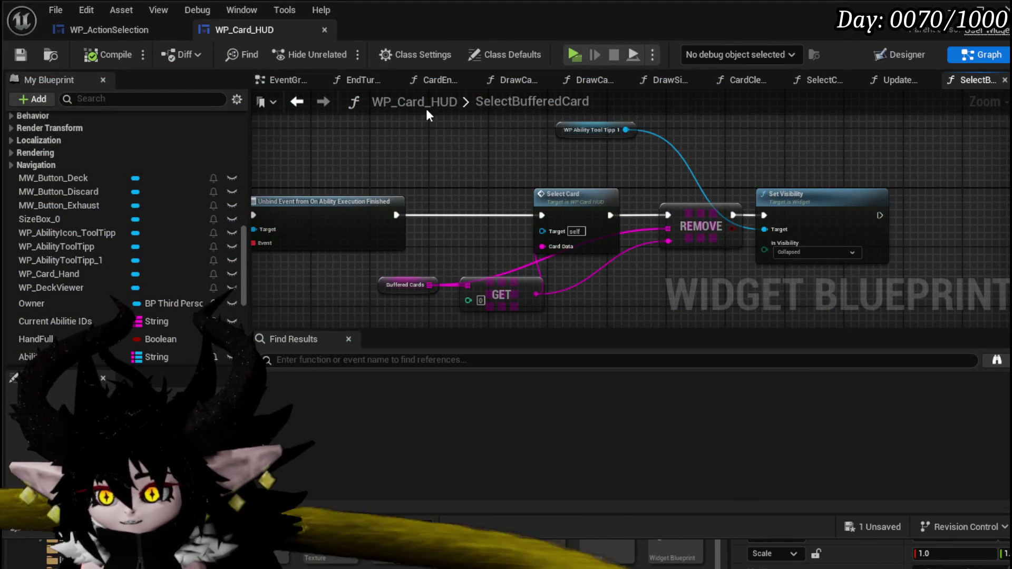
pyautogui.click(297, 102)
pyautogui.scroll(-3, 357, 170)
pyautogui.scroll(2, 332, 145)
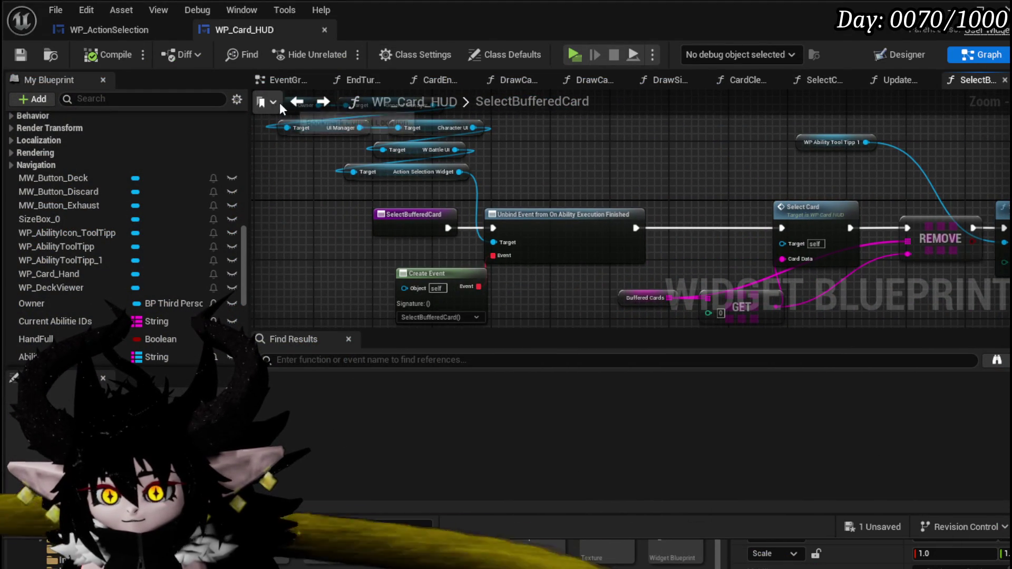
pyautogui.doubleClick(804, 207)
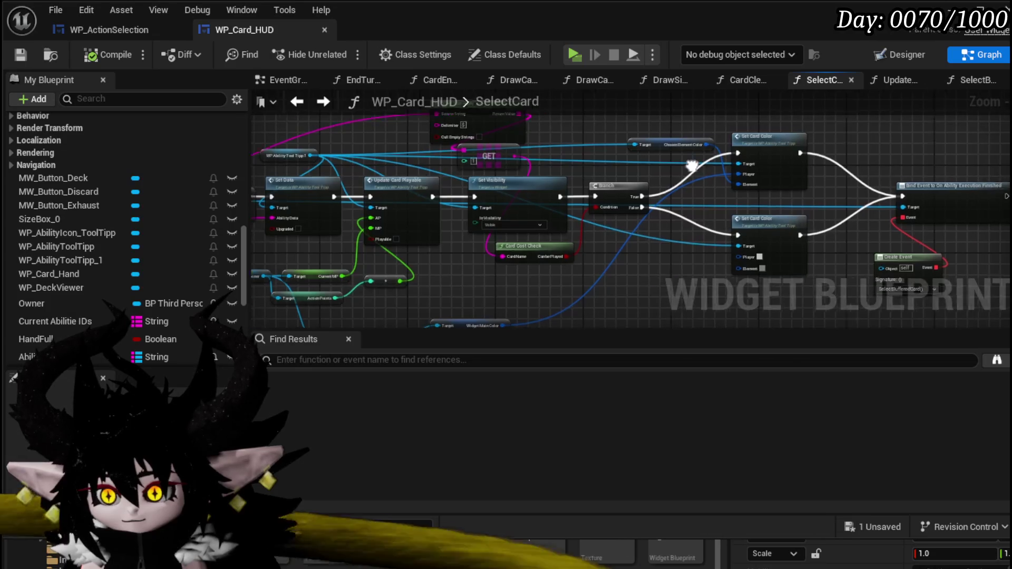
pyautogui.scroll(-2, 691, 166)
pyautogui.scroll(2, 863, 180)
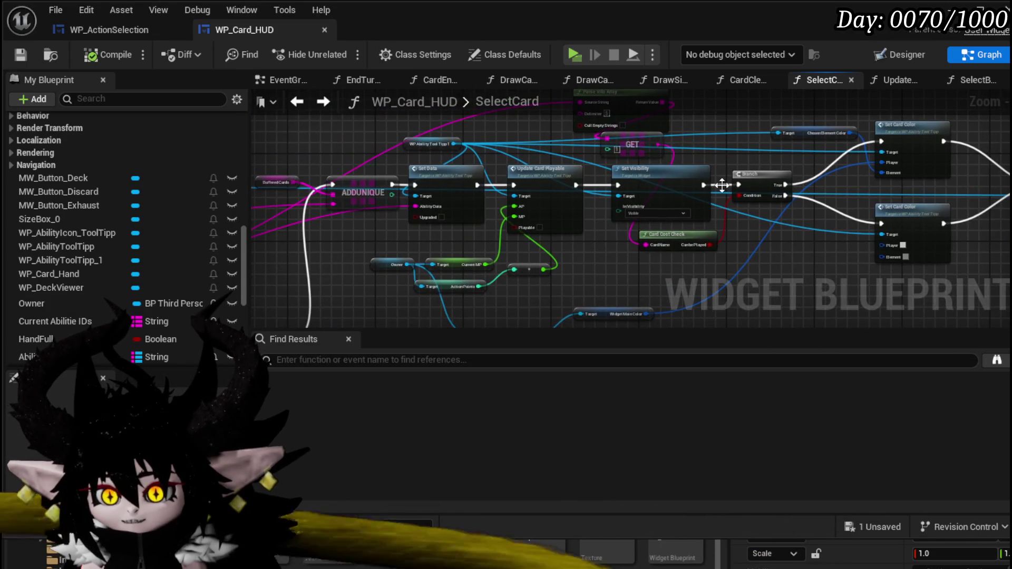
pyautogui.moveTo(864, 179); pyautogui.dragTo(507, 183)
# - Connect the Bind Event exec output into the Sound UI node
pyautogui.rightClick(767, 191)
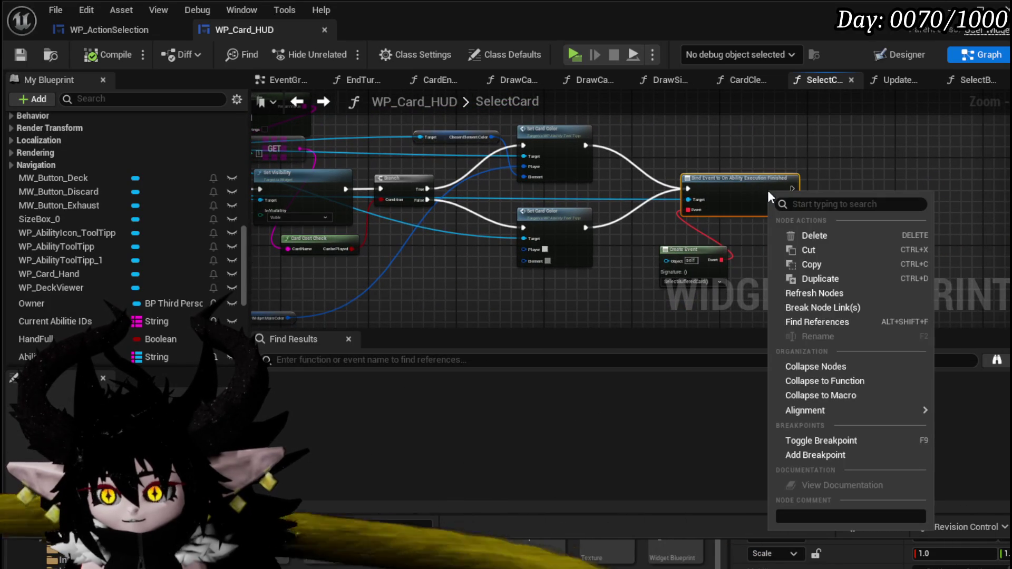
pyautogui.click(627, 356)
pyautogui.click(590, 275)
pyautogui.scroll(-5, 802, 218)
pyautogui.moveTo(514, 289); pyautogui.dragTo(630, 238)
pyautogui.scroll(5, 630, 238)
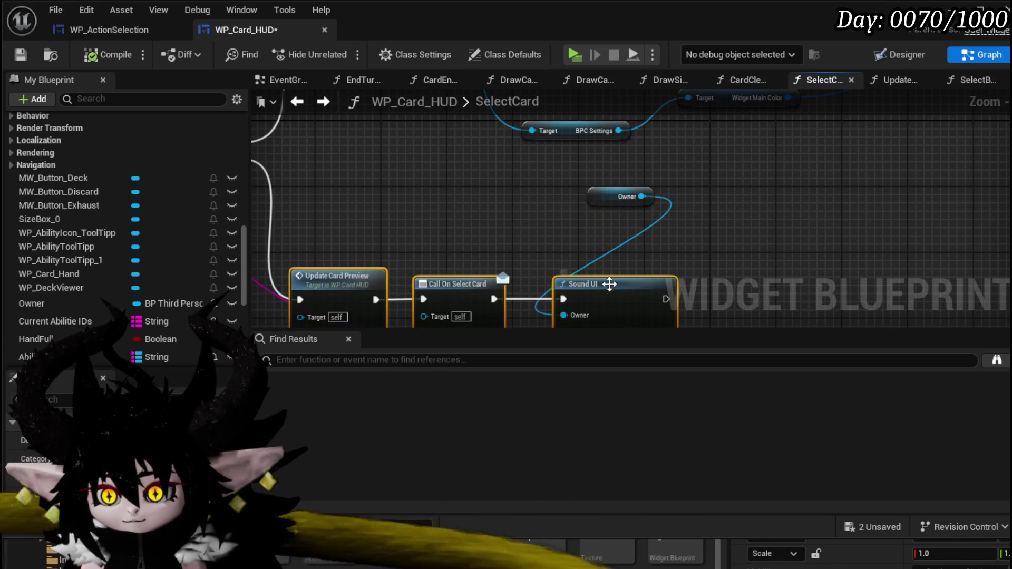
pyautogui.click(579, 204)
pyautogui.scroll(-5, 584, 227)
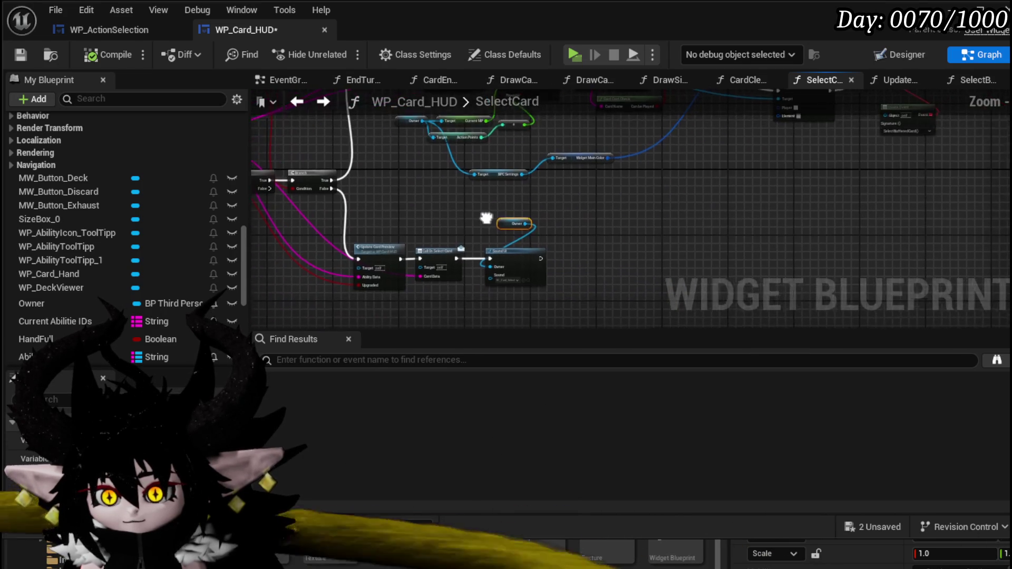
pyautogui.scroll(-2, 478, 229)
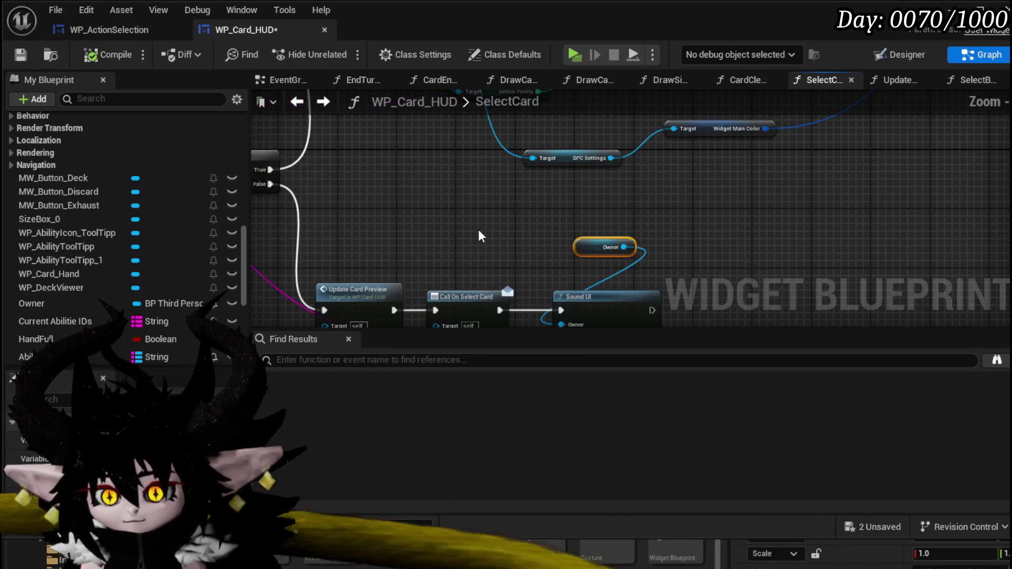
pyautogui.scroll(-3, 534, 220)
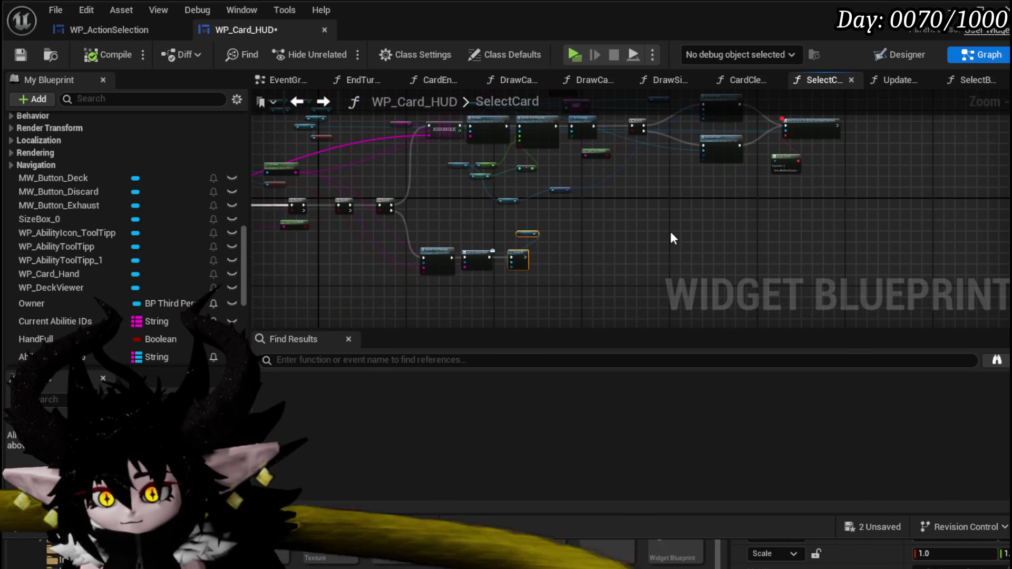
pyautogui.scroll(5, 673, 238)
pyautogui.moveTo(727, 141)
pyautogui.mouseDown()
pyautogui.moveTo(763, 172)
pyautogui.moveTo(817, 140)
pyautogui.mouseUp()
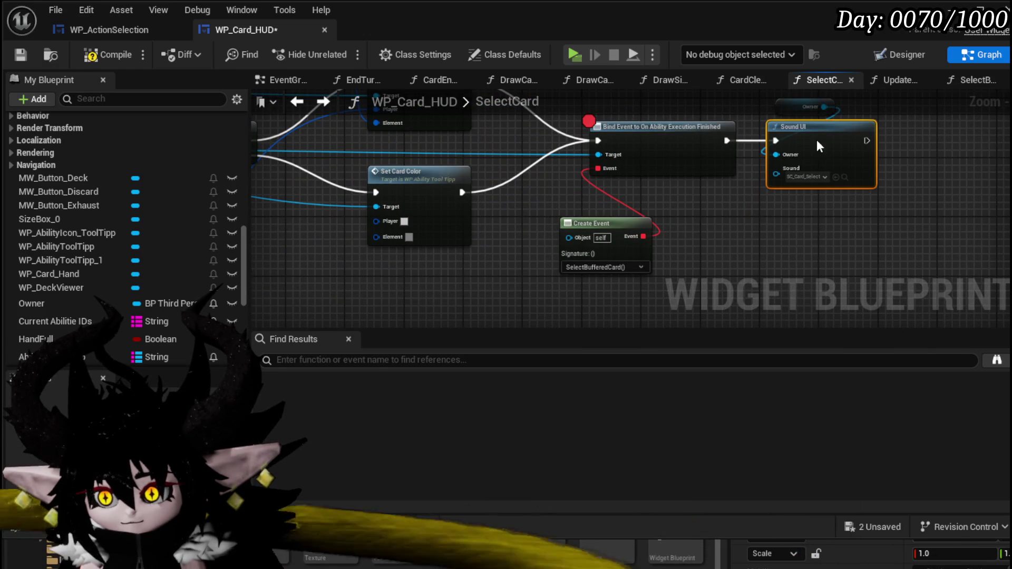
# - Frame the whole SelectCard function, then compile and save WP_Card_HUD
pyautogui.press('Home')
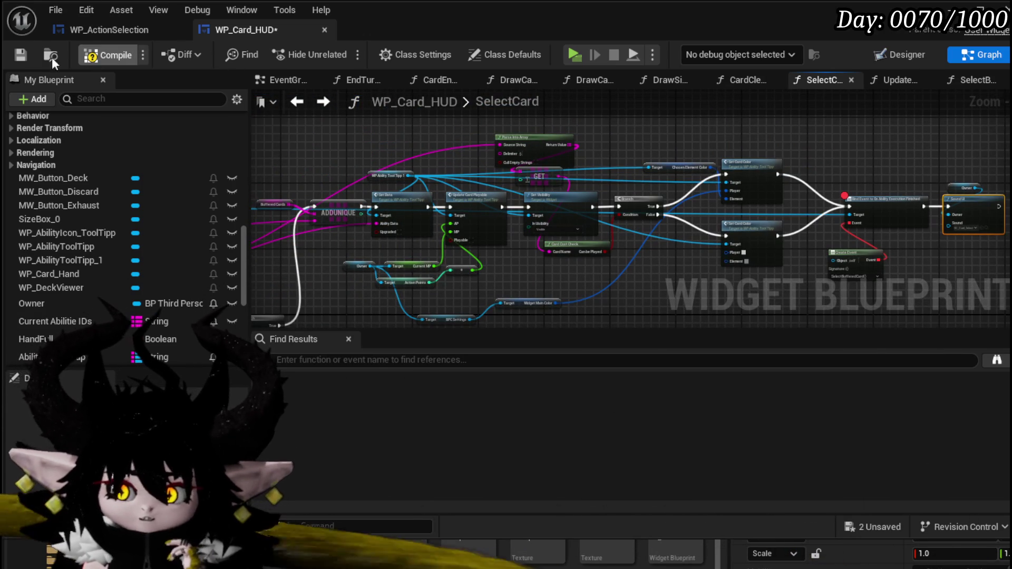
pyautogui.click(23, 54)
pyautogui.moveTo(570, 278); pyautogui.dragTo(588, 217)
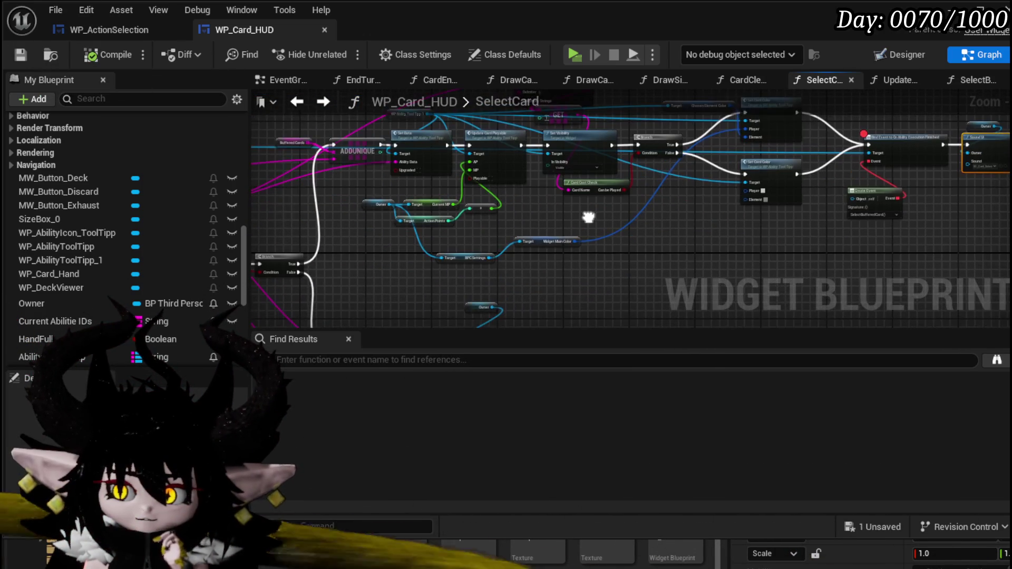
# - Switch to WP_ActionSelection and pan its EventGraph toward Camera Bus and Ability Special Check
pyautogui.click(87, 35)
pyautogui.scroll(4, 459, 170)
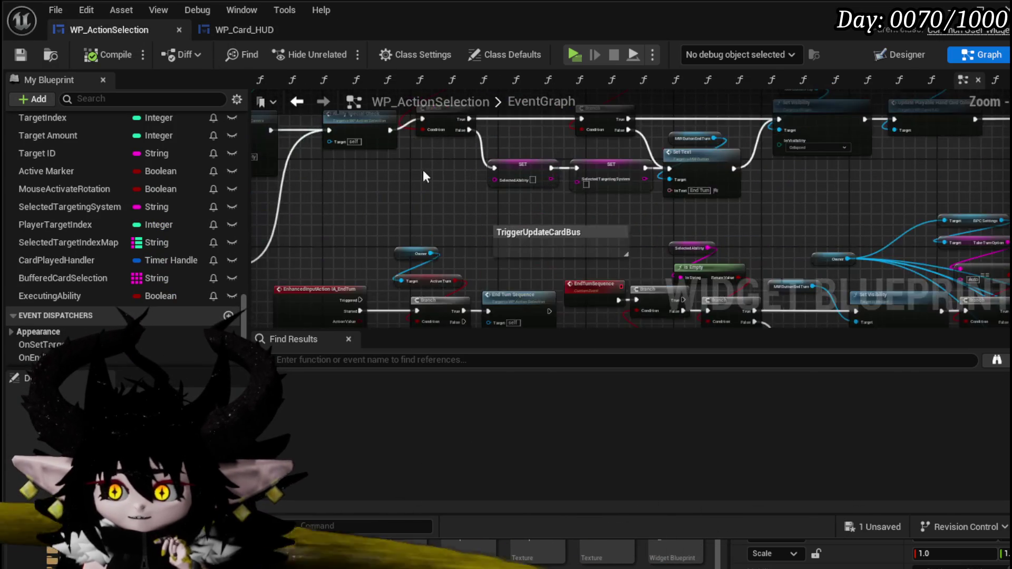
pyautogui.moveTo(441, 175); pyautogui.dragTo(577, 225)
pyautogui.scroll(2, 577, 225)
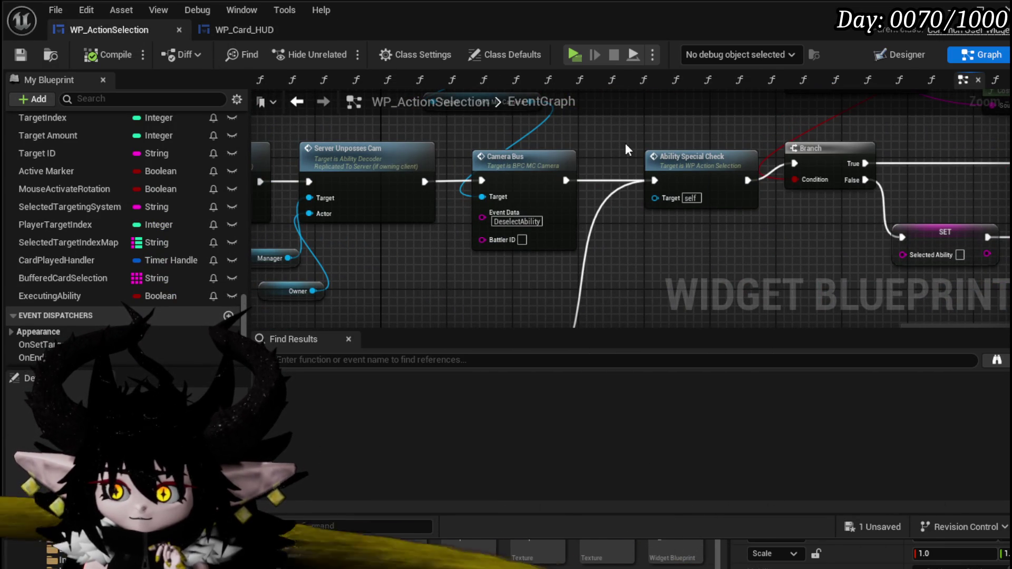
pyautogui.scroll(-2, 625, 143)
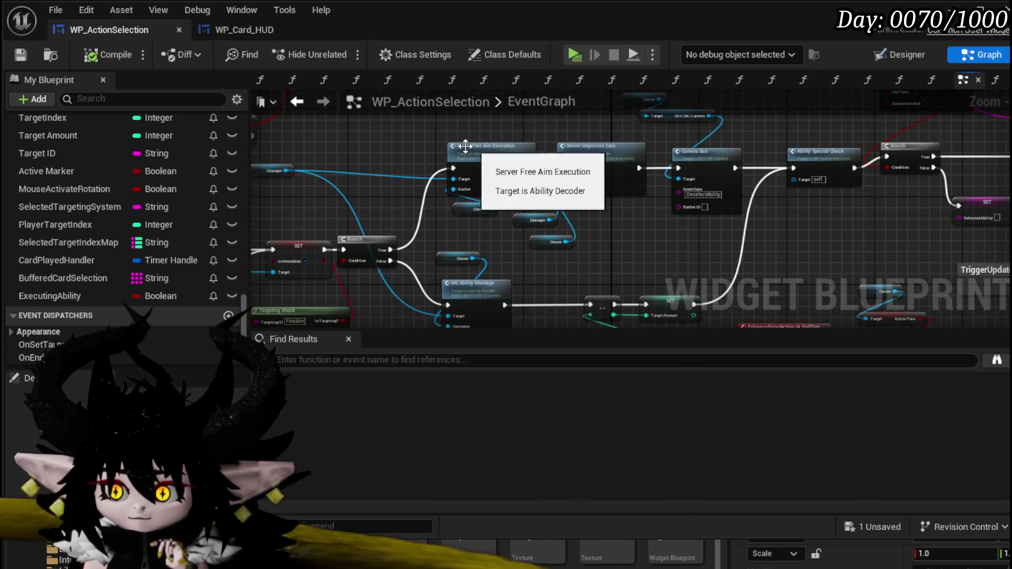
pyautogui.moveTo(473, 148); pyautogui.dragTo(448, 147)
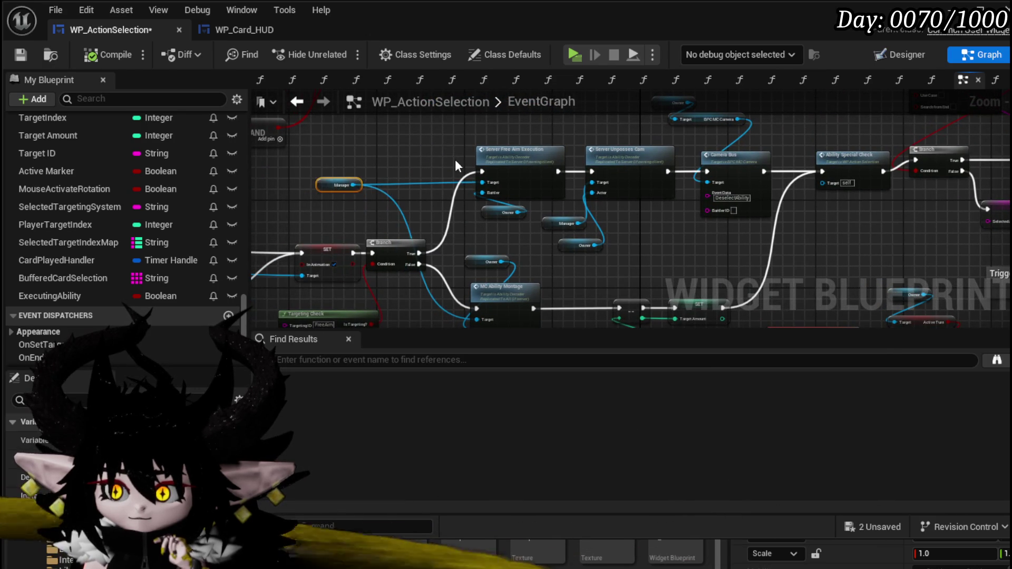
pyautogui.scroll(2, 453, 160)
# - Center the Ability Special Check node and open its function graph
pyautogui.moveTo(748, 131); pyautogui.dragTo(334, 154)
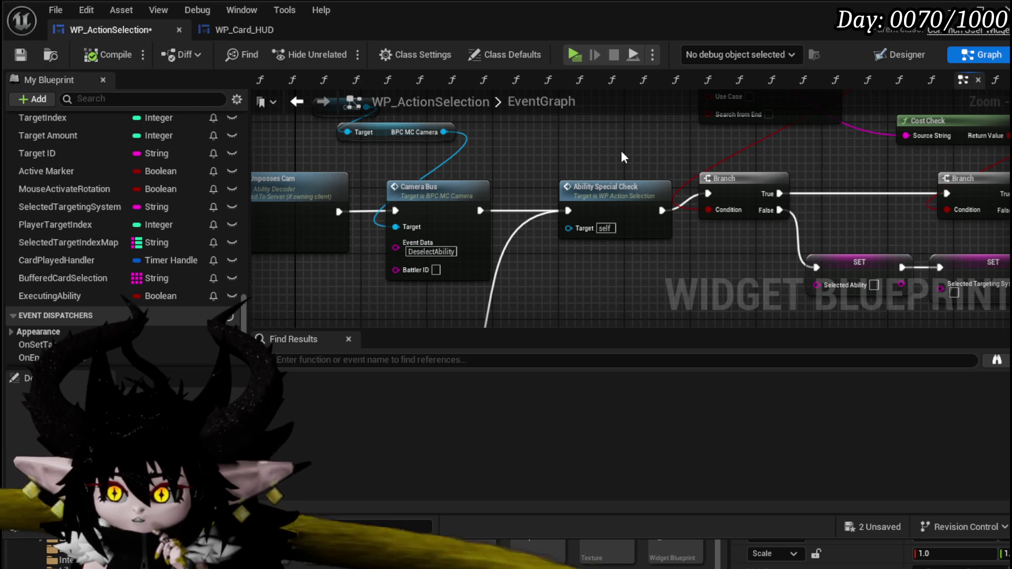
pyautogui.scroll(-2, 620, 150)
pyautogui.moveTo(786, 159)
pyautogui.mouseDown()
pyautogui.moveTo(823, 165)
pyautogui.moveTo(635, 164)
pyautogui.mouseUp()
pyautogui.scroll(2, 634, 163)
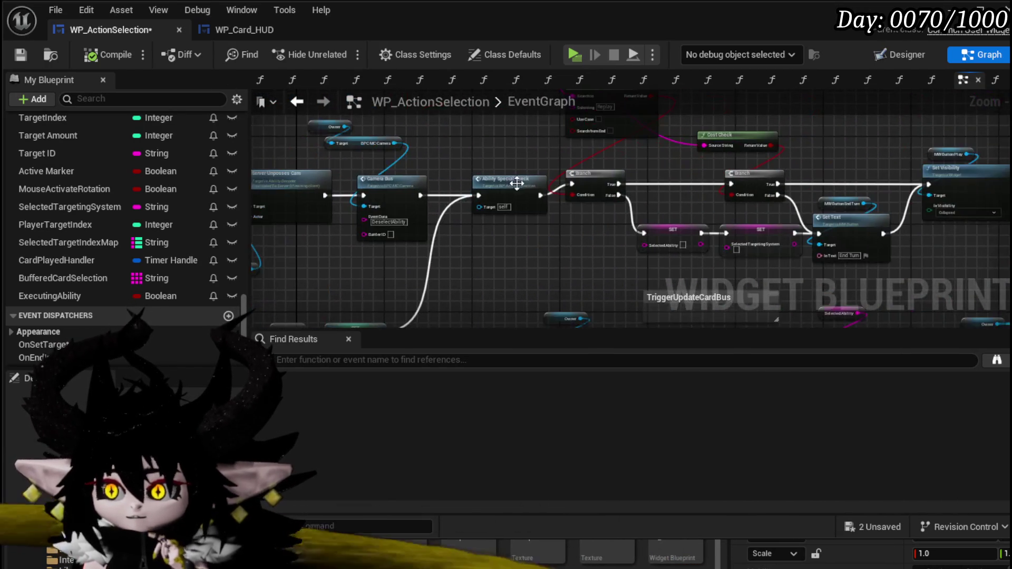
pyautogui.scroll(2, 737, 227)
pyautogui.moveTo(733, 227)
pyautogui.mouseDown()
pyautogui.moveTo(707, 218)
pyautogui.moveTo(699, 194)
pyautogui.mouseUp()
pyautogui.moveTo(505, 224)
pyautogui.mouseDown()
pyautogui.moveTo(767, 232)
pyautogui.moveTo(830, 249)
pyautogui.moveTo(995, 258)
pyautogui.mouseUp()
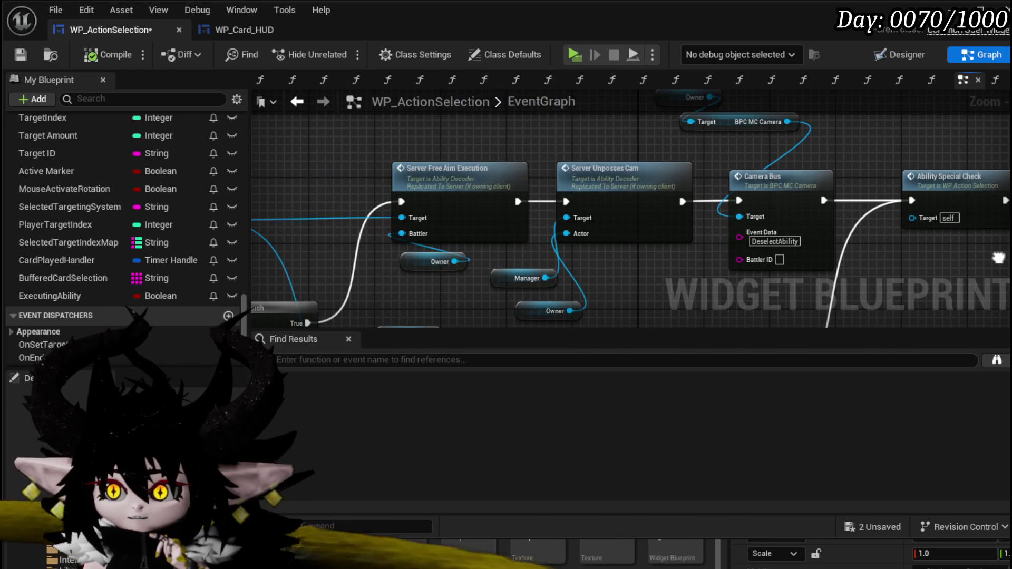
pyautogui.moveTo(975, 195); pyautogui.dragTo(614, 160)
pyautogui.doubleClick(614, 160)
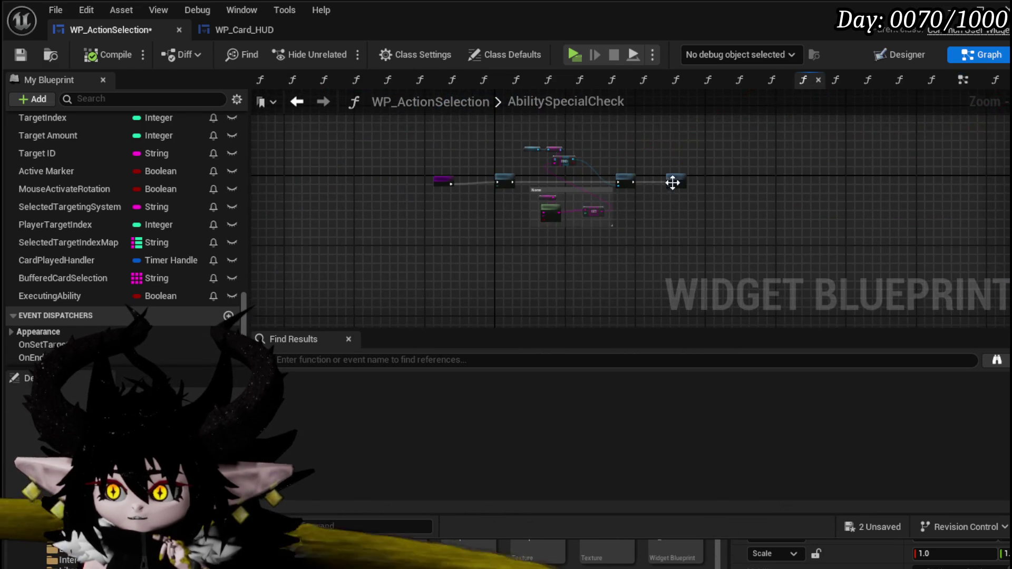
# - Follow Trigger Play Special into Object_Ability's TriggerPlaySpecial function
pyautogui.scroll(3, 701, 188)
pyautogui.moveTo(874, 204)
pyautogui.mouseDown()
pyautogui.moveTo(726, 250)
pyautogui.moveTo(980, 234)
pyautogui.moveTo(924, 223)
pyautogui.moveTo(634, 225)
pyautogui.mouseUp()
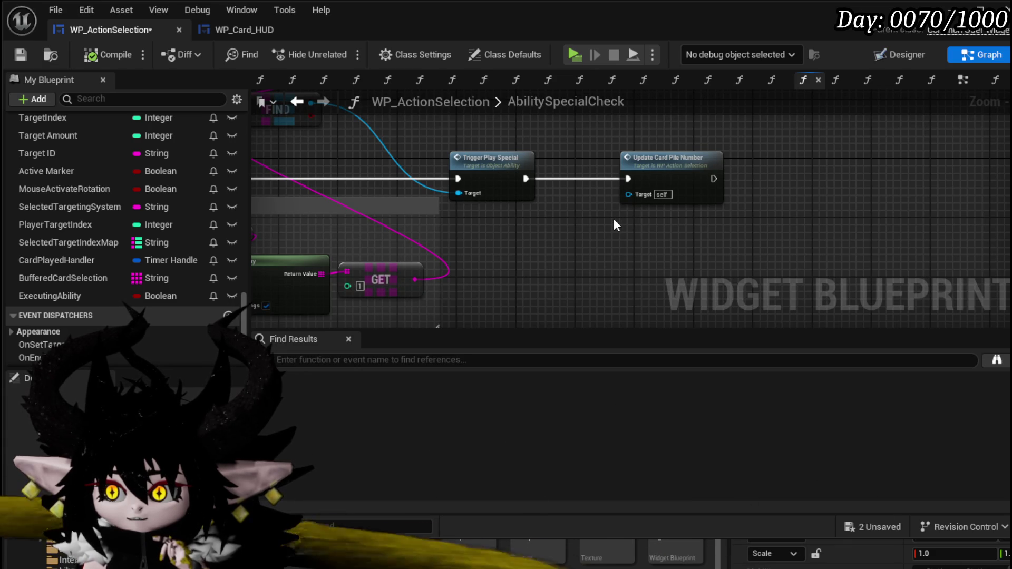
pyautogui.click(500, 167)
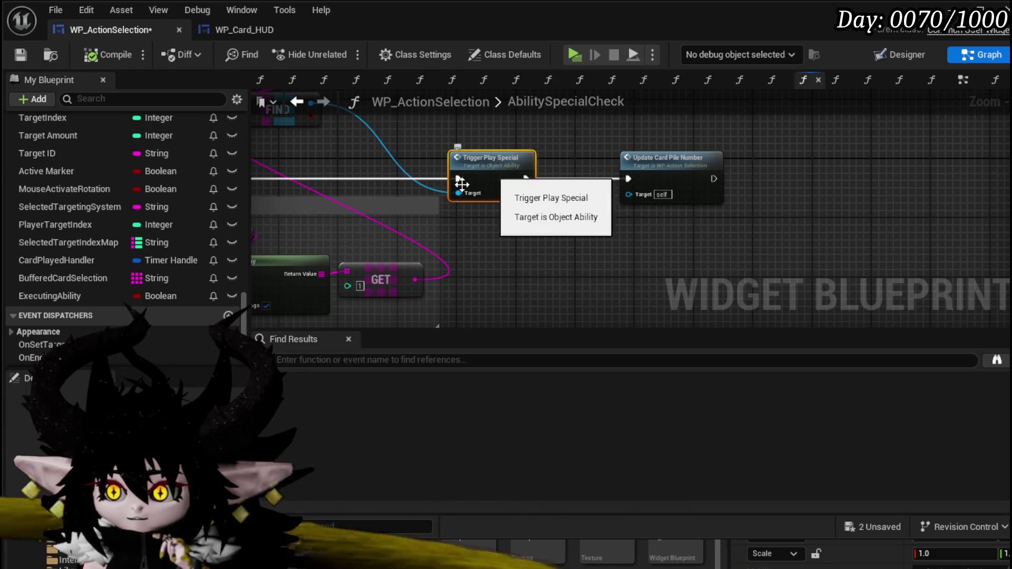
pyautogui.doubleClick(463, 182)
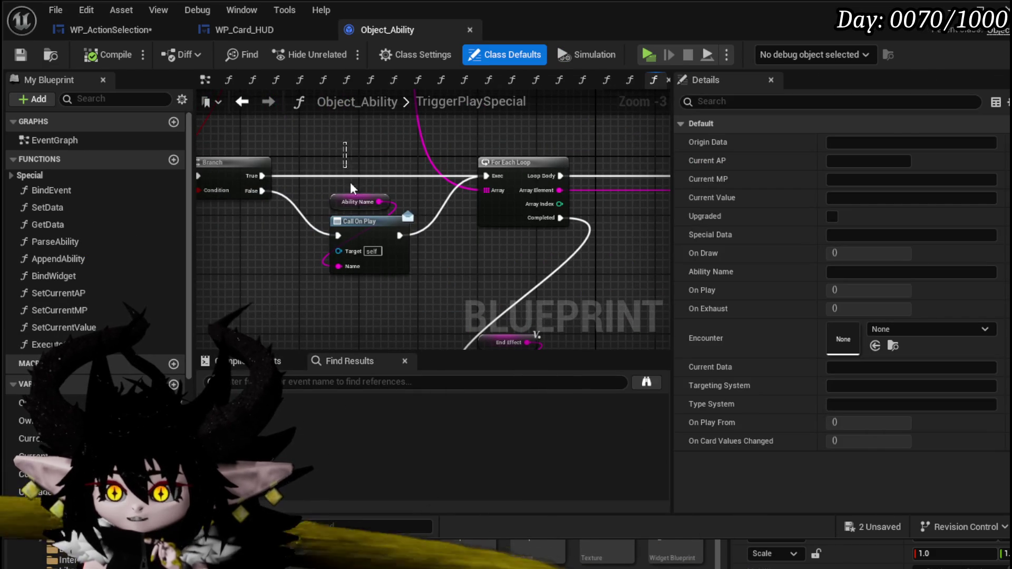
# - Browse the Switch on String branches, save Object_Ability, and go back to WP_Card_HUD
pyautogui.moveTo(452, 293)
pyautogui.mouseDown()
pyautogui.moveTo(422, 199)
pyautogui.moveTo(295, 206)
pyautogui.moveTo(327, 233)
pyautogui.moveTo(379, 248)
pyautogui.moveTo(562, 276)
pyautogui.mouseUp()
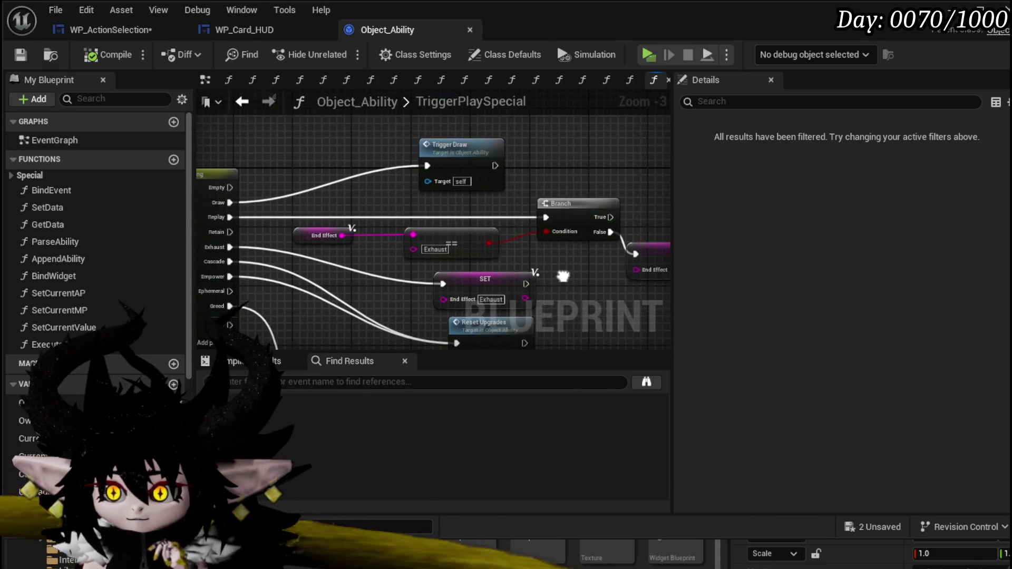
pyautogui.scroll(-2, 457, 151)
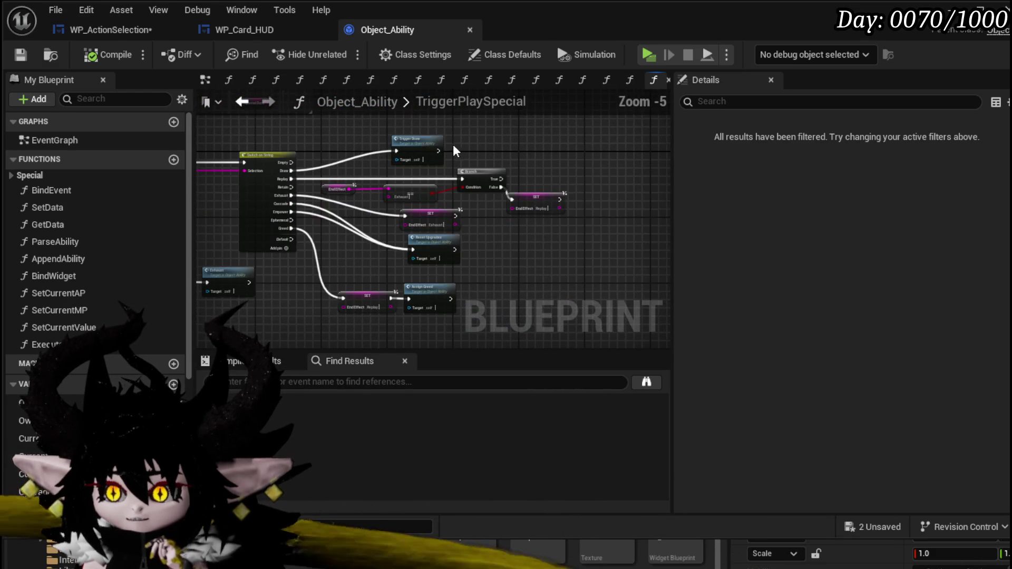
pyautogui.click(437, 150)
pyautogui.scroll(3, 439, 149)
pyautogui.hotkey('ctrl', 'z')
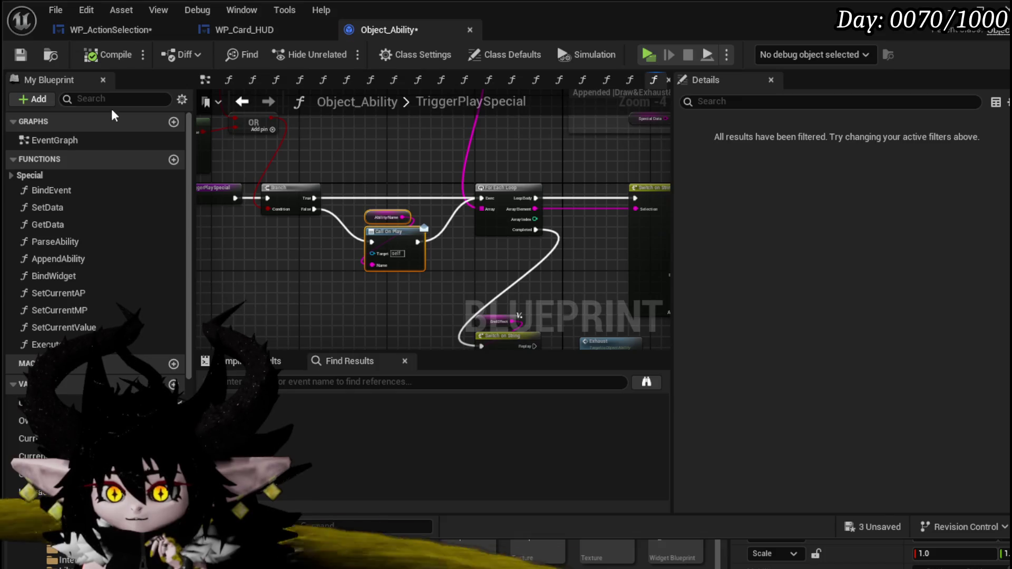
pyautogui.hotkey('ctrl', 's')
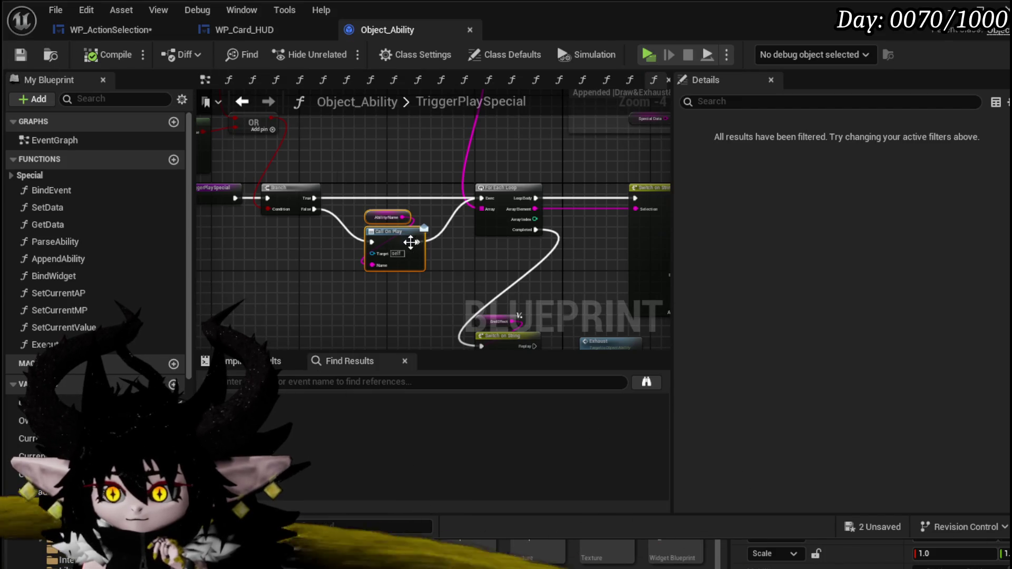
pyautogui.click(232, 37)
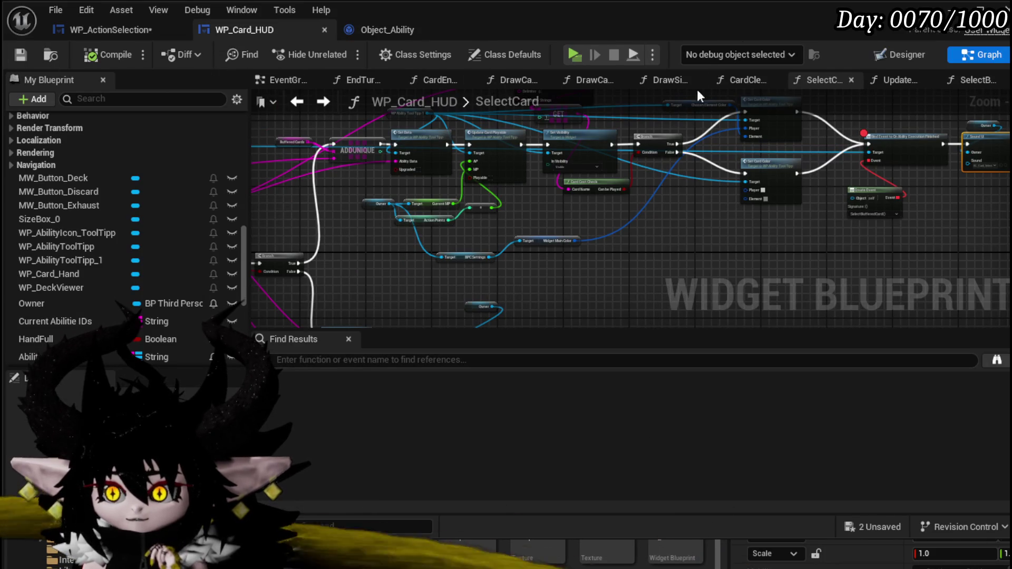
# - Glance at the Designer, open the PlayFrom function graph, and focus the Find Results search
pyautogui.click(880, 55)
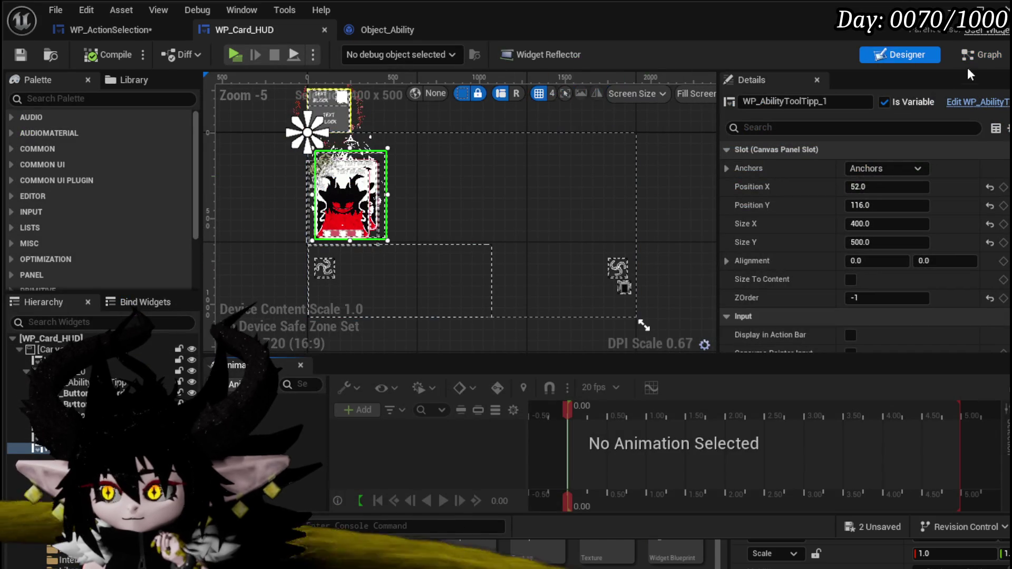
pyautogui.click(977, 54)
pyautogui.scroll(5, 84, 179)
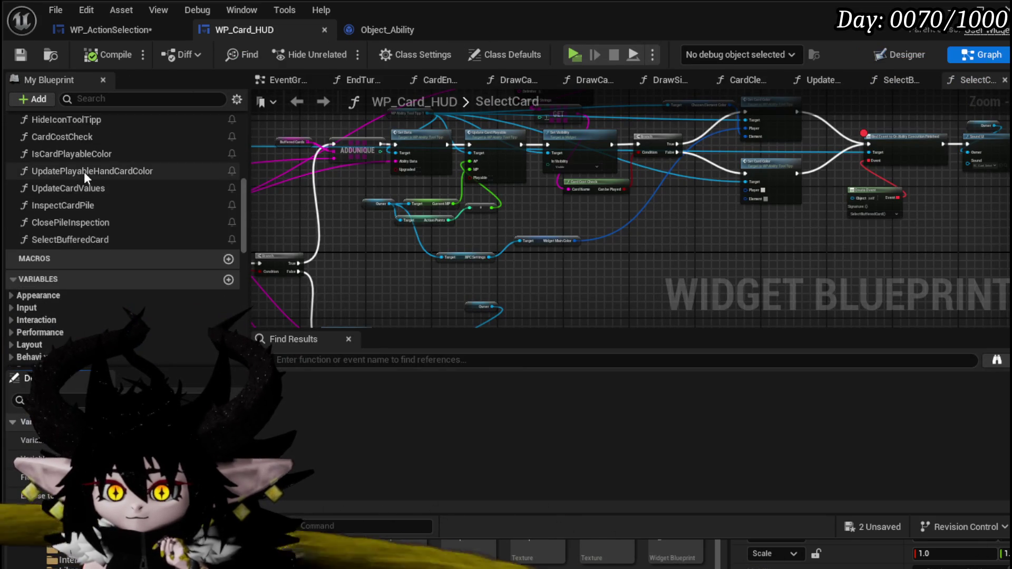
pyautogui.scroll(3, 84, 172)
pyautogui.click(67, 238)
pyautogui.doubleClick(67, 238)
pyautogui.scroll(4, 74, 216)
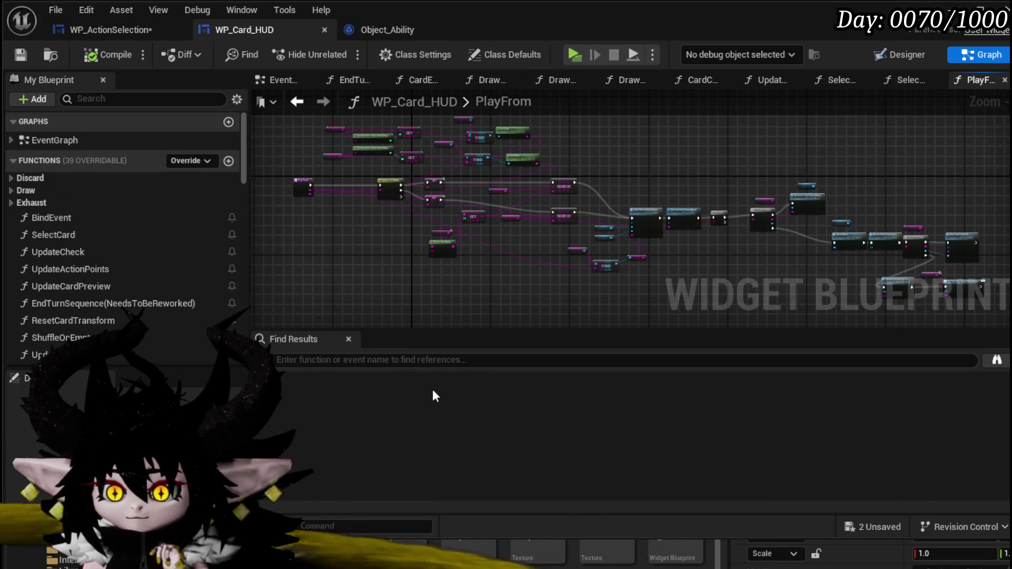
pyautogui.click(326, 358)
pyautogui.write('On')
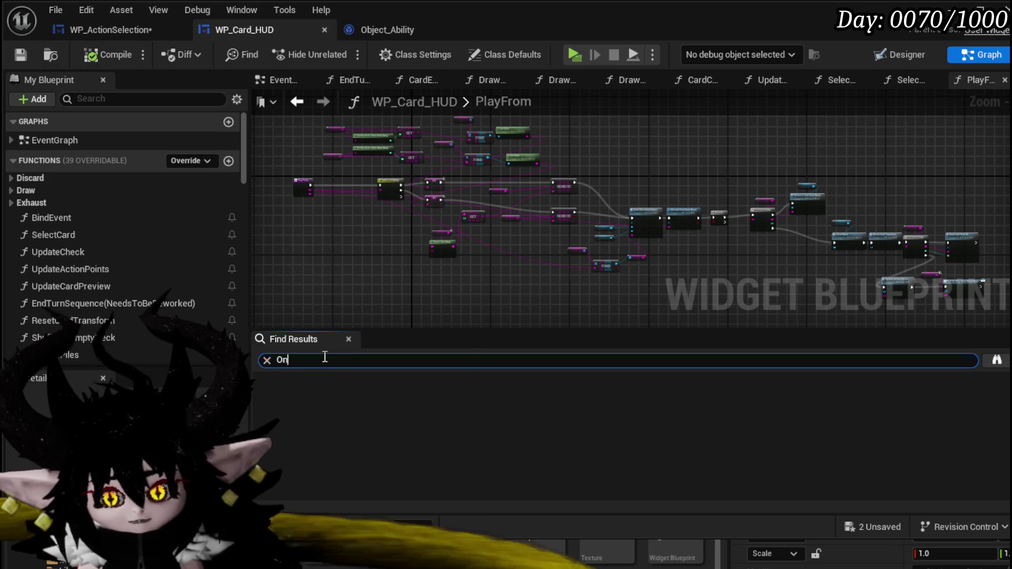
# - Search for 'Play', jump to the Bind Event to On Play match, and expand Discard
pyautogui.write('Play')
pyautogui.press('Return')
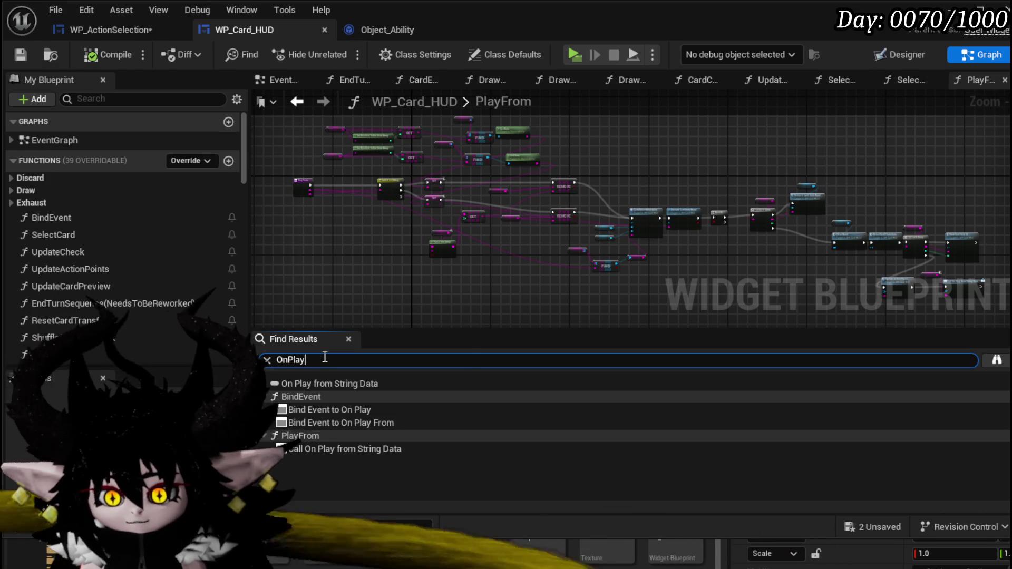
pyautogui.doubleClick(362, 411)
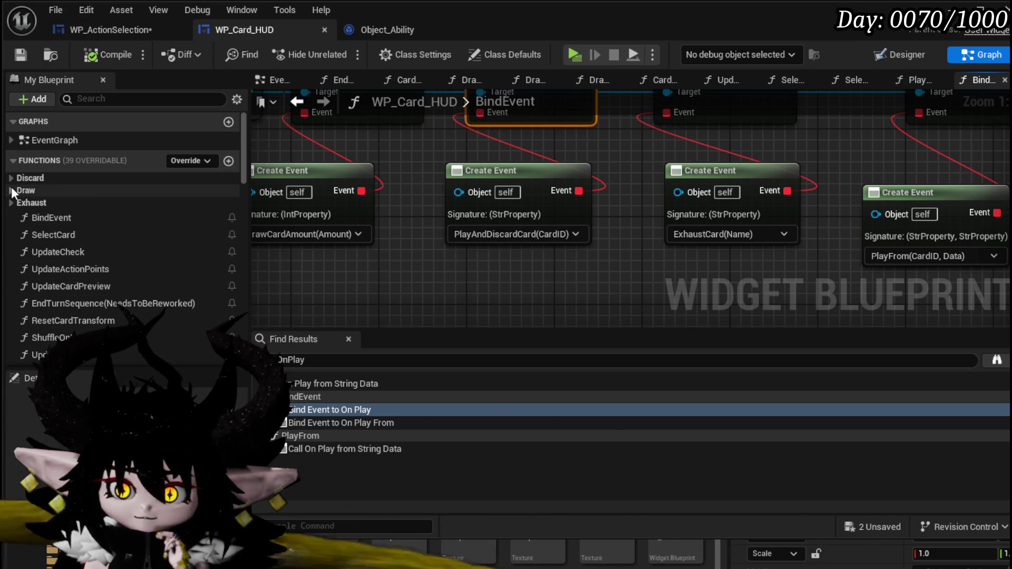
pyautogui.scroll(-3, 109, 230)
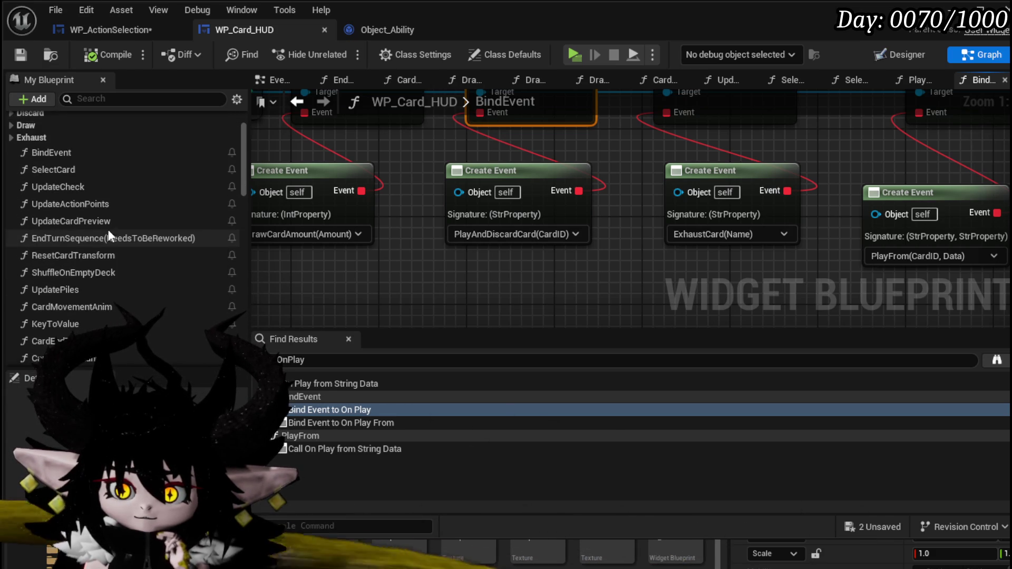
pyautogui.scroll(-9, 113, 235)
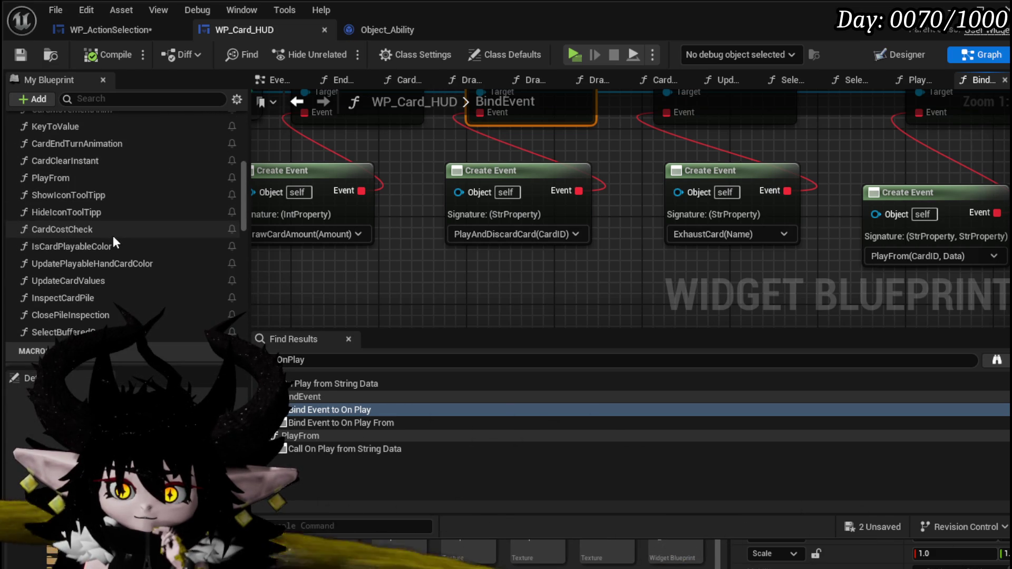
pyautogui.scroll(3, 113, 237)
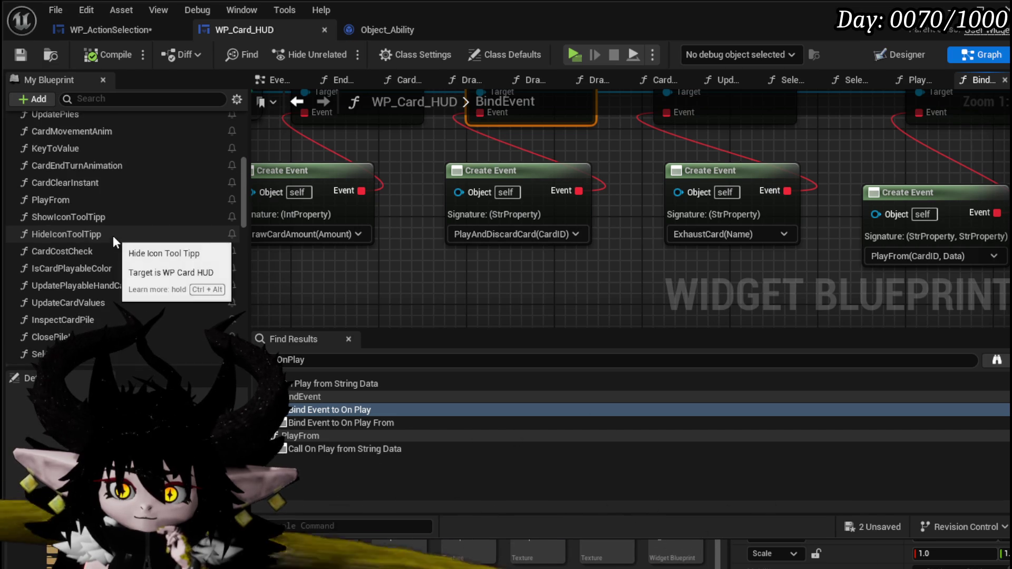
pyautogui.scroll(7, 115, 243)
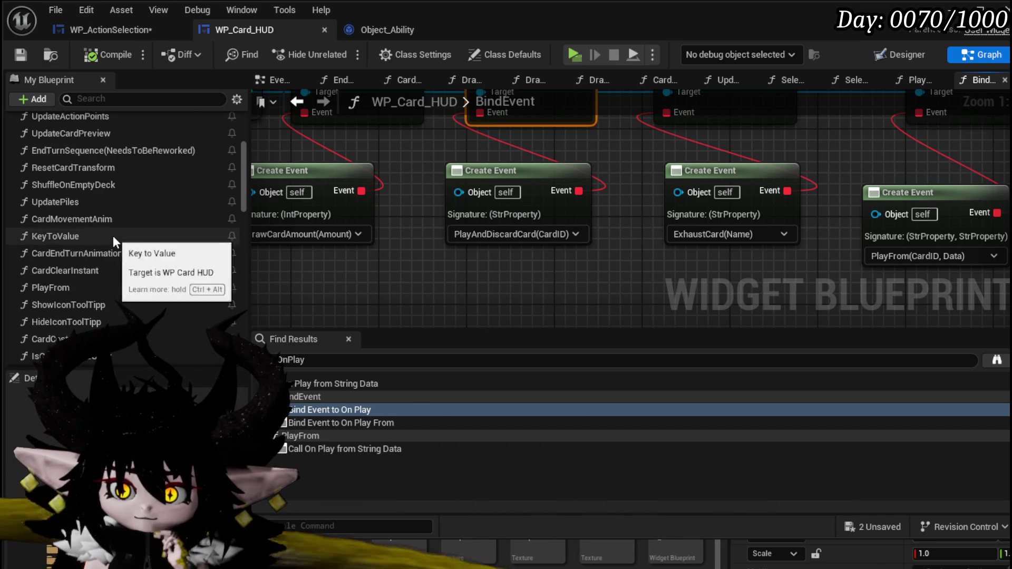
pyautogui.scroll(2, 113, 236)
pyautogui.click(18, 178)
# - Inspect the PlayAndDiscardCard graph, nudging the WP Ability Tool Tipp getter node to the right
pyautogui.doubleClick(65, 210)
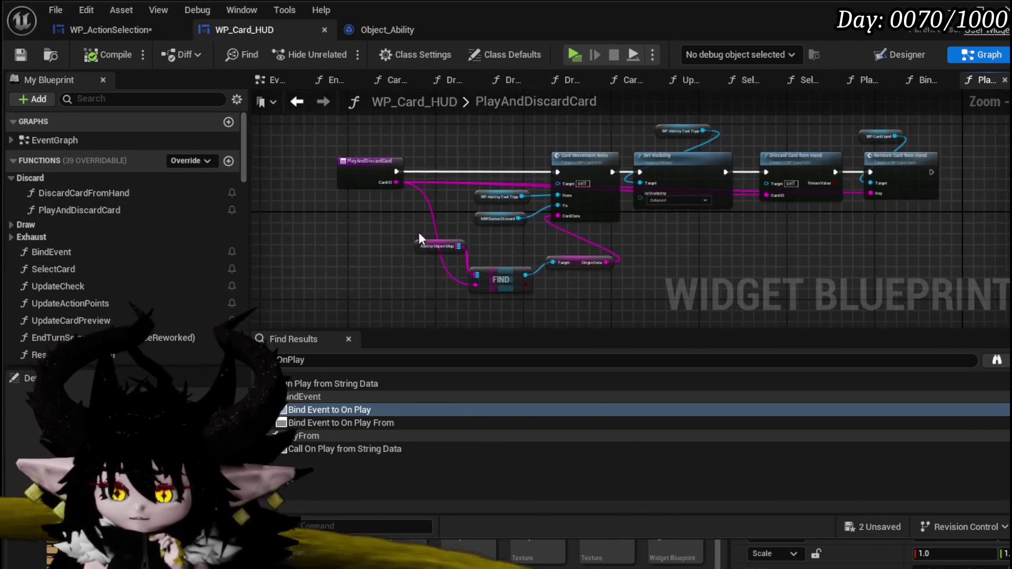
pyautogui.scroll(5, 579, 248)
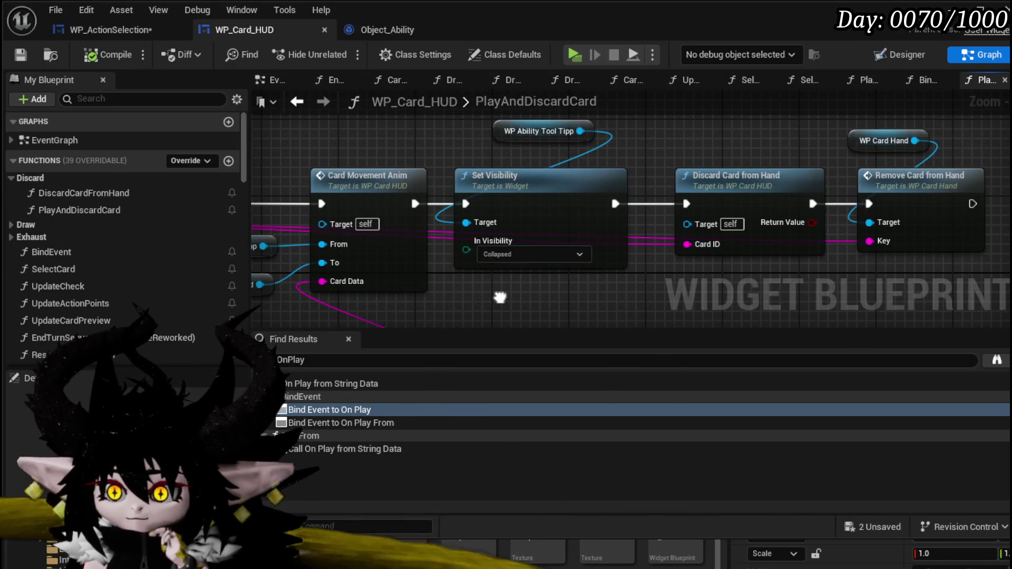
pyautogui.click(445, 138)
pyautogui.moveTo(445, 138); pyautogui.dragTo(475, 138)
pyautogui.moveTo(593, 261); pyautogui.dragTo(461, 237)
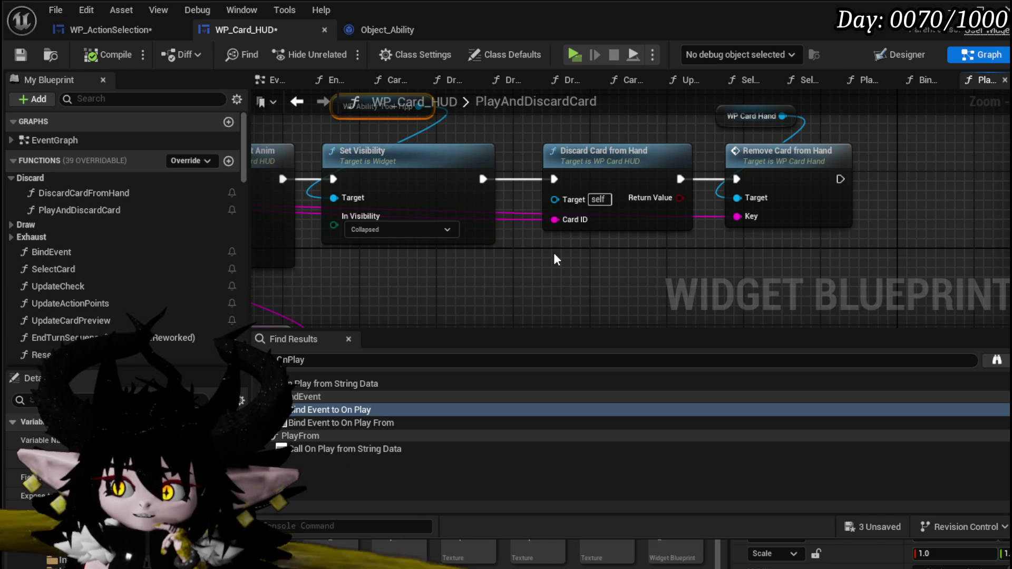
pyautogui.moveTo(554, 253)
pyautogui.mouseDown()
pyautogui.moveTo(788, 242)
pyautogui.moveTo(586, 246)
pyautogui.mouseUp()
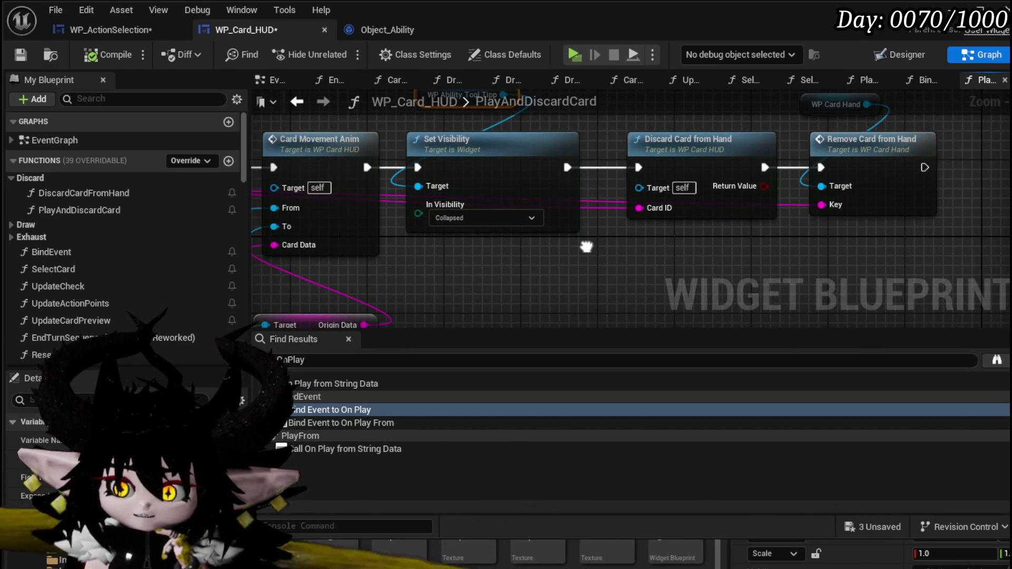
pyautogui.scroll(-2, 586, 246)
pyautogui.moveTo(586, 246)
pyautogui.mouseDown()
pyautogui.moveTo(869, 257)
pyautogui.moveTo(499, 226)
pyautogui.mouseUp()
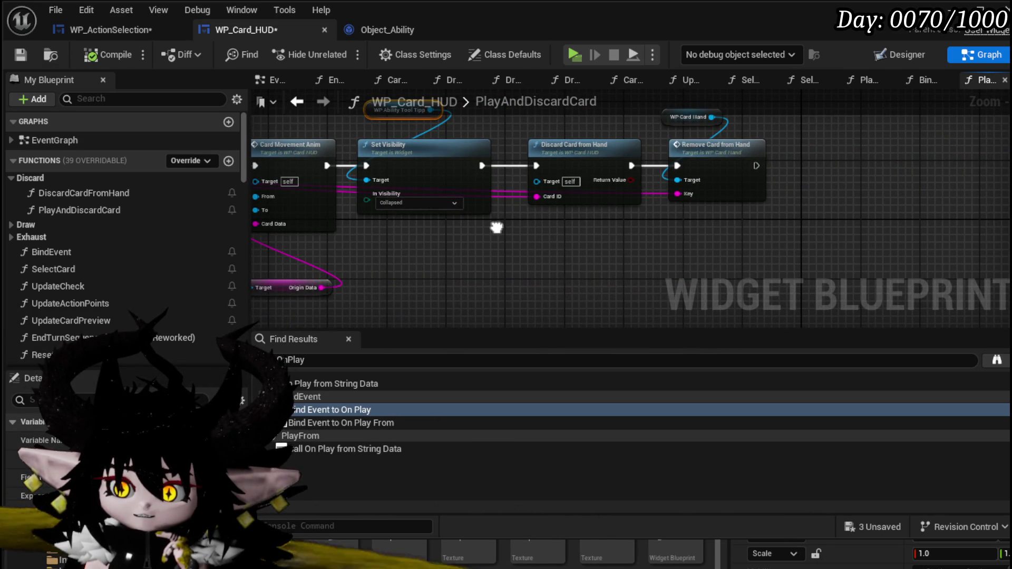
pyautogui.moveTo(497, 228); pyautogui.dragTo(550, 245)
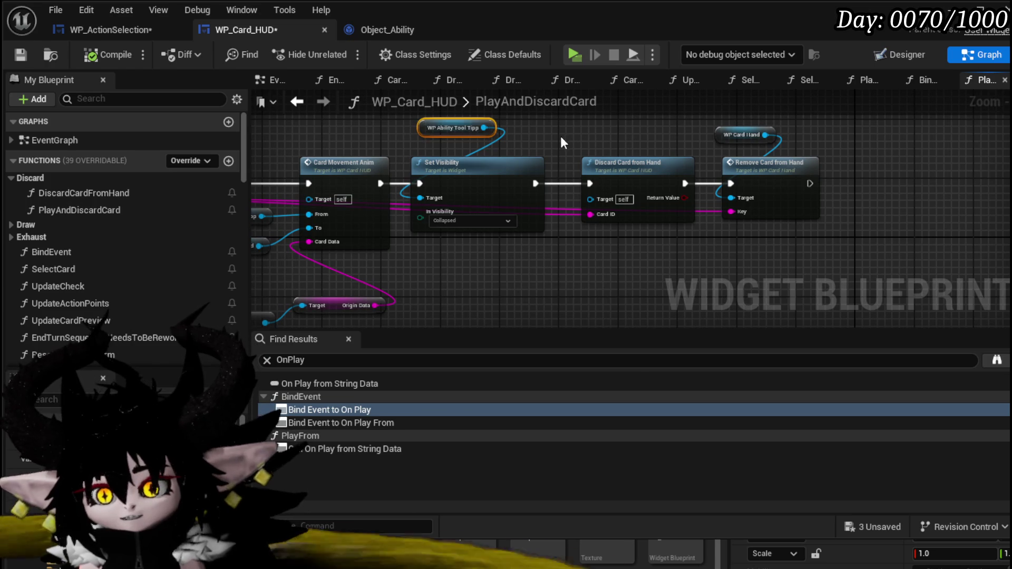
# - Save WP_Card_HUD, revisit the BindEvent graph, and frame the whole PlayAndDiscardCard function
pyautogui.click(23, 56)
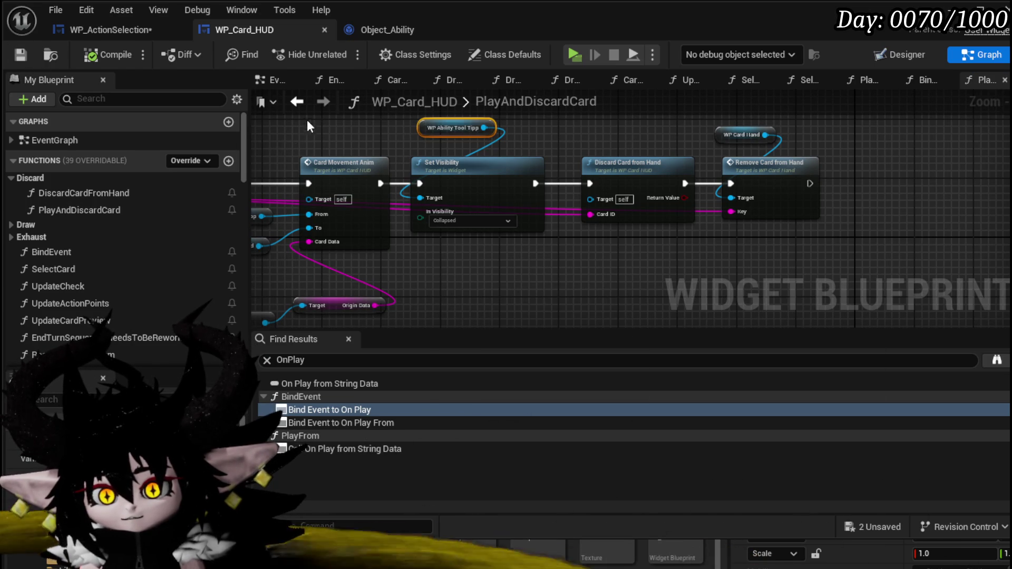
pyautogui.click(291, 102)
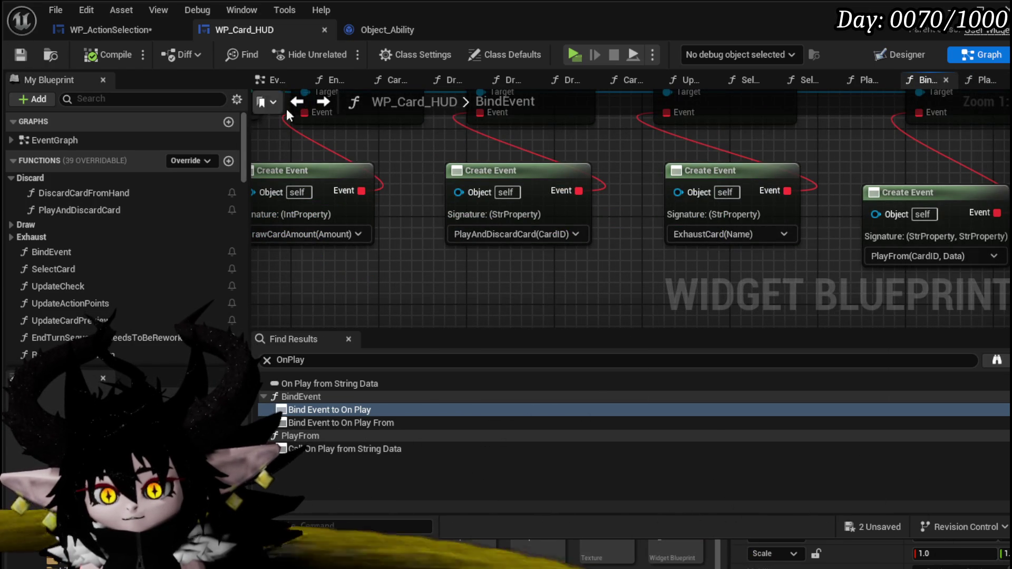
pyautogui.click(323, 102)
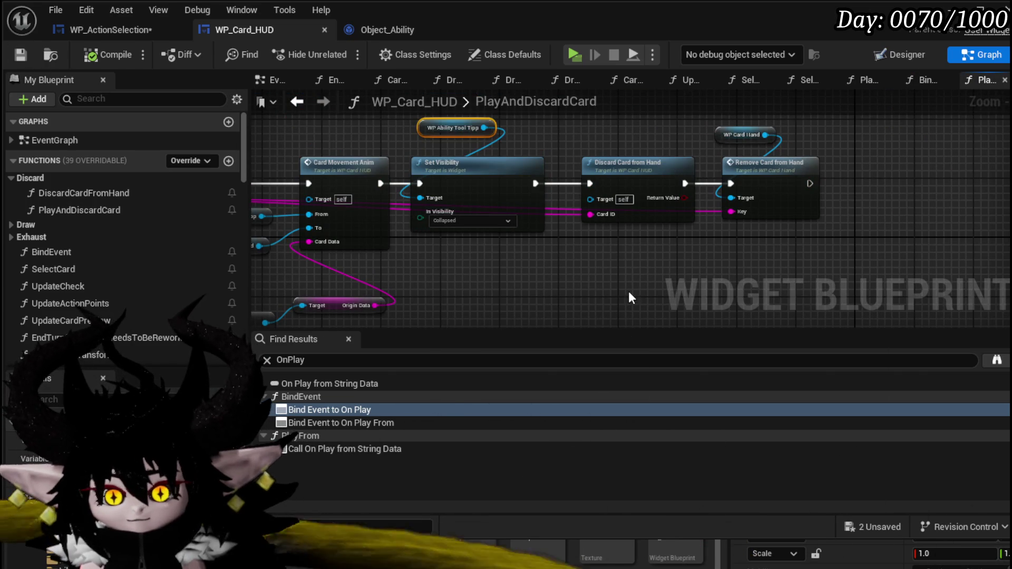
pyautogui.moveTo(580, 272); pyautogui.dragTo(783, 281)
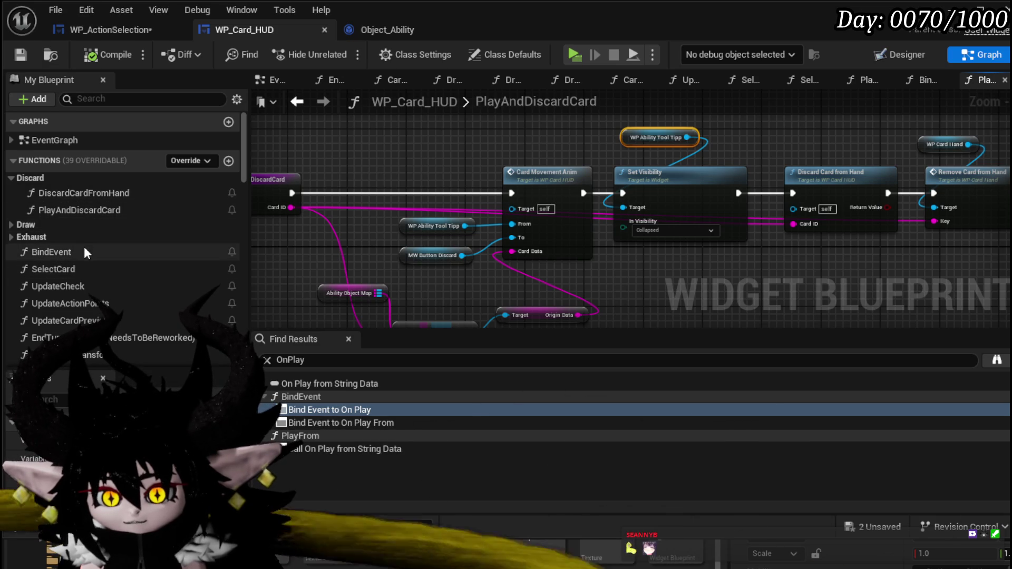
pyautogui.scroll(-2, 79, 253)
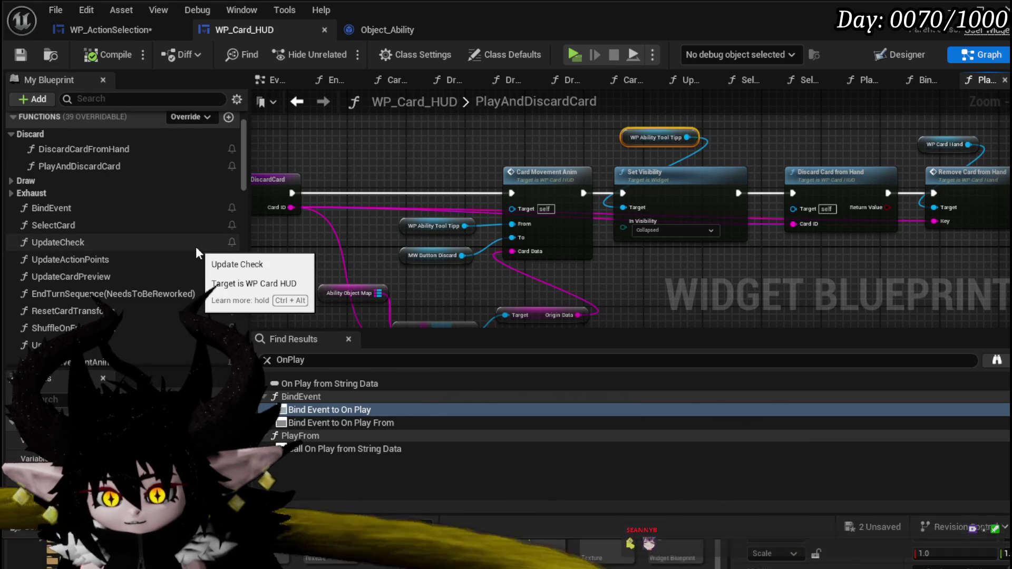
pyautogui.scroll(-2, 196, 252)
pyautogui.scroll(-2, 196, 252)
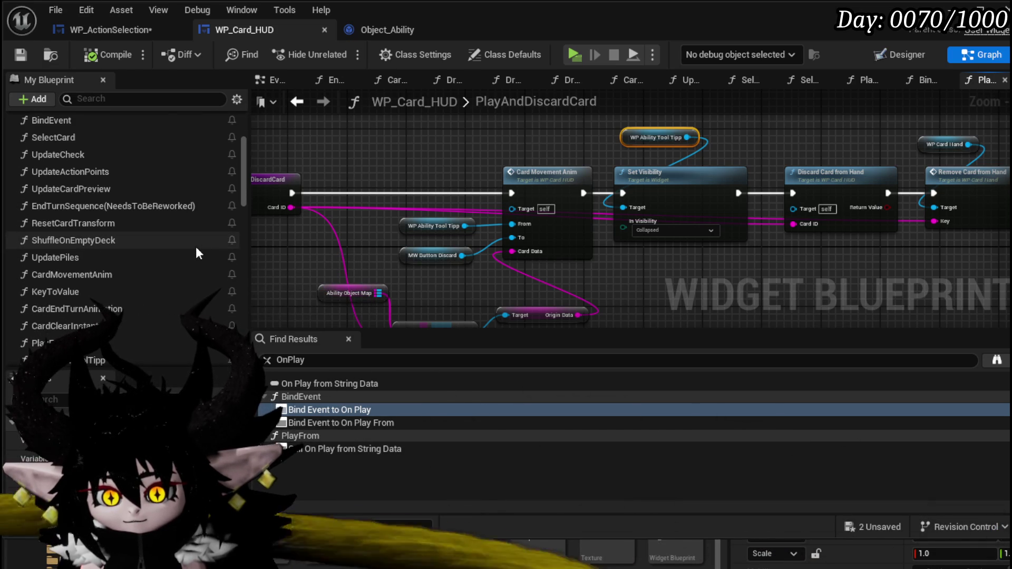
pyautogui.scroll(2, 196, 253)
pyautogui.scroll(-1, 703, 143)
pyautogui.moveTo(703, 143)
pyautogui.mouseDown()
pyautogui.moveTo(638, 200)
pyautogui.moveTo(680, 158)
pyautogui.moveTo(710, 155)
pyautogui.moveTo(530, 154)
pyautogui.moveTo(668, 144)
pyautogui.mouseUp()
pyautogui.scroll(-5, 220, 210)
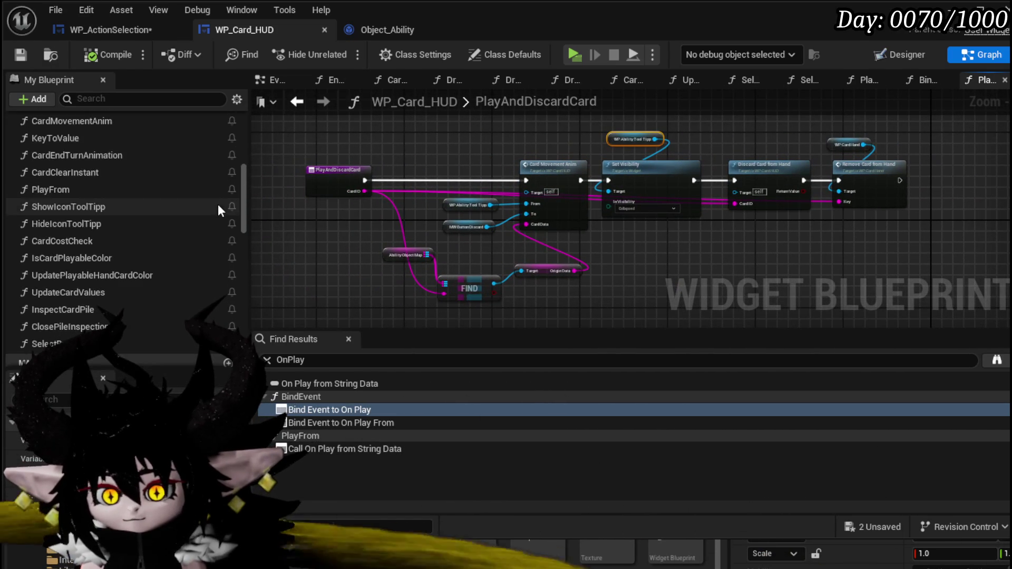
pyautogui.doubleClick(70, 256)
# - Paste a WP Ability Tool Tipp getter and add a Set Visibility node aligned after the first one
pyautogui.moveTo(534, 211)
pyautogui.mouseDown()
pyautogui.moveTo(317, 206)
pyautogui.moveTo(327, 147)
pyautogui.moveTo(295, 179)
pyautogui.moveTo(275, 179)
pyautogui.mouseUp()
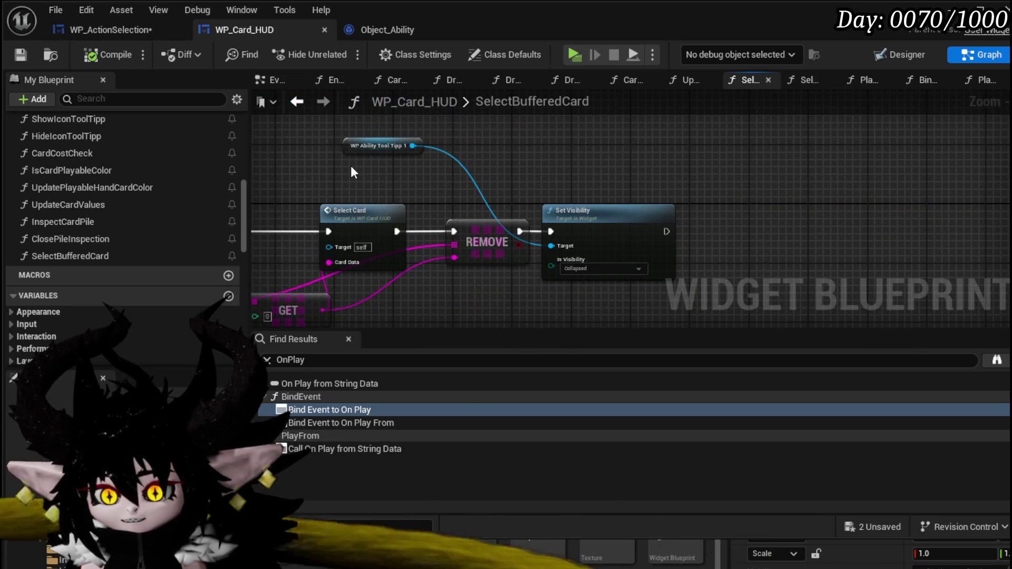
pyautogui.moveTo(352, 166); pyautogui.dragTo(456, 160)
pyautogui.hotkey('ctrl', 'v')
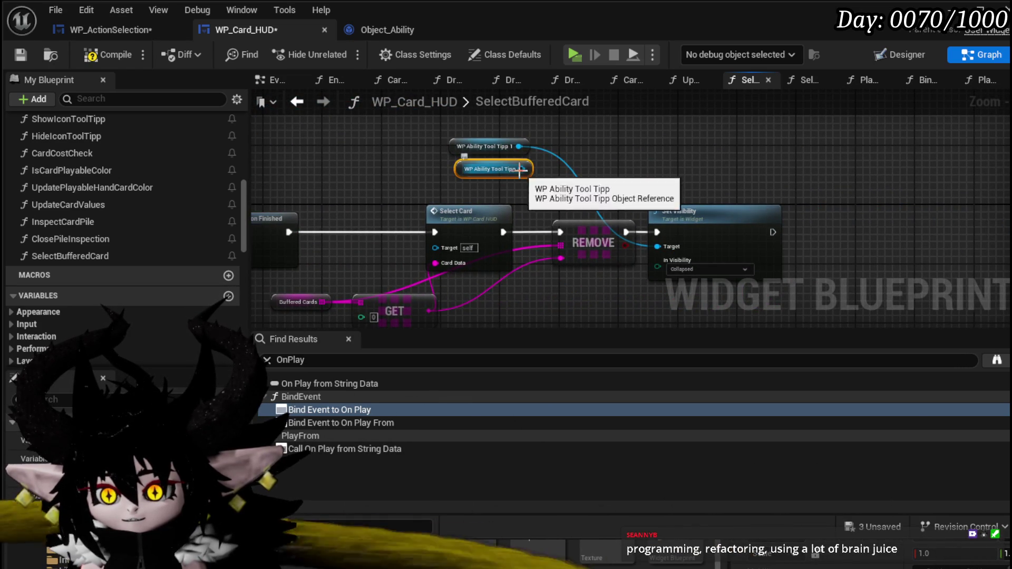
pyautogui.moveTo(521, 171); pyautogui.dragTo(650, 167)
pyautogui.write('Set Vi')
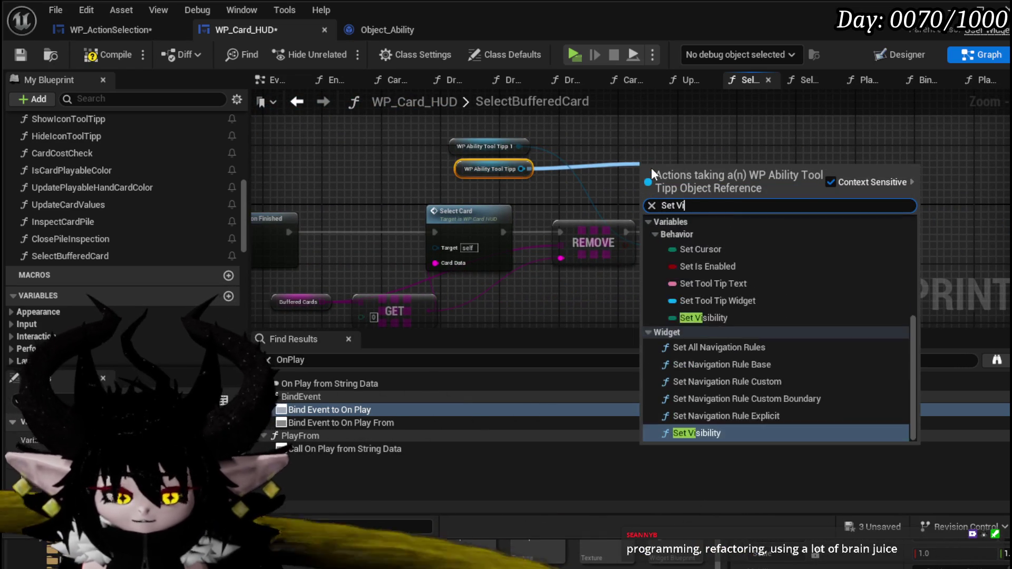
pyautogui.write('si')
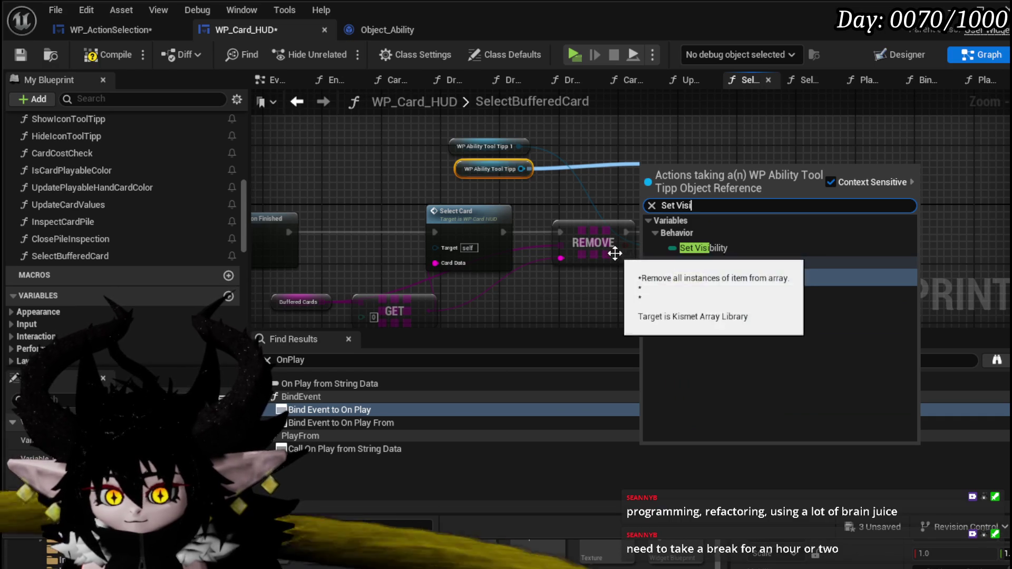
pyautogui.click(703, 279)
pyautogui.moveTo(629, 174)
pyautogui.mouseDown()
pyautogui.moveTo(383, 160)
pyautogui.moveTo(483, 161)
pyautogui.moveTo(449, 154)
pyautogui.mouseUp()
pyautogui.moveTo(561, 219); pyautogui.dragTo(710, 218)
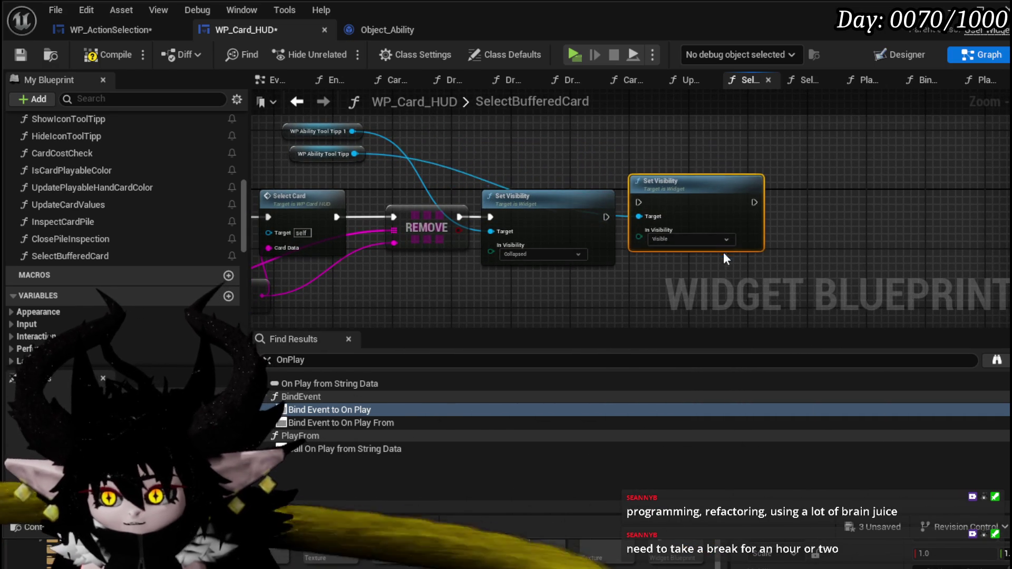
pyautogui.moveTo(723, 256); pyautogui.dragTo(723, 263)
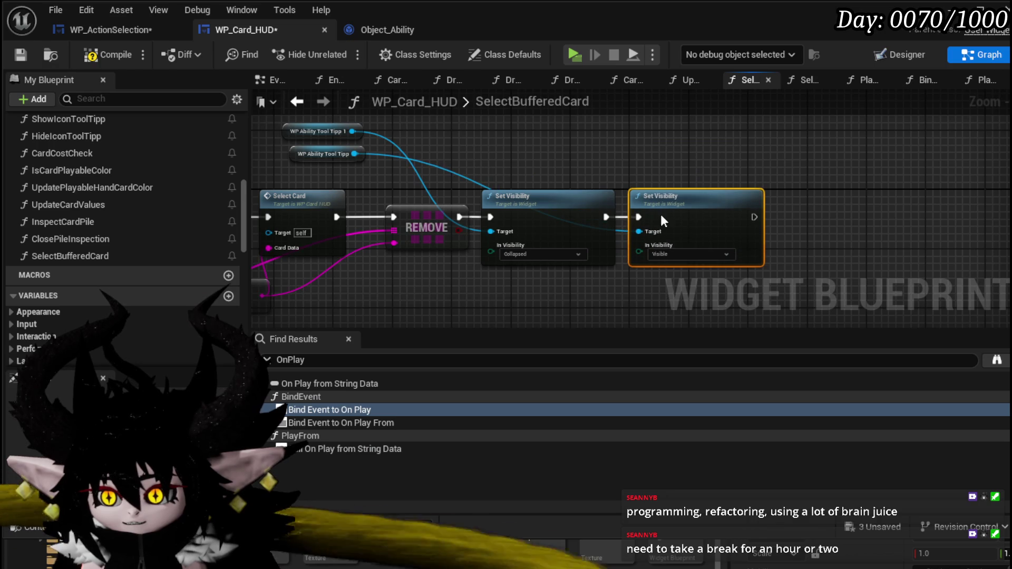
pyautogui.click(616, 151)
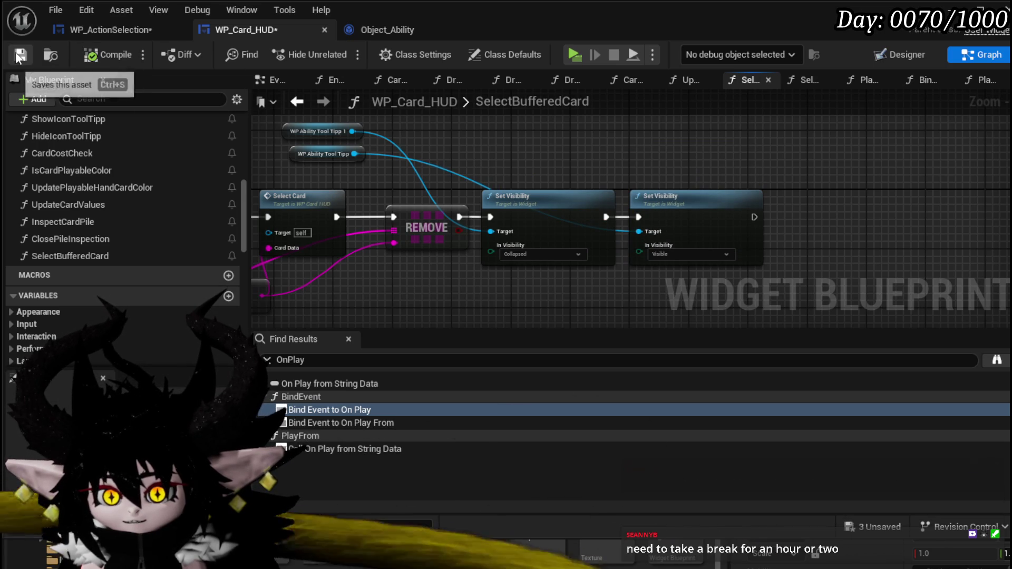
# - Save WP_Card_HUD and minimize the blueprint editor to return to the level
pyautogui.click(20, 55)
pyautogui.scroll(-2, 808, 192)
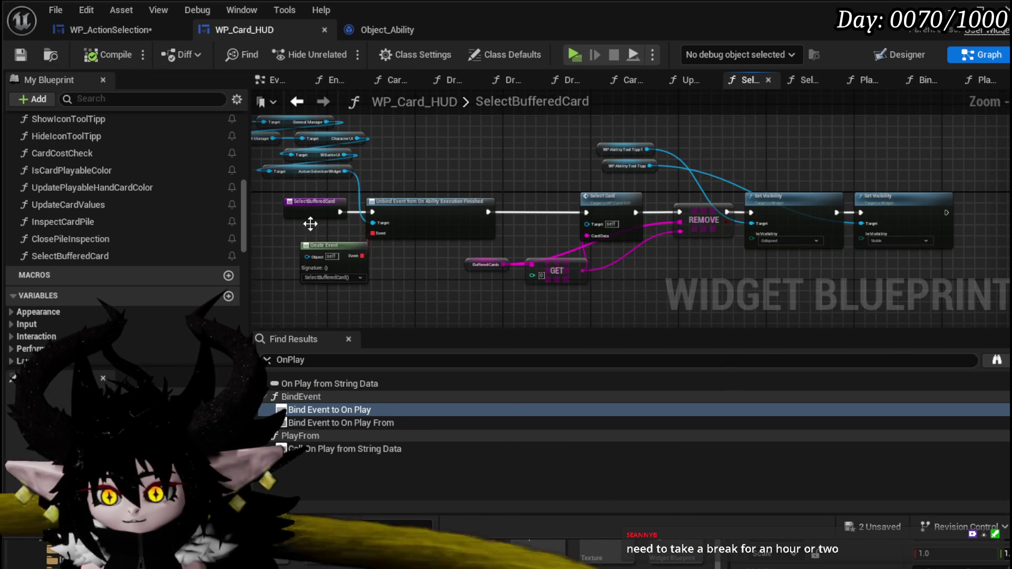
pyautogui.click(969, 11)
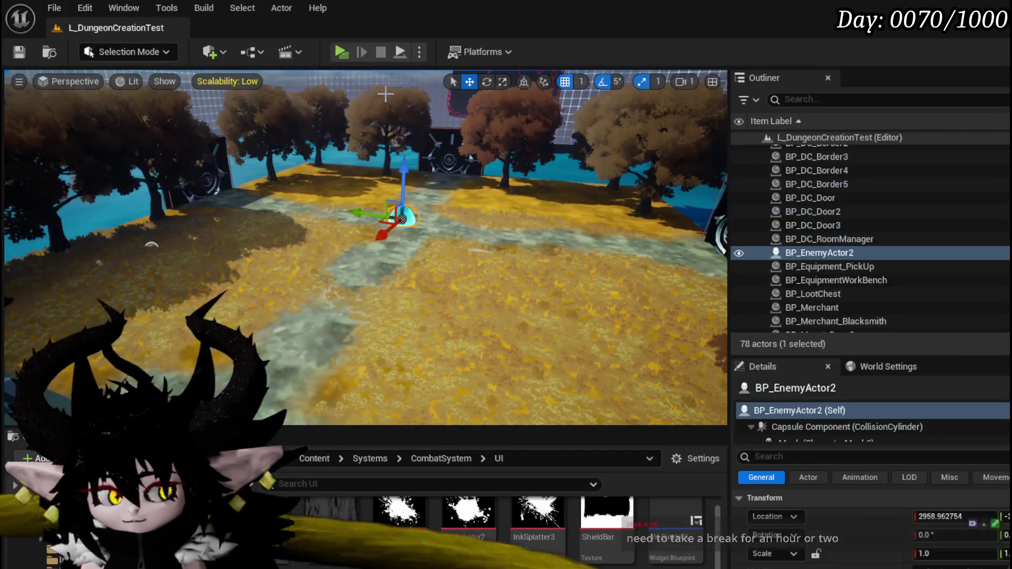
# - Start play-in-editor, run into the slime encounter, and fire the Attack Summon card
pyautogui.click(340, 52)
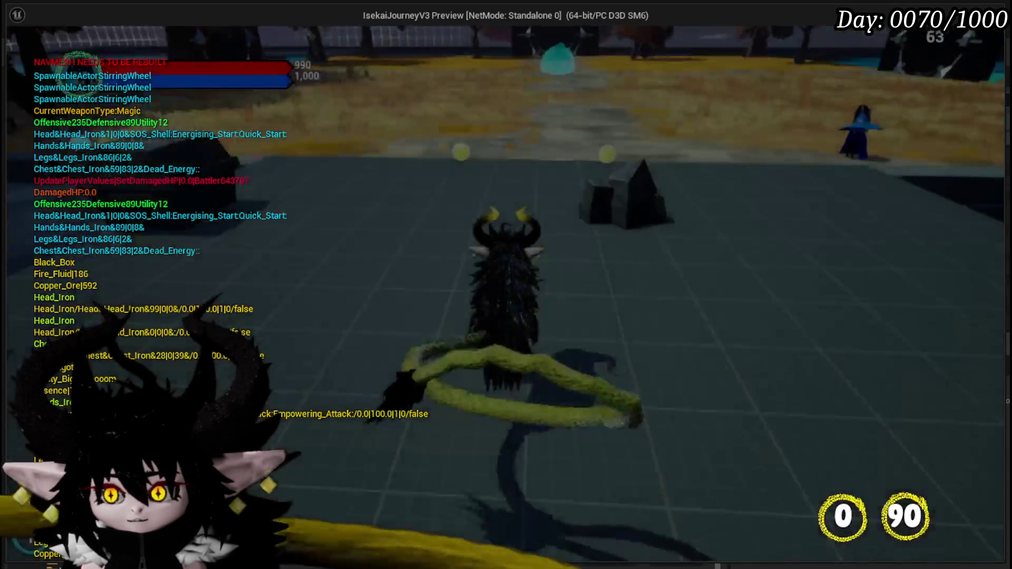
pyautogui.press('w')
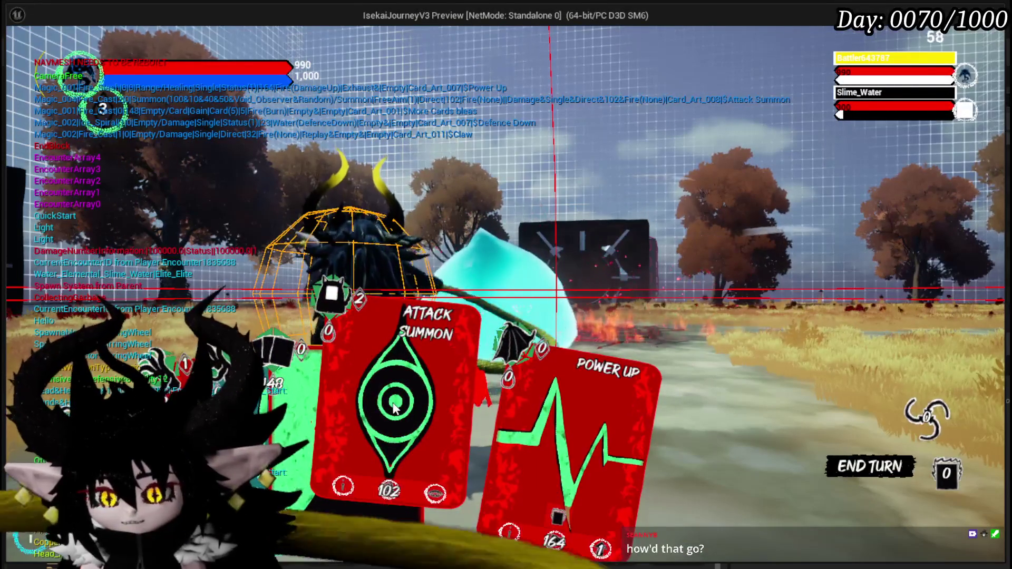
pyautogui.click(394, 407)
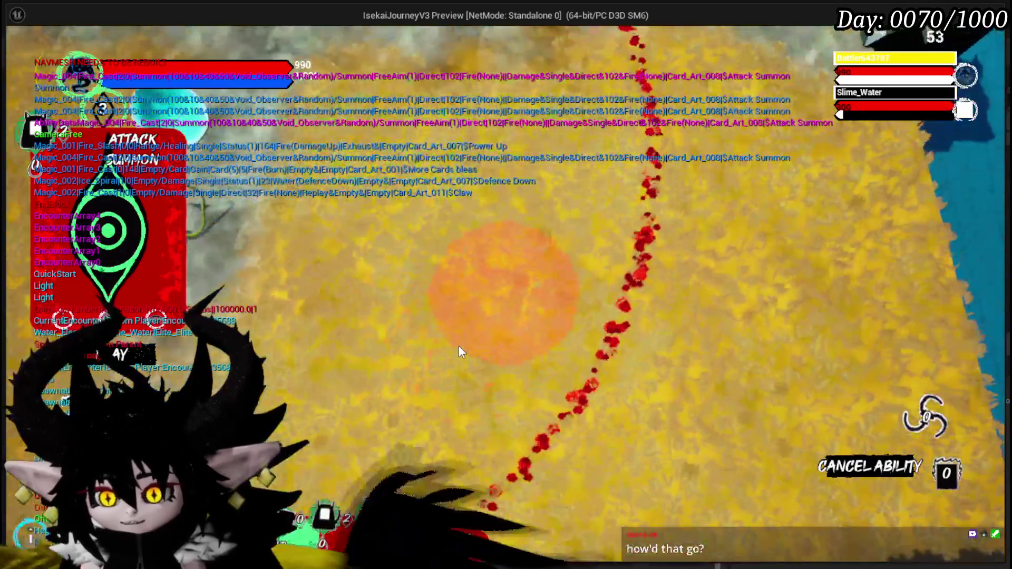
pyautogui.click(458, 347)
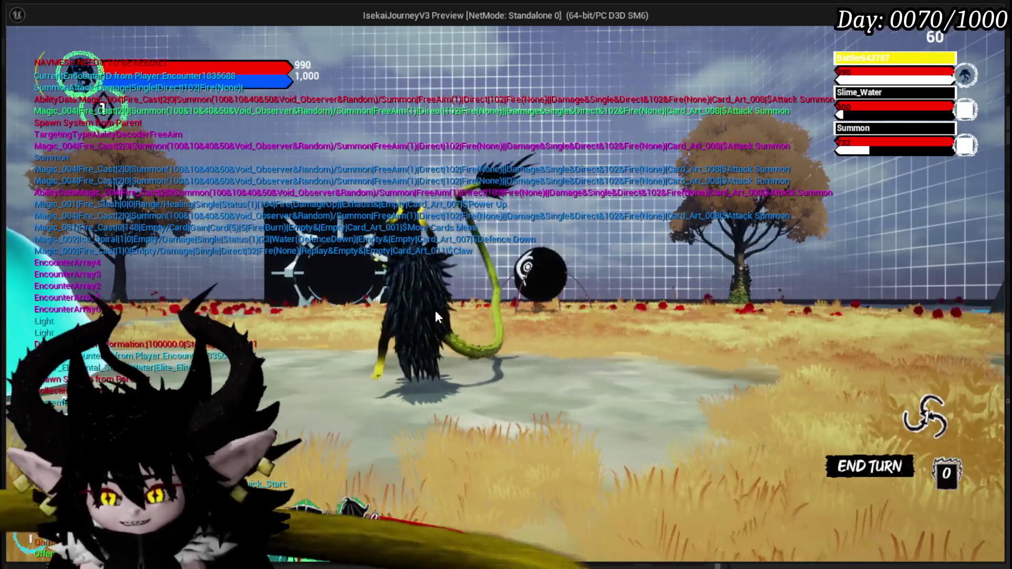
# - Play Claw on Slime_Water, then the fireball card, and stop the game preview
pyautogui.moveTo(324, 429)
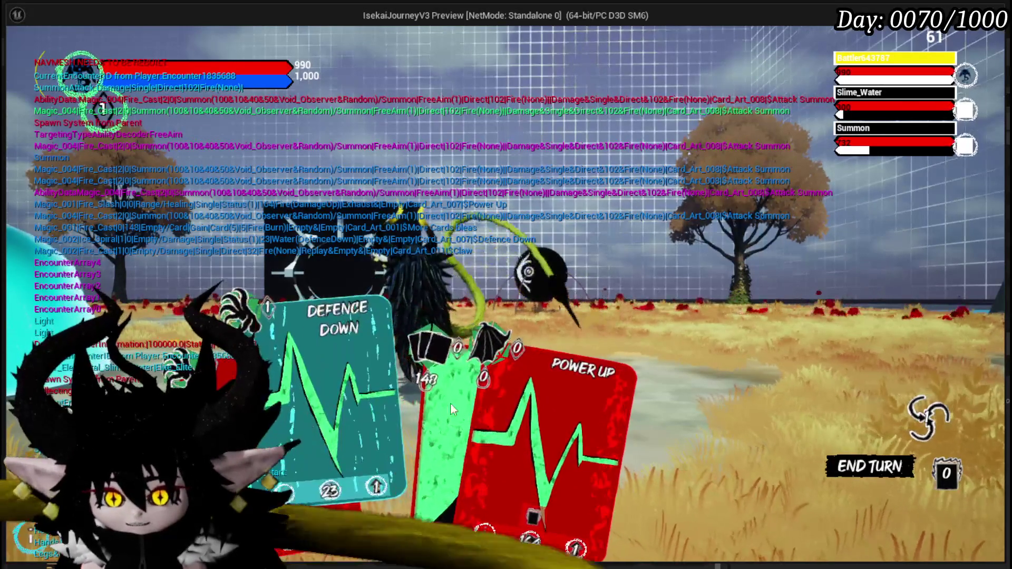
pyautogui.click(295, 369)
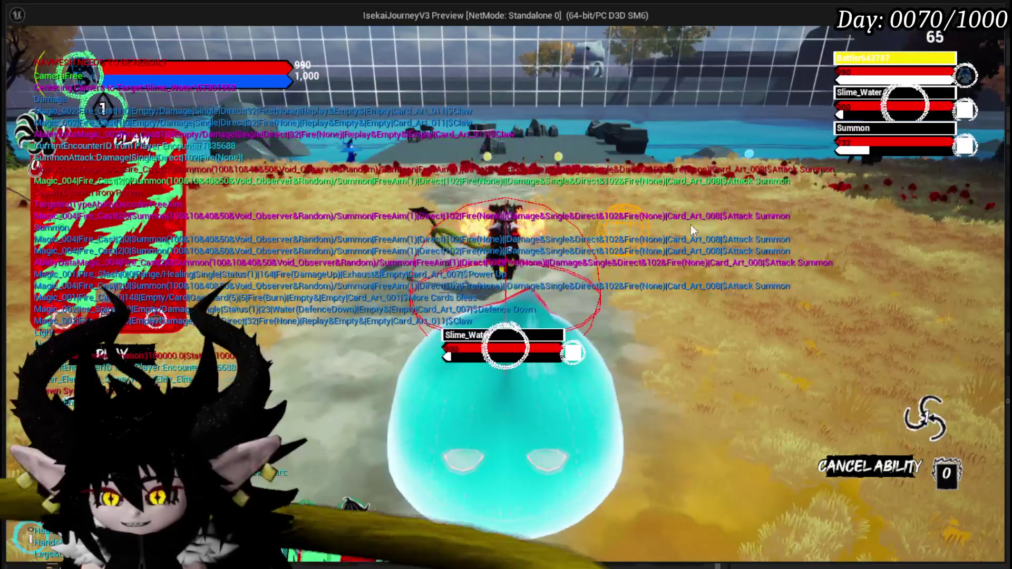
pyautogui.click(690, 225)
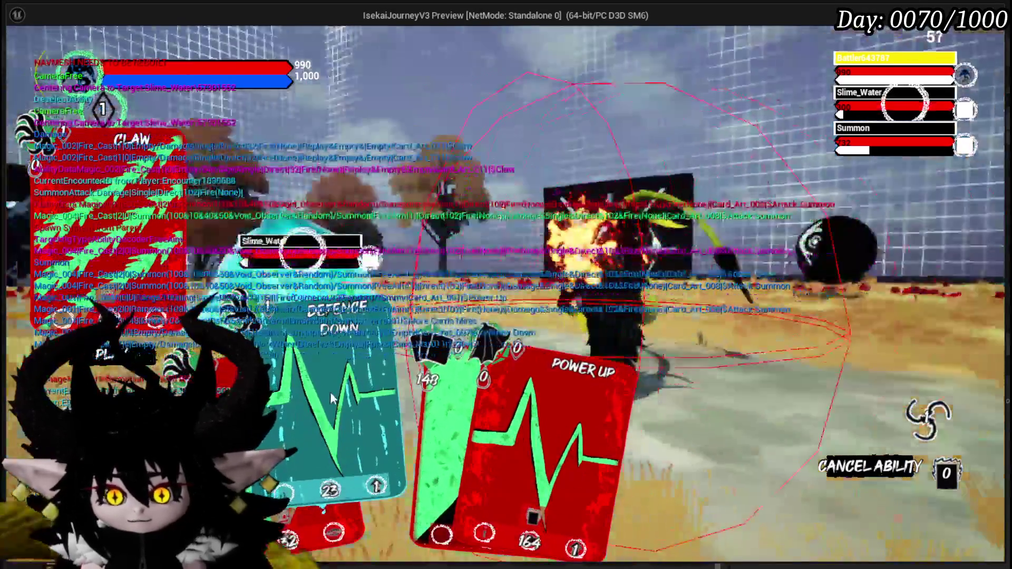
pyautogui.click(332, 399)
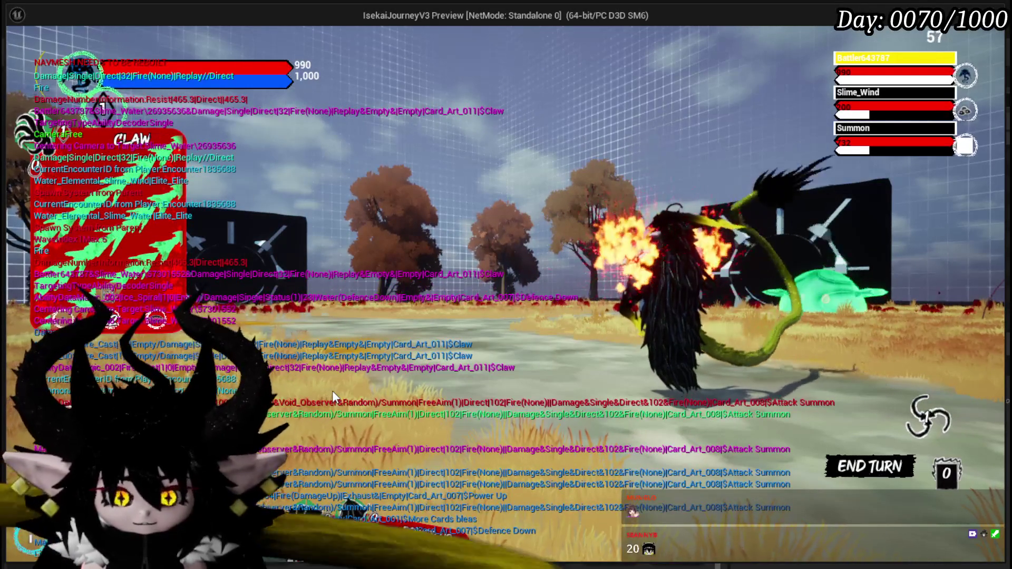
pyautogui.press('Escape')
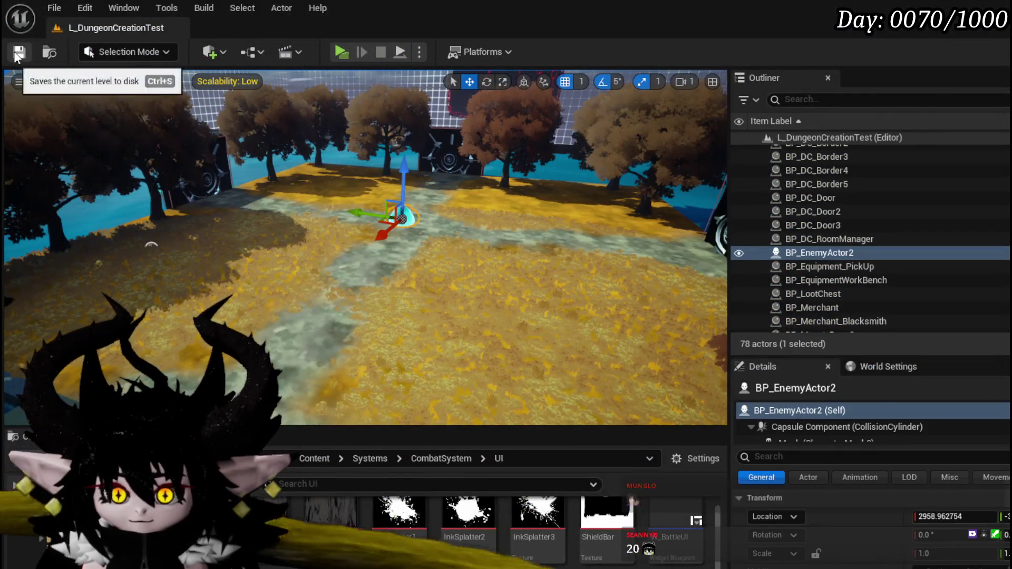
# - Save the L_DungeonCreationTest level and launch a new play-in-editor session
pyautogui.hotkey('ctrl', 's')
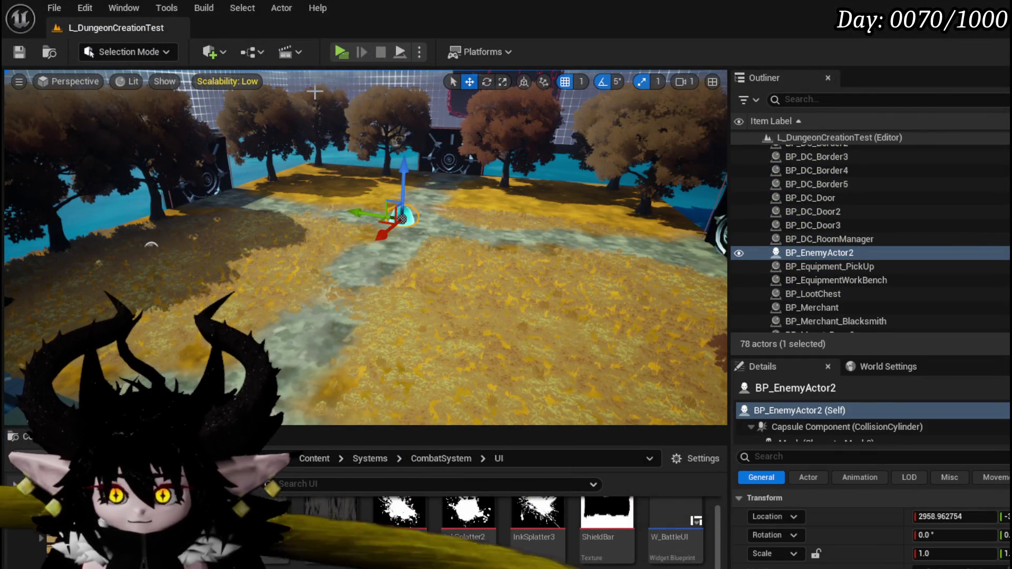
pyautogui.click(338, 56)
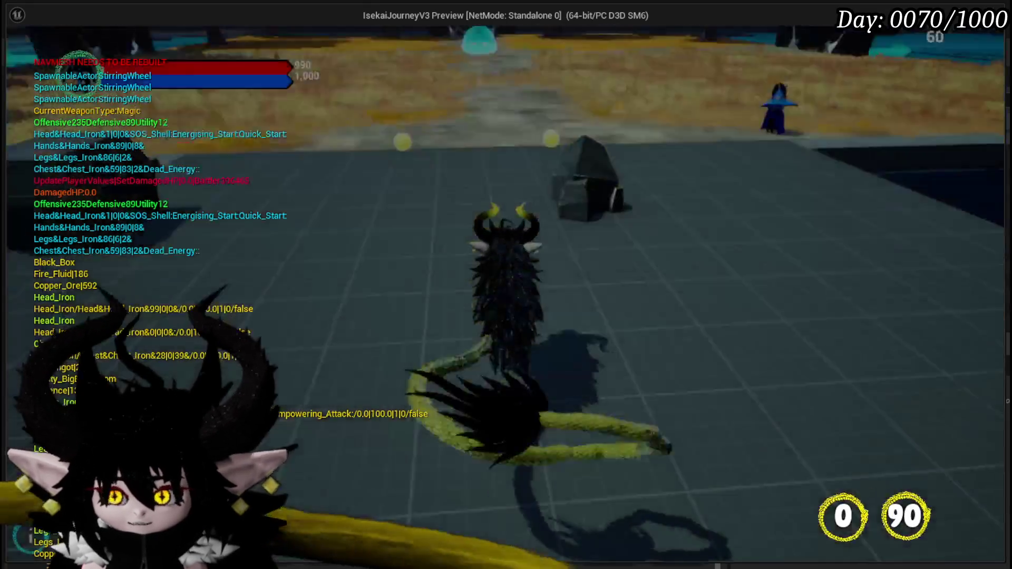
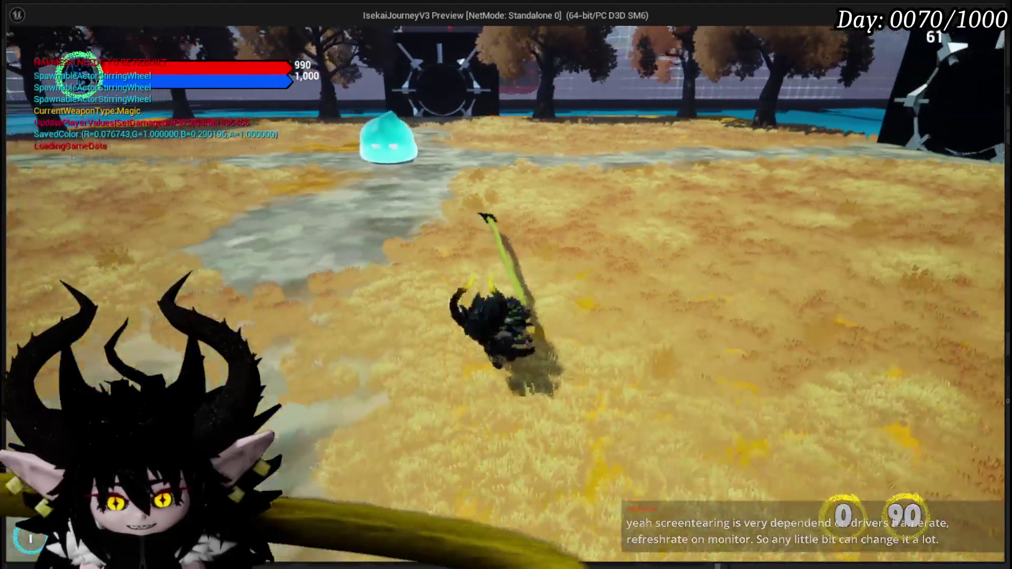
# - Run the character across the grey path toward the slime, then end the play session
pyautogui.press('s')
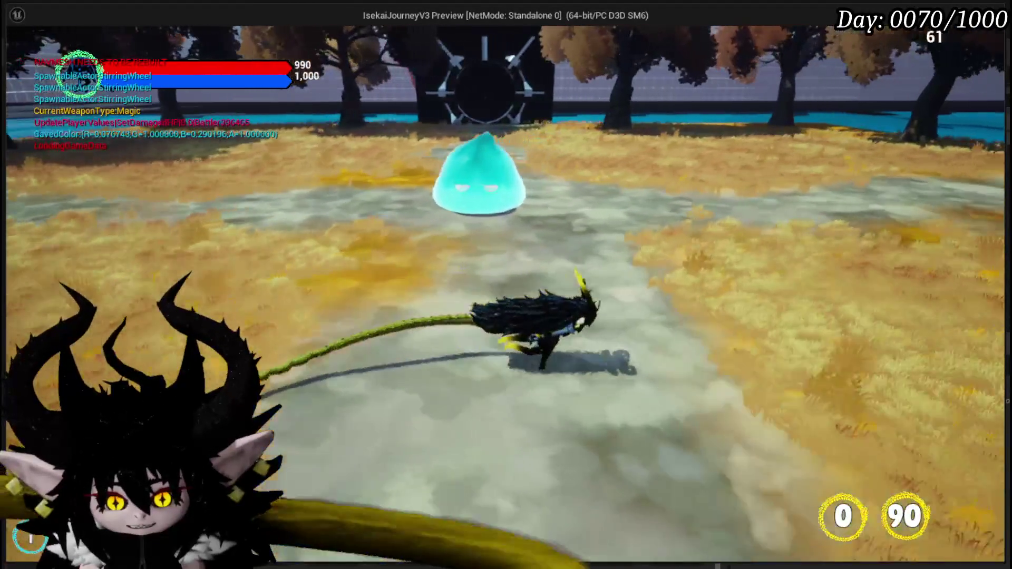
pyautogui.press('a')
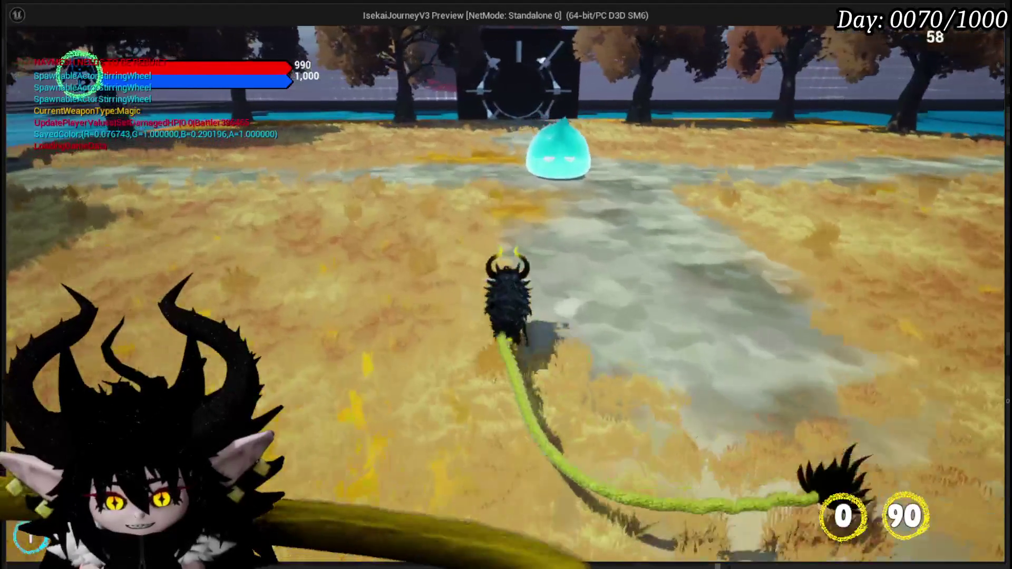
pyautogui.press('w')
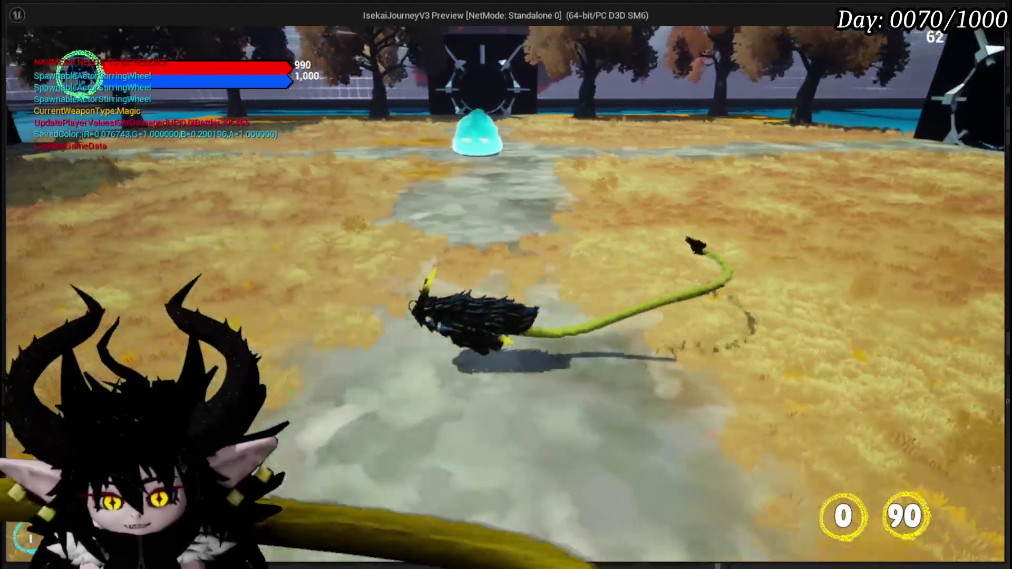
pyautogui.press('a')
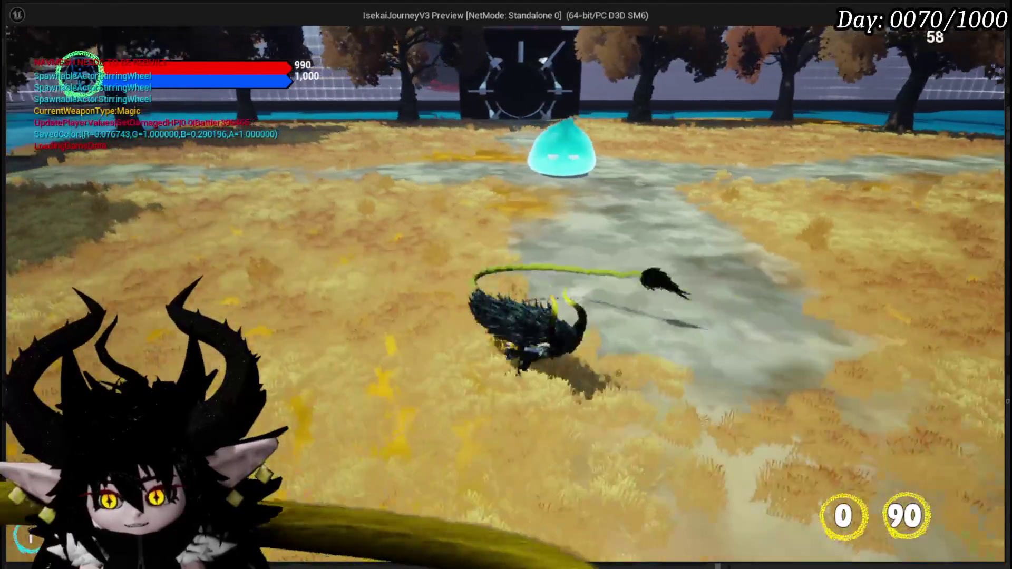
pyautogui.press('w')
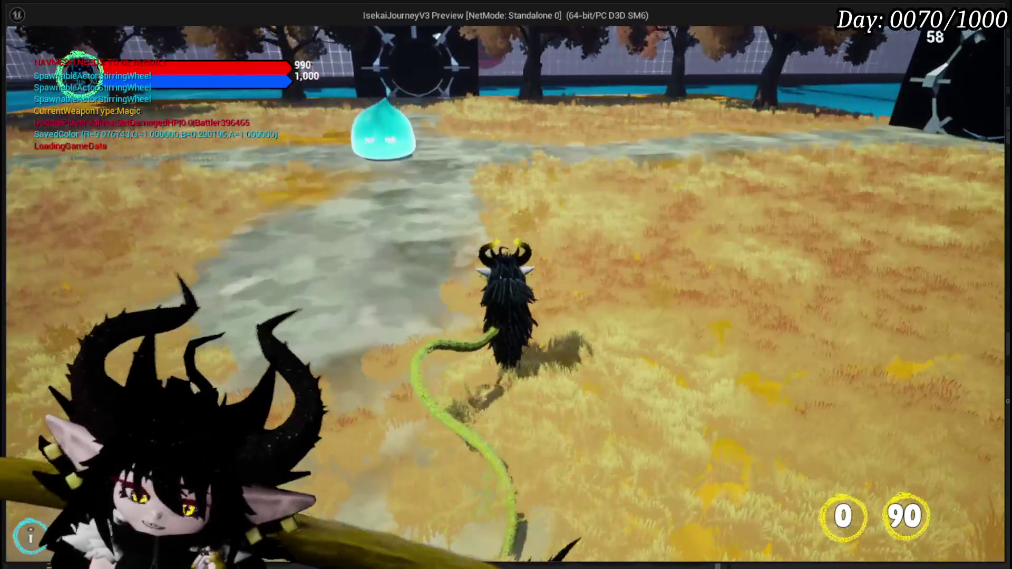
pyautogui.press('Escape')
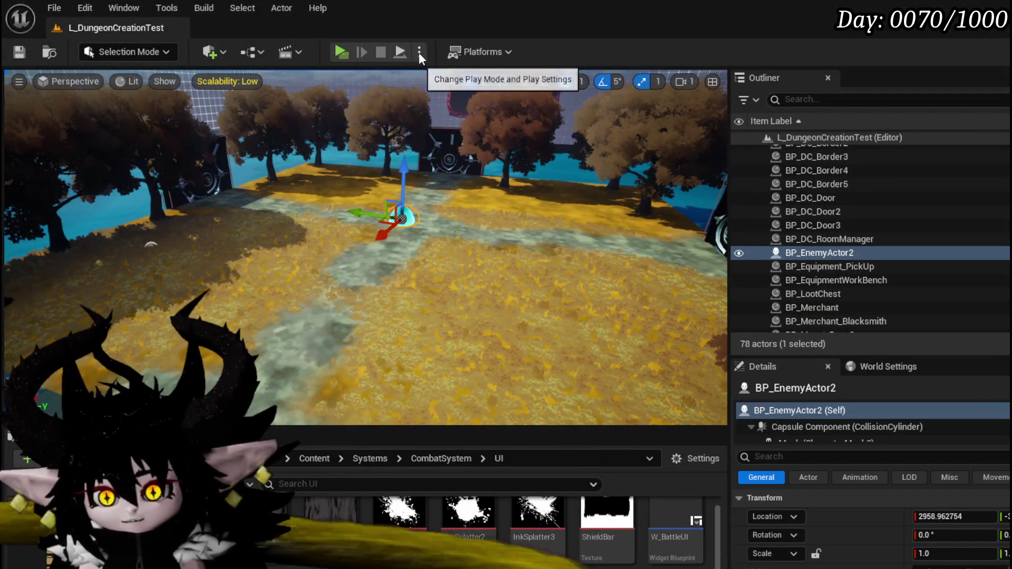
# - Save All, confirming the BPC_OOC and WP_ActionSelection assets in the Save Content dialog
pyautogui.click(419, 52)
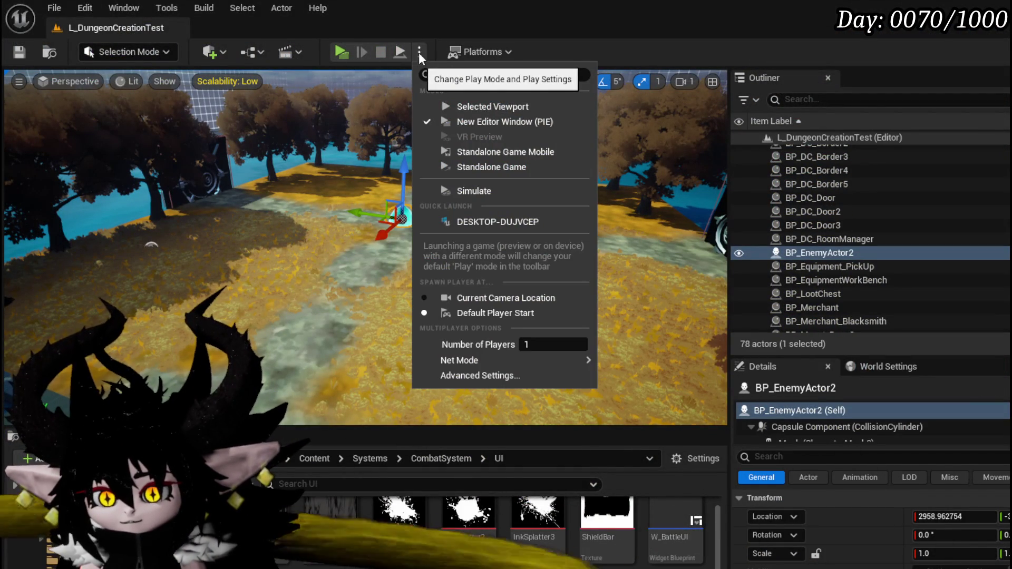
pyautogui.click(419, 52)
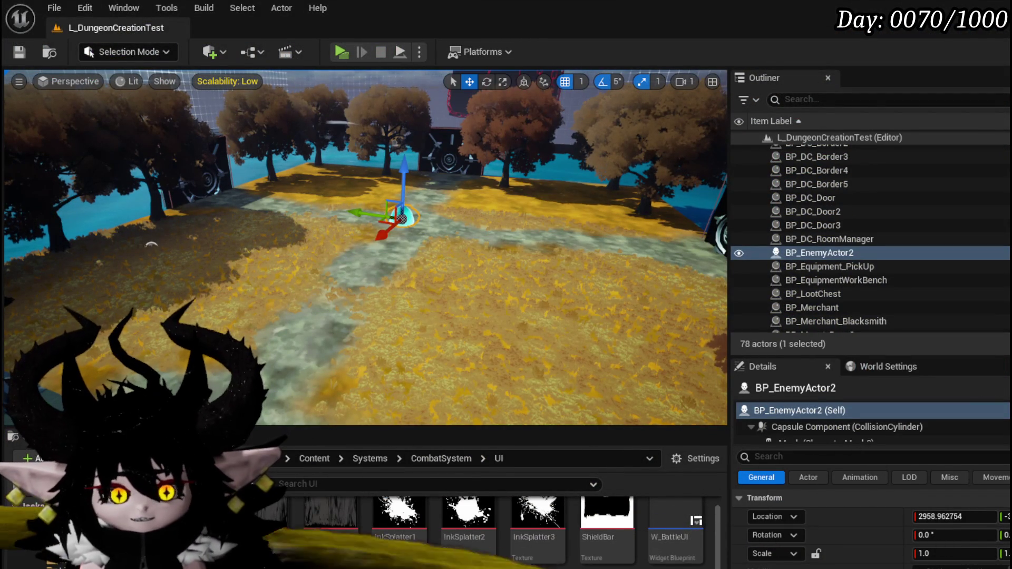
pyautogui.click(19, 52)
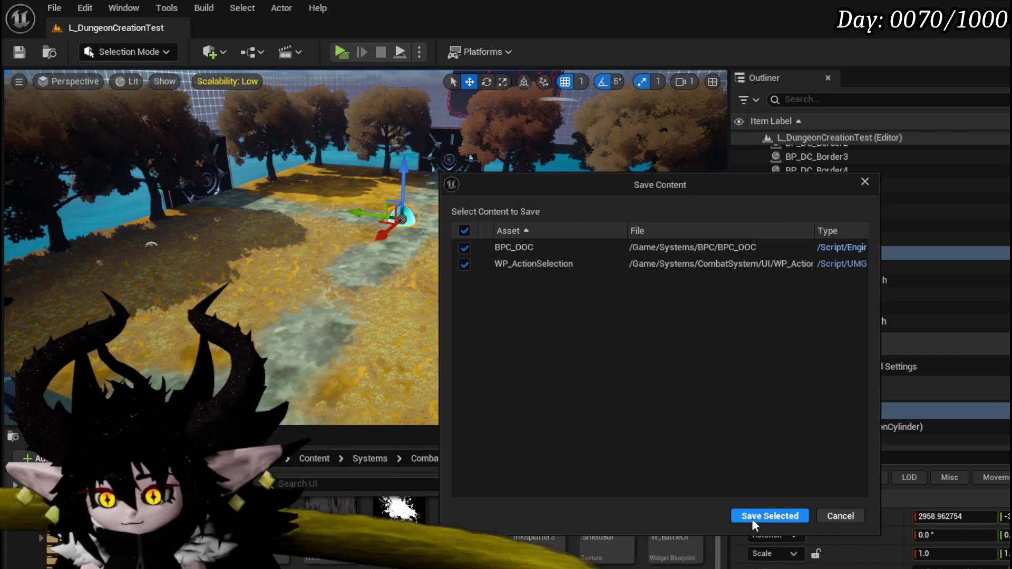
pyautogui.click(757, 518)
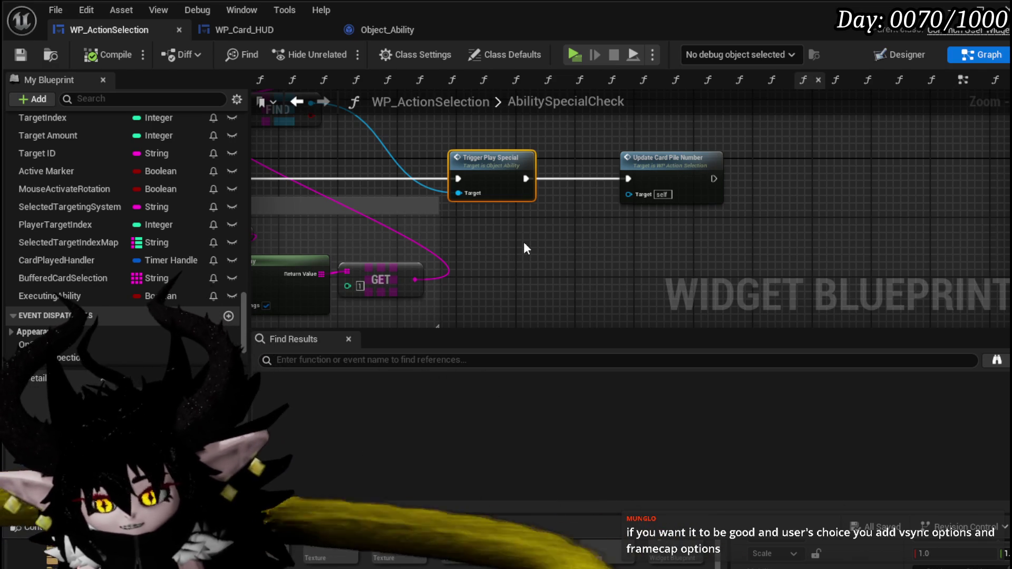
# - Move the WP Card HUD, Ability Object Map and FIND lookup nodes down and right
pyautogui.scroll(-2, 552, 235)
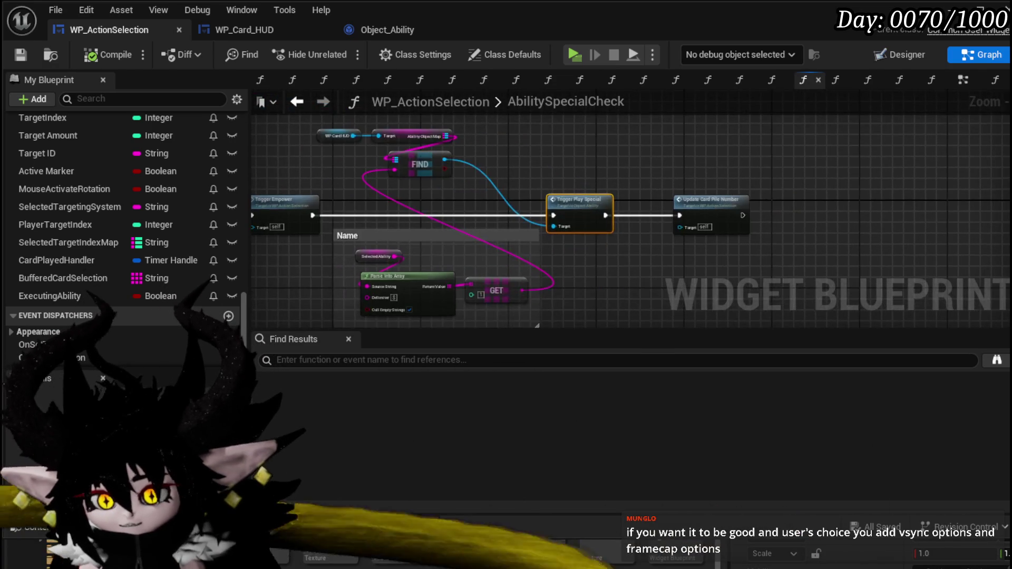
pyautogui.scroll(2, 392, 211)
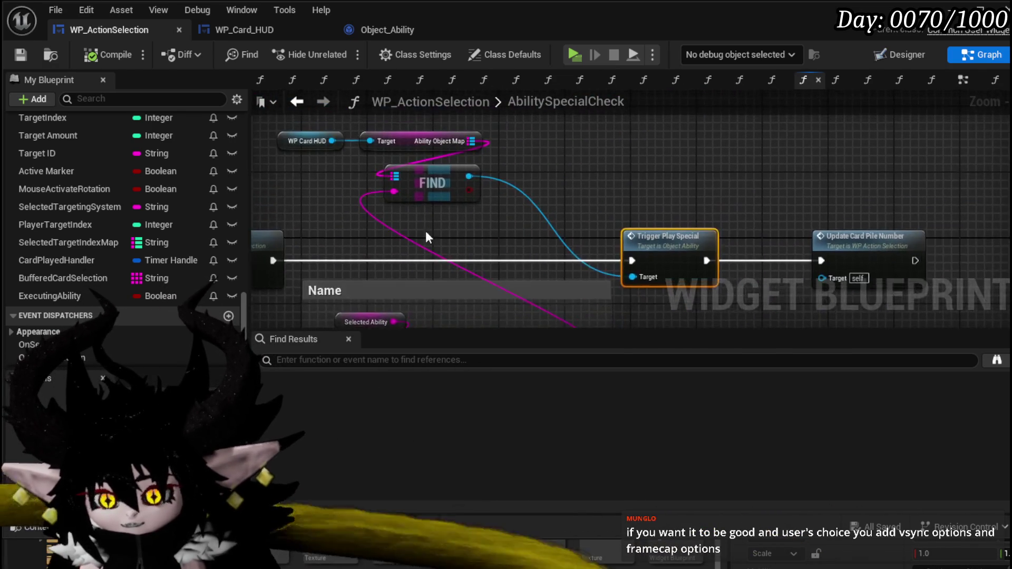
pyautogui.moveTo(405, 237); pyautogui.dragTo(548, 138)
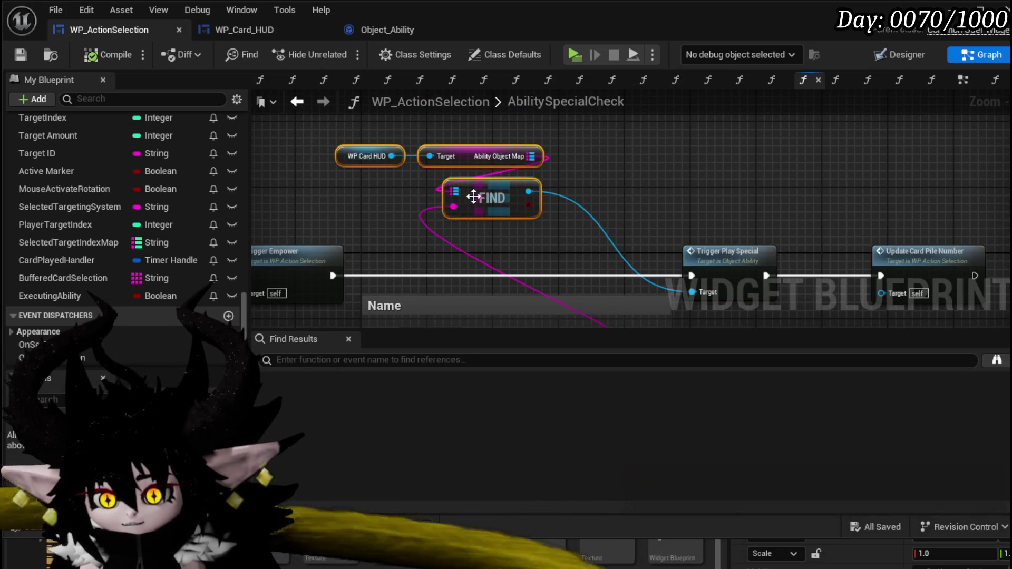
pyautogui.moveTo(481, 189); pyautogui.dragTo(550, 212)
pyautogui.click(544, 185)
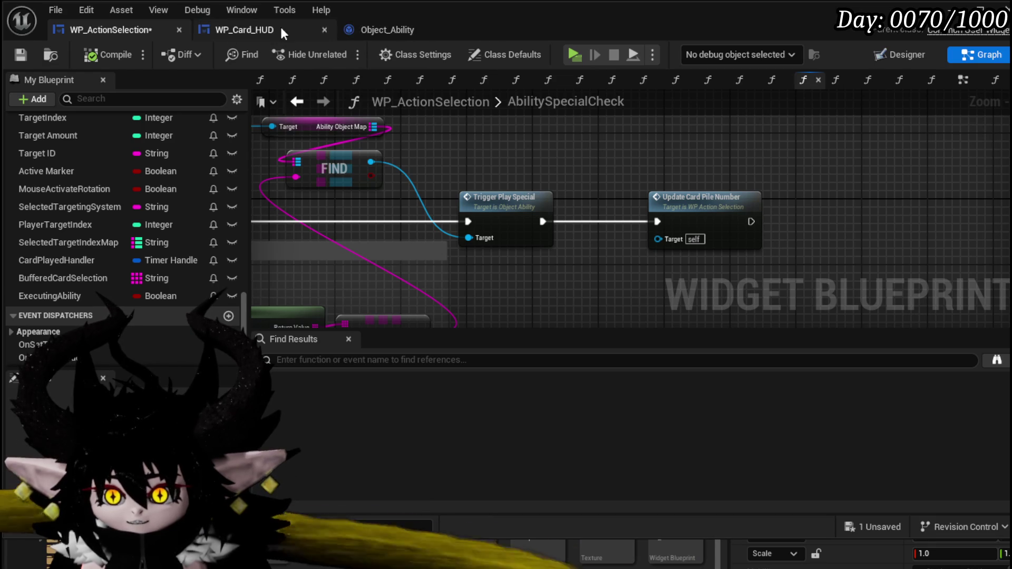
# - Save WP_ActionSelection and bring up Object_Ability's TriggerPlaySpecial graph
pyautogui.click(15, 55)
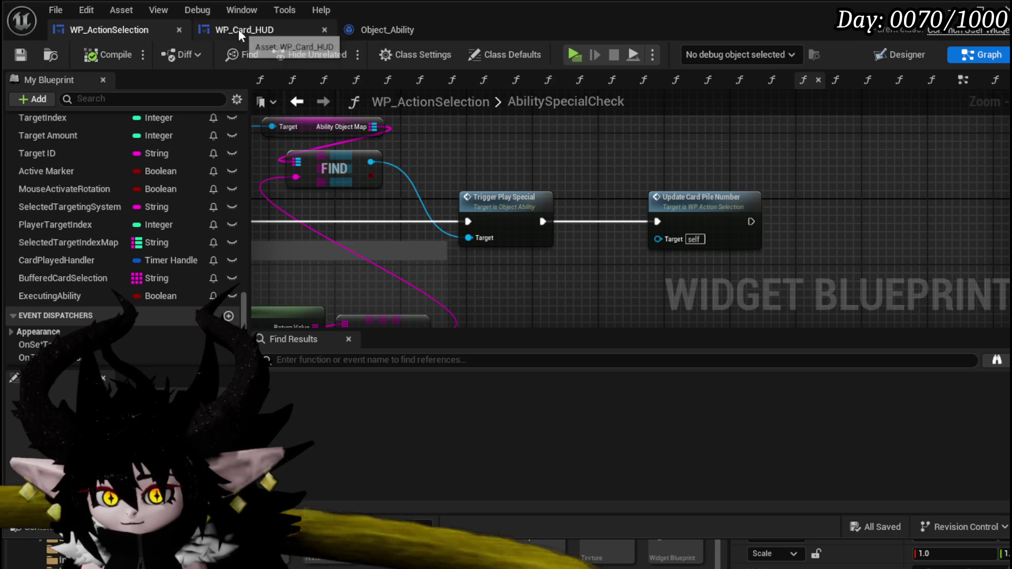
pyautogui.moveTo(507, 210)
pyautogui.mouseDown()
pyautogui.moveTo(849, 204)
pyautogui.moveTo(649, 195)
pyautogui.mouseUp()
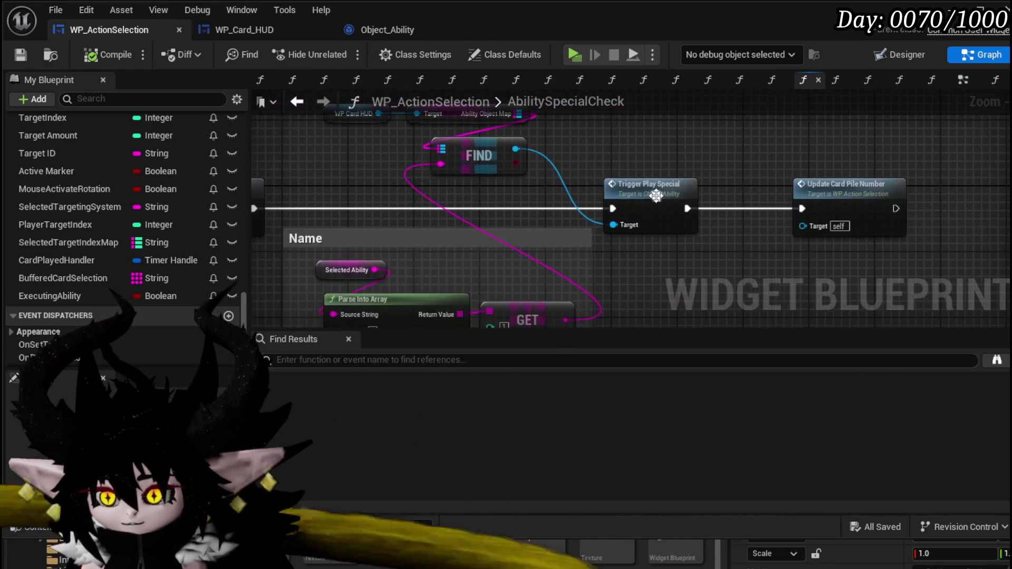
pyautogui.click(390, 31)
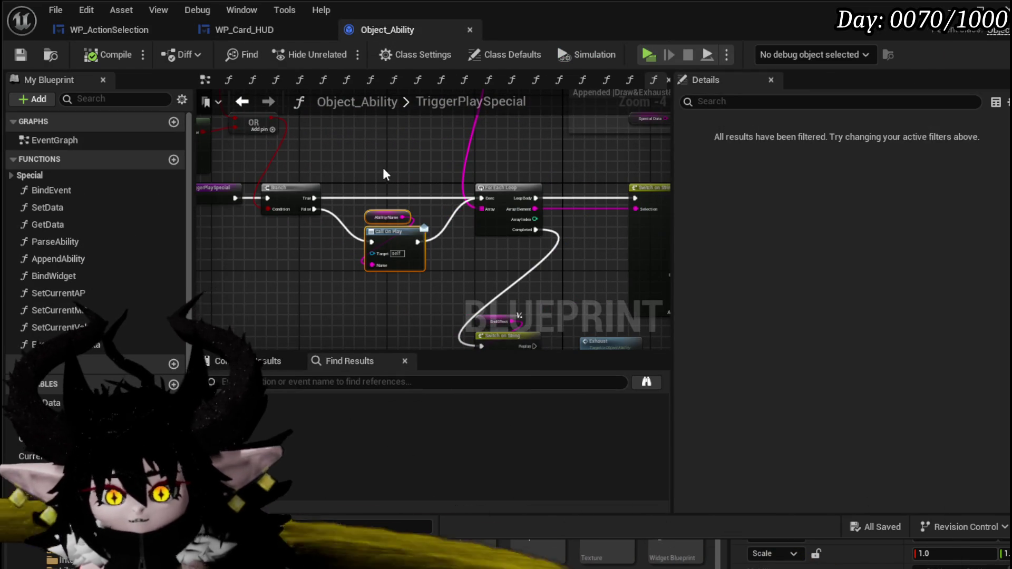
# - Review TriggerPlaySpecial's Branch, Reset Upgrades and Switch on String nodes, then go to WP_Card_HUD
pyautogui.moveTo(379, 164); pyautogui.dragTo(363, 164)
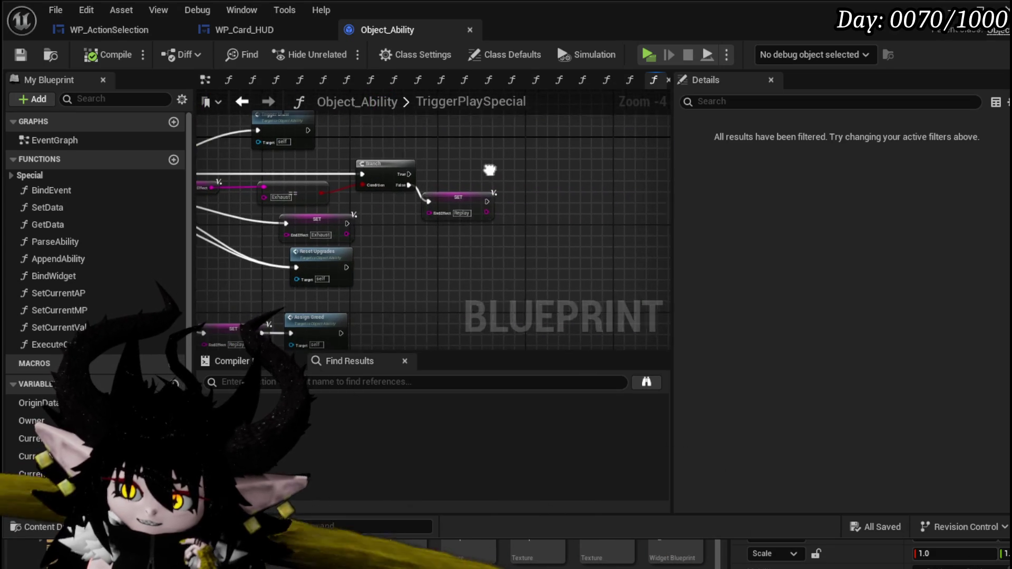
pyautogui.moveTo(491, 175); pyautogui.dragTo(630, 163)
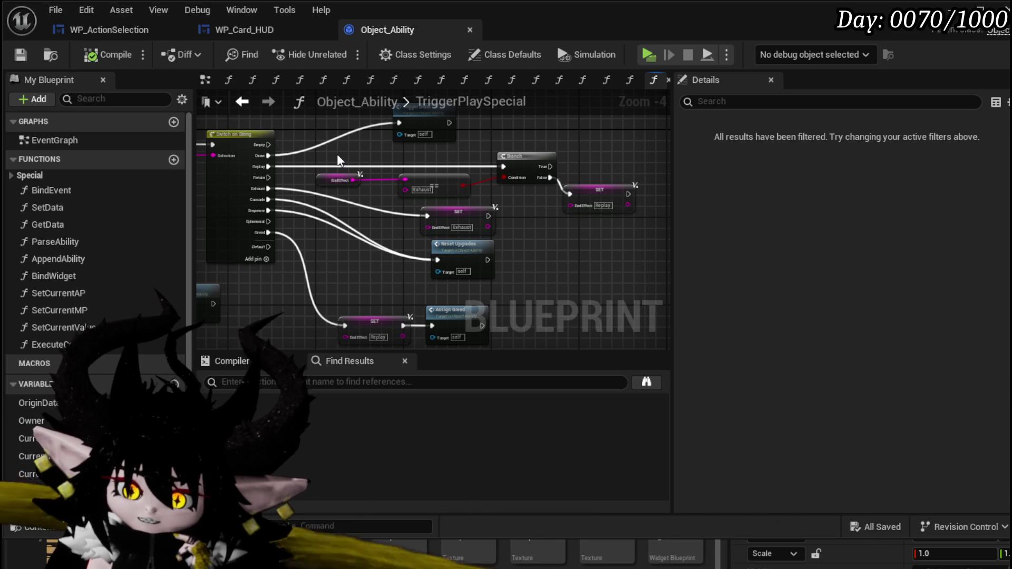
pyautogui.click(253, 39)
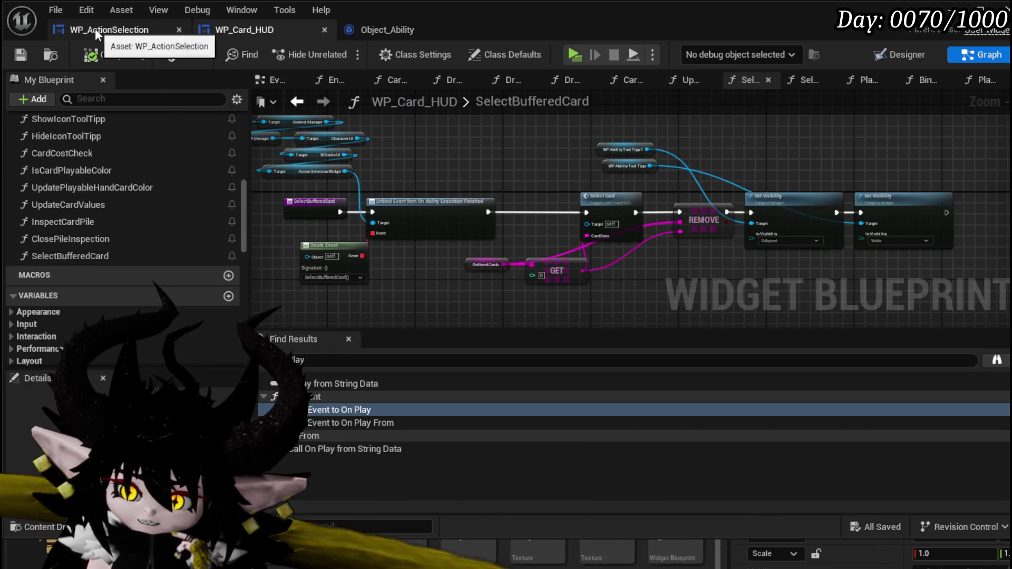
# - Glance at the WP_ActionSelection and Object_Ability blueprints before returning to WP_Card_HUD
pyautogui.click(95, 28)
pyautogui.click(223, 29)
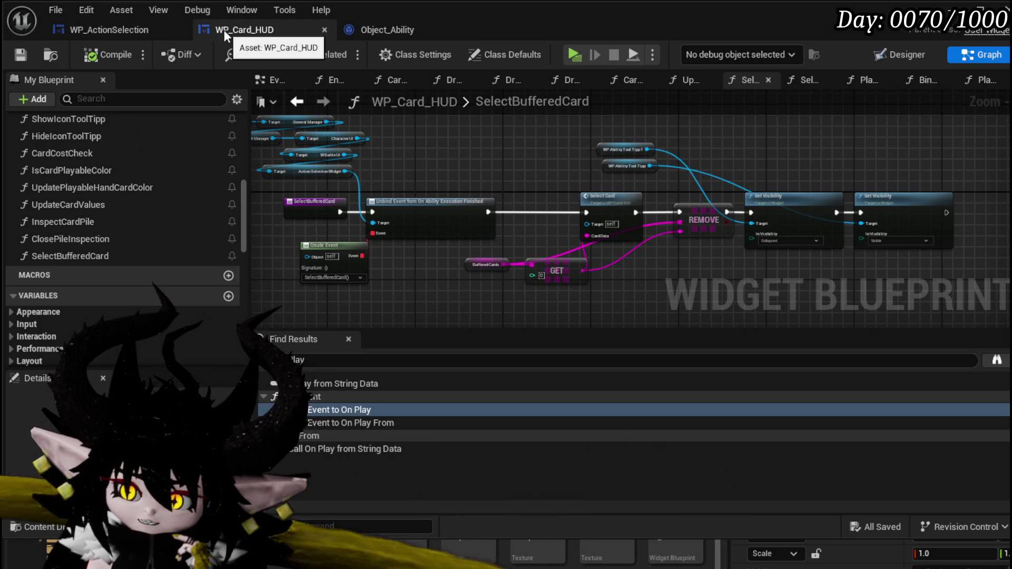
pyautogui.click(370, 30)
pyautogui.click(255, 28)
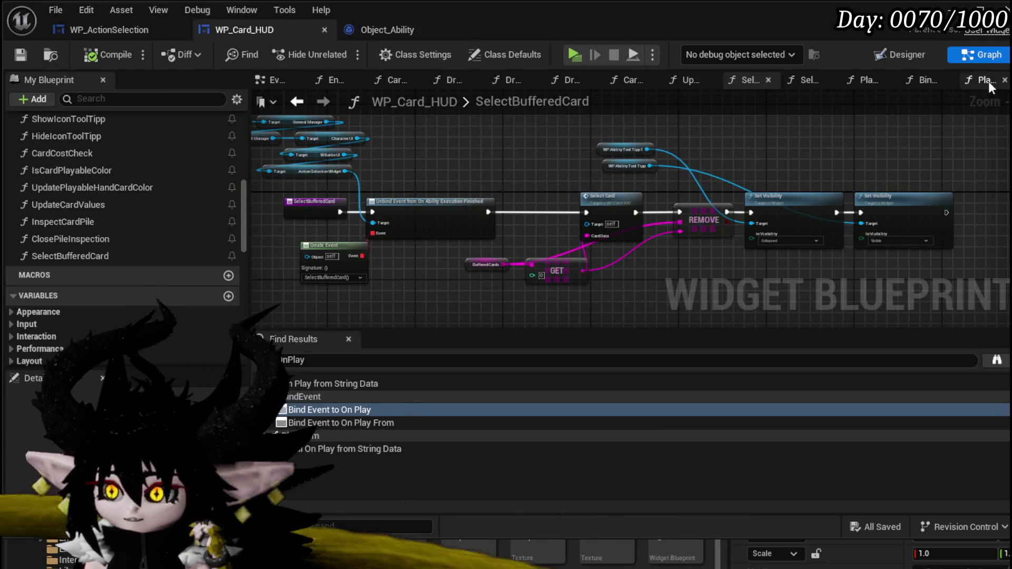
pyautogui.scroll(5, 106, 195)
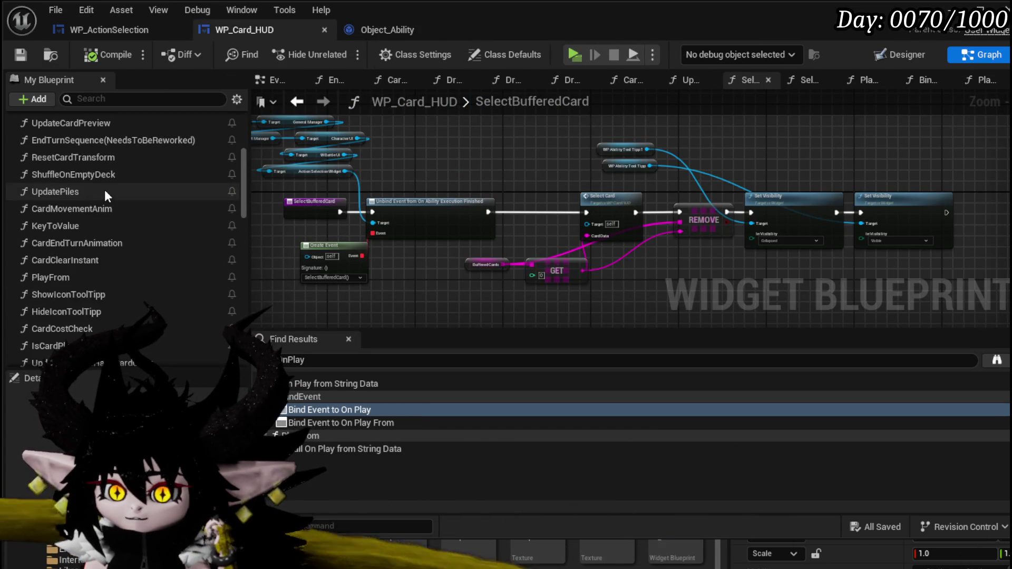
pyautogui.scroll(3, 105, 192)
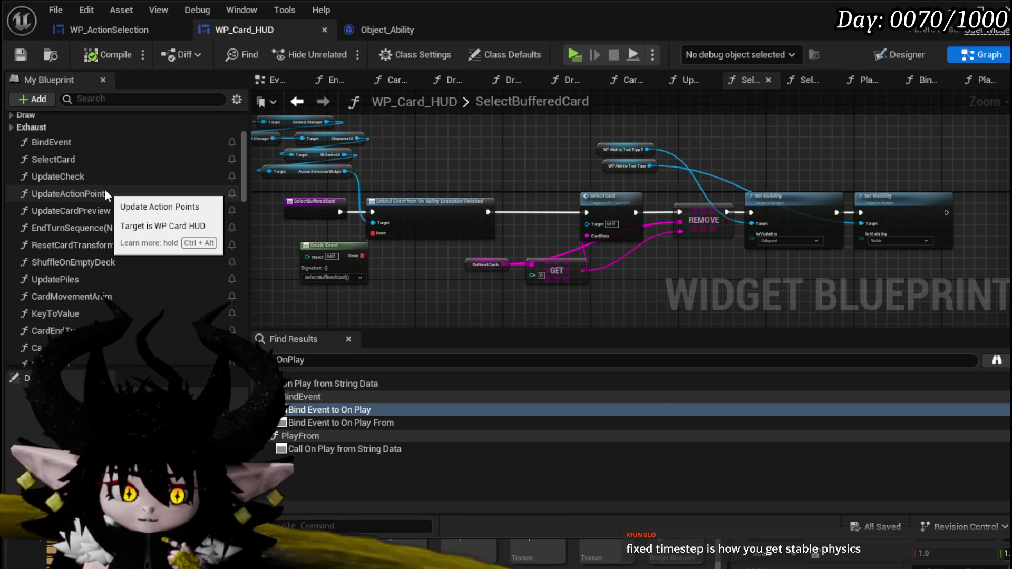
pyautogui.scroll(5, 105, 189)
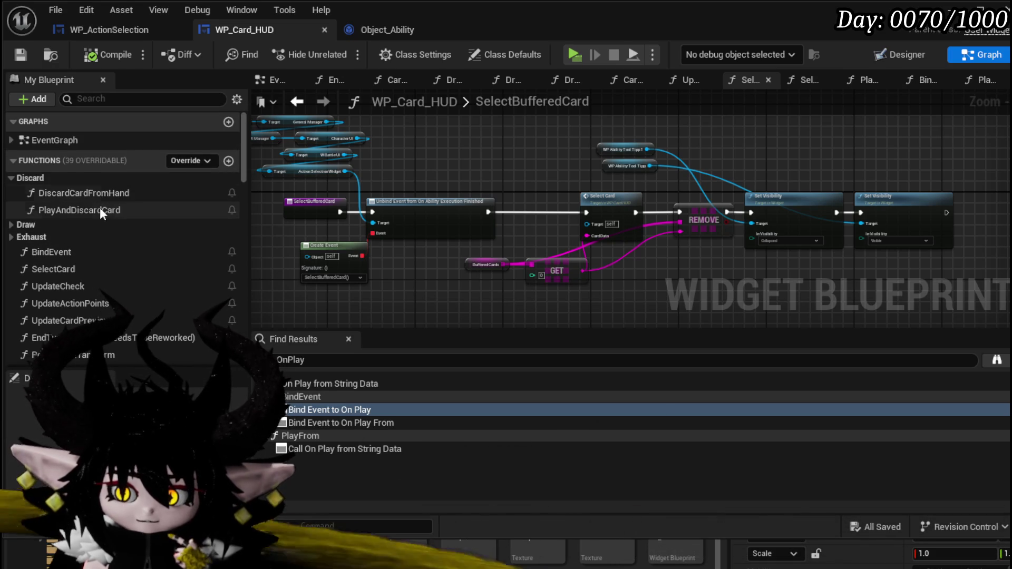
# - Review PlayAndDiscardCard's Card Movement Anim, Set Visibility and discard nodes, then open SelectCard
pyautogui.doubleClick(100, 209)
pyautogui.scroll(5, 592, 220)
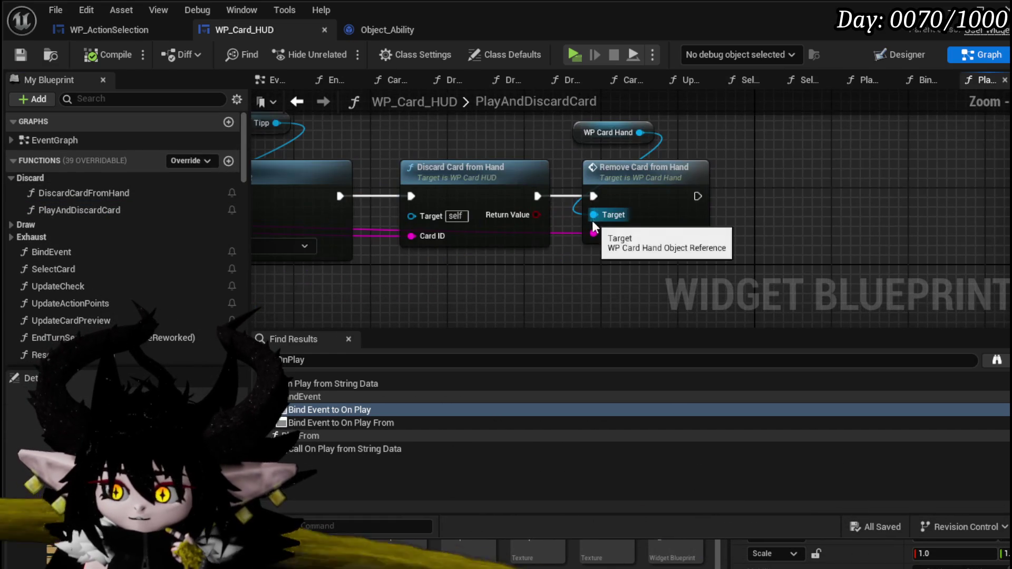
pyautogui.moveTo(593, 220); pyautogui.dragTo(780, 224)
pyautogui.moveTo(578, 138); pyautogui.dragTo(678, 140)
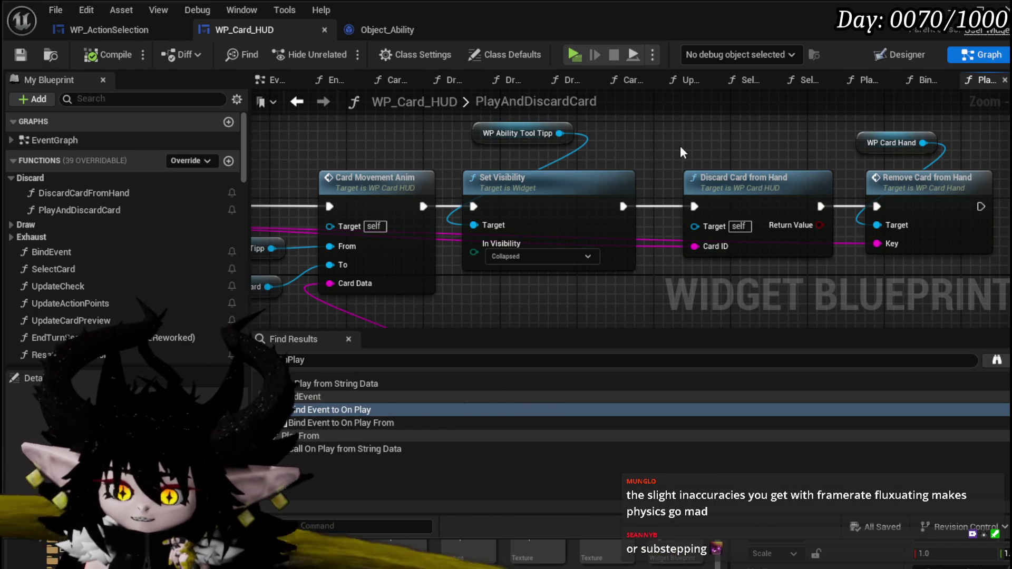
pyautogui.moveTo(680, 145); pyautogui.dragTo(544, 168)
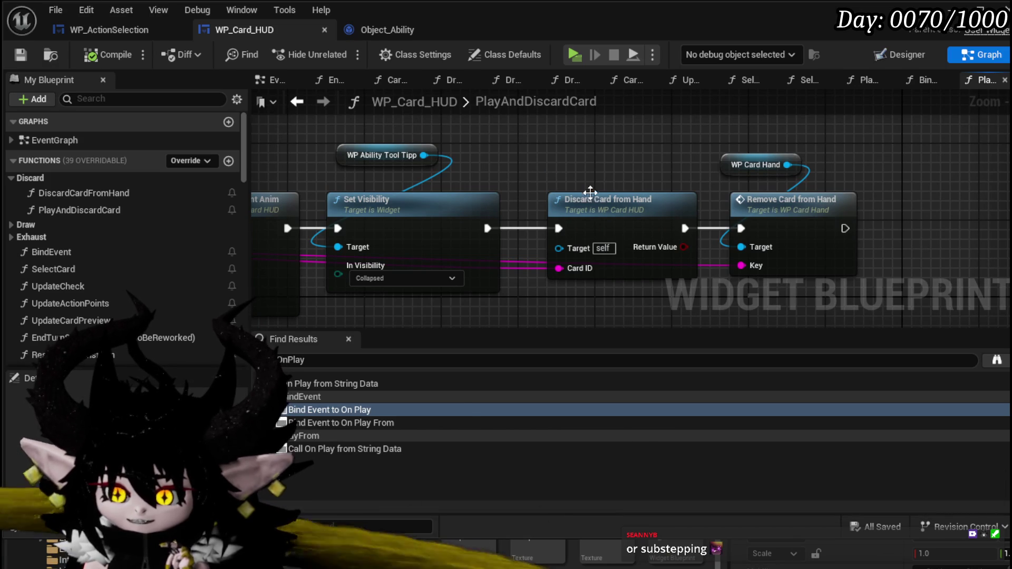
pyautogui.scroll(-3, 185, 219)
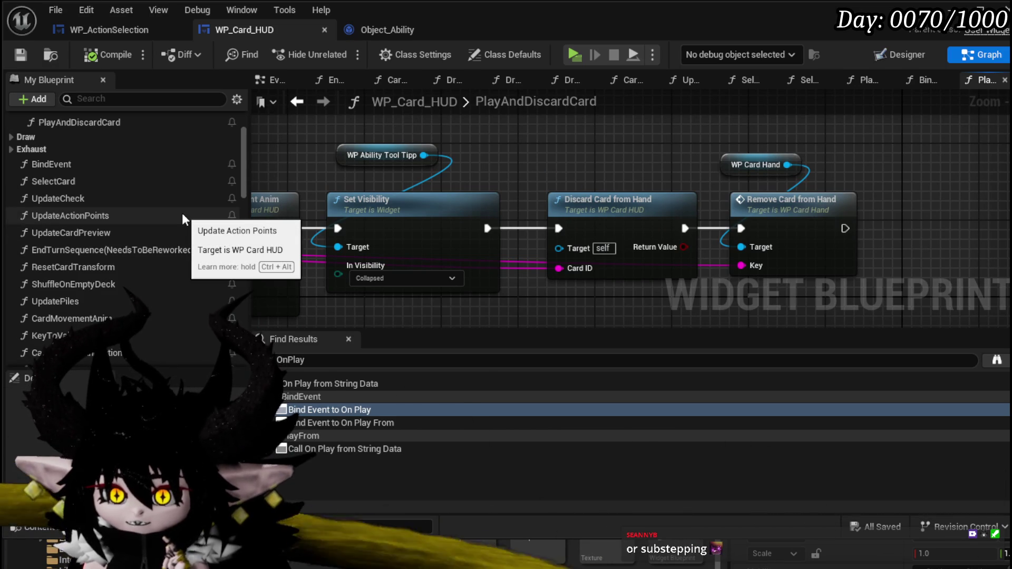
pyautogui.scroll(-1, 184, 221)
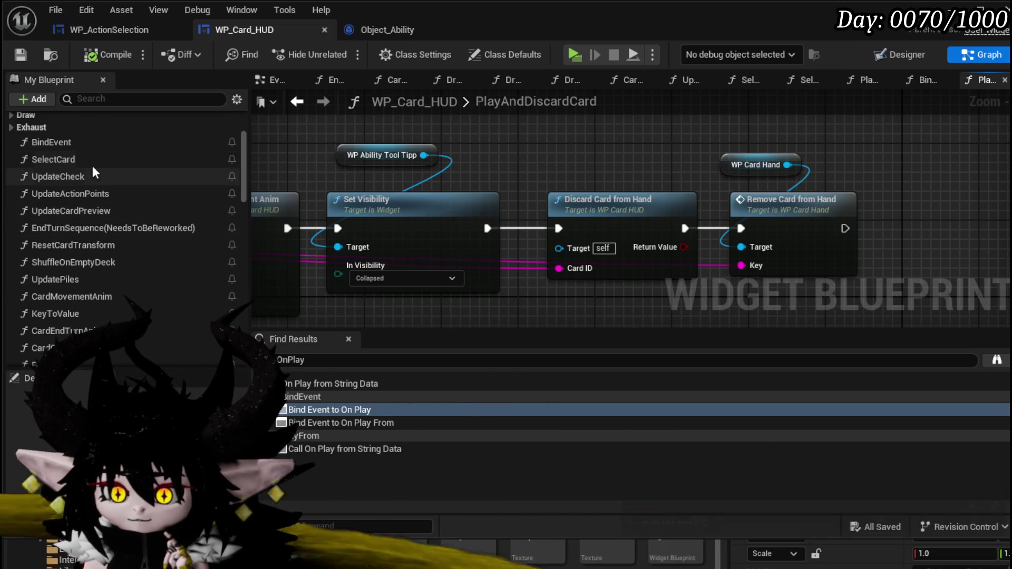
pyautogui.doubleClick(53, 159)
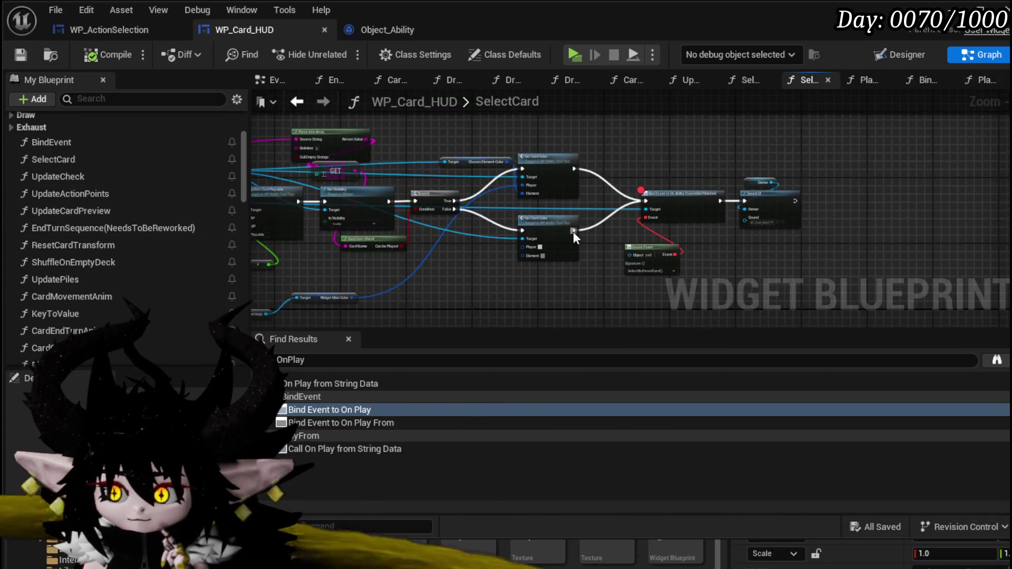
# - Disable the breakpoint on SelectCard's Bind Event node
pyautogui.scroll(3, 618, 190)
pyautogui.moveTo(867, 226); pyautogui.dragTo(668, 225)
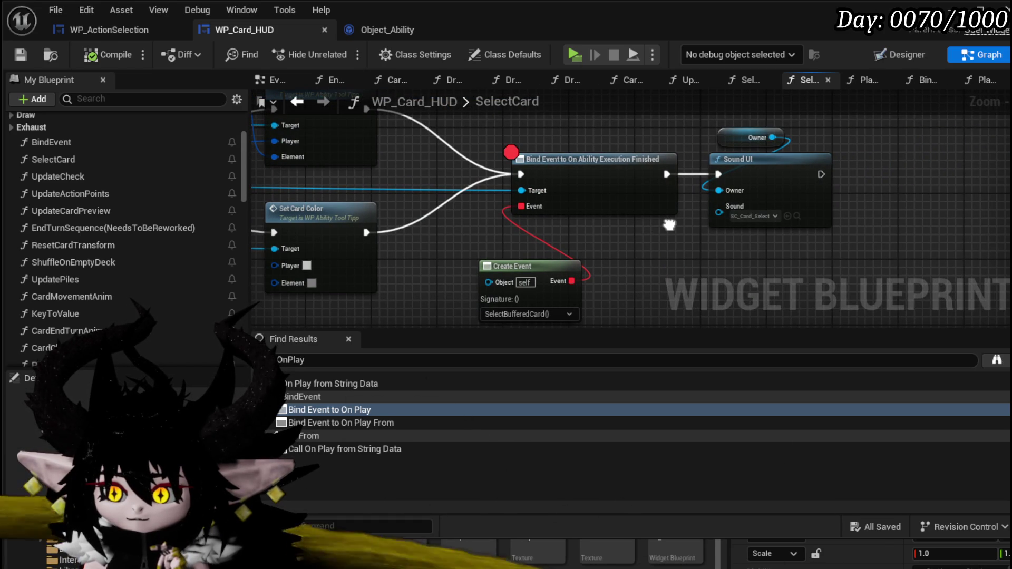
pyautogui.scroll(-3, 668, 225)
pyautogui.moveTo(669, 225)
pyautogui.mouseDown()
pyautogui.moveTo(951, 233)
pyautogui.moveTo(800, 233)
pyautogui.mouseUp()
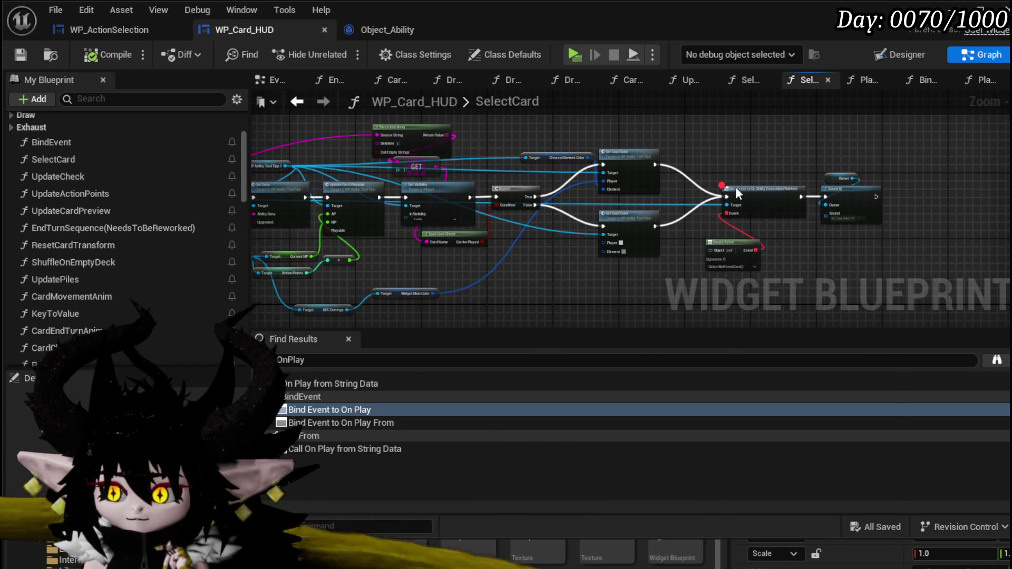
pyautogui.rightClick(737, 189)
pyautogui.click(782, 467)
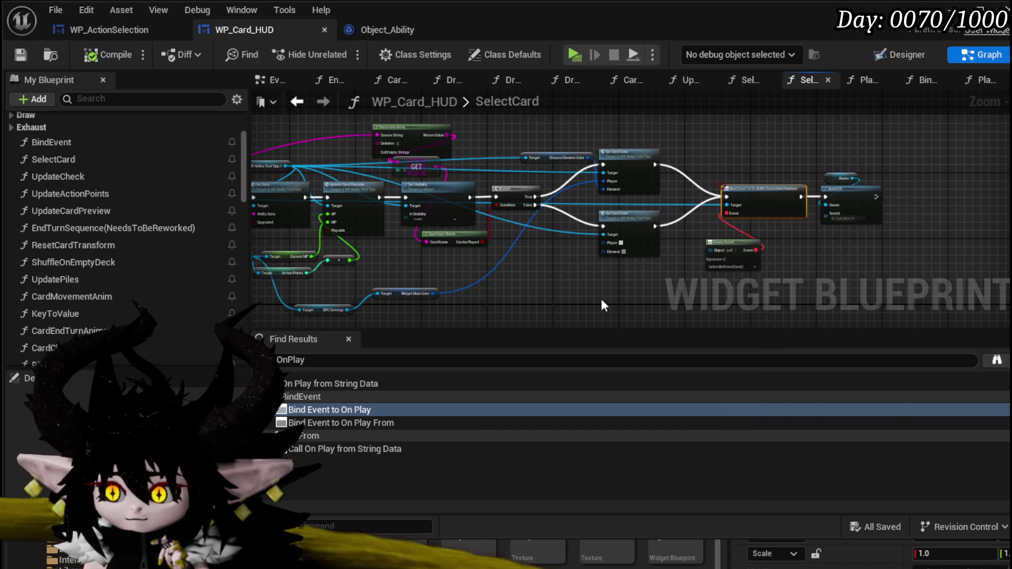
# - Add a breakpoint to the Branch node in SelectCard
pyautogui.moveTo(600, 300); pyautogui.dragTo(912, 270)
pyautogui.rightClick(450, 287)
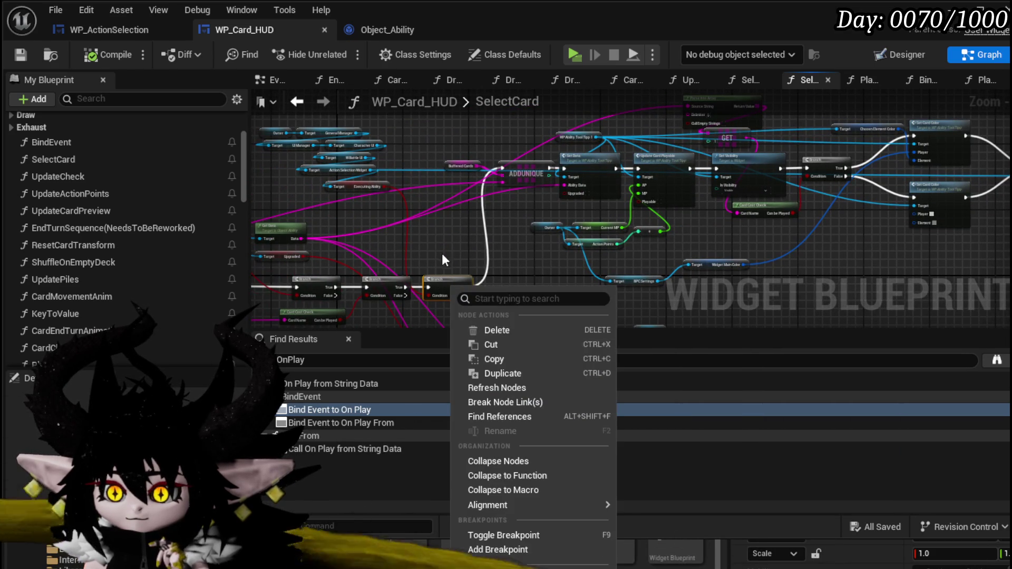
pyautogui.click(504, 535)
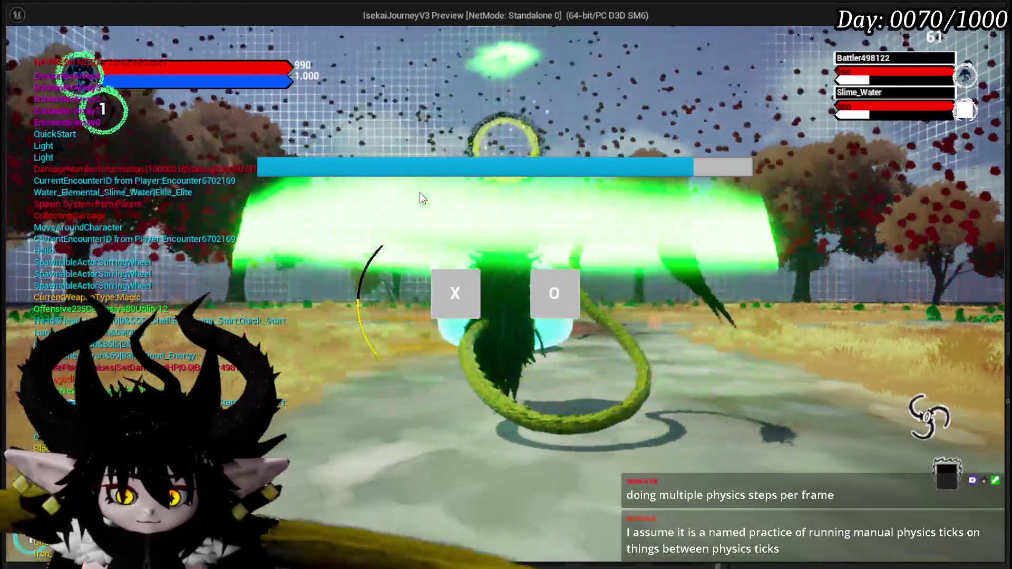
# - Reach the card phase and pick a card to hit the SelectCard breakpoint
pyautogui.click(449, 304)
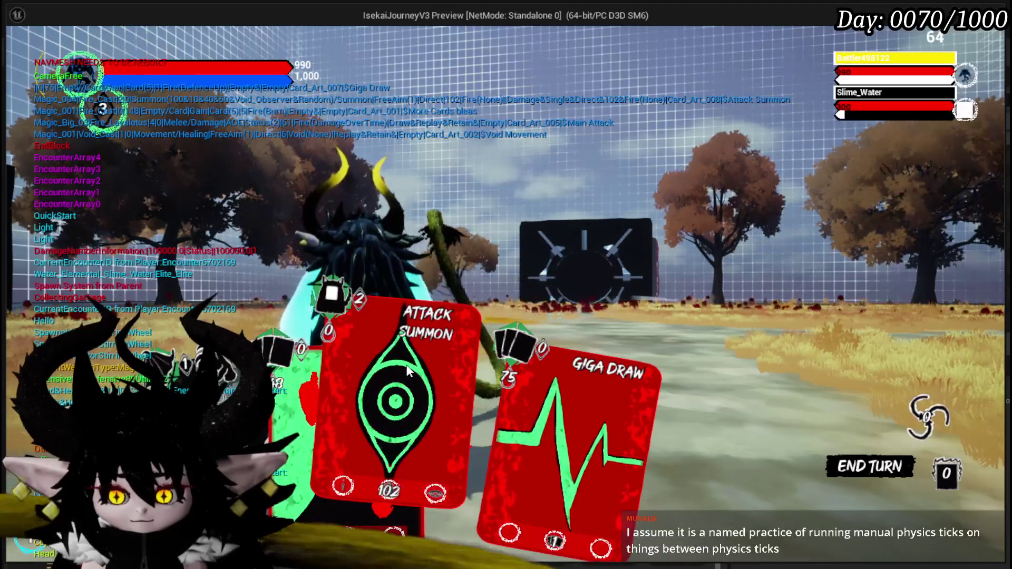
pyautogui.click(409, 371)
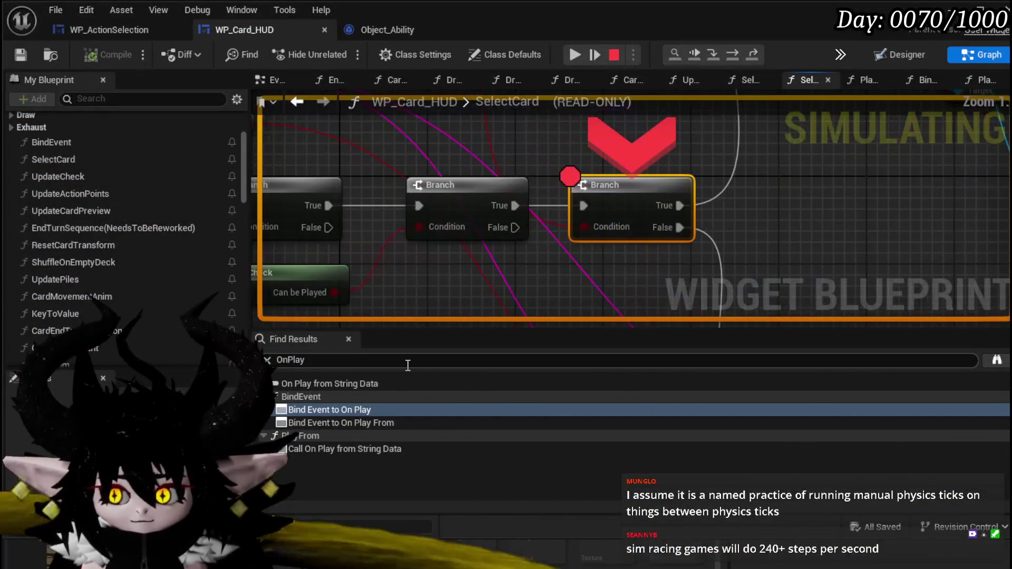
pyautogui.click(586, 55)
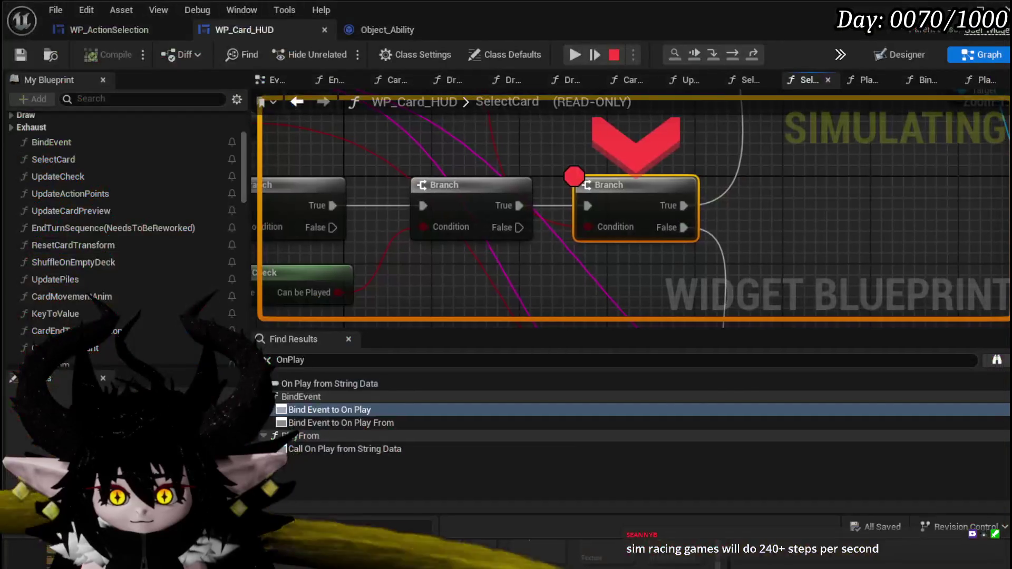
# - Step through SelectCard to the Bind Event node, then continue to the next breakpoint
pyautogui.click(738, 52)
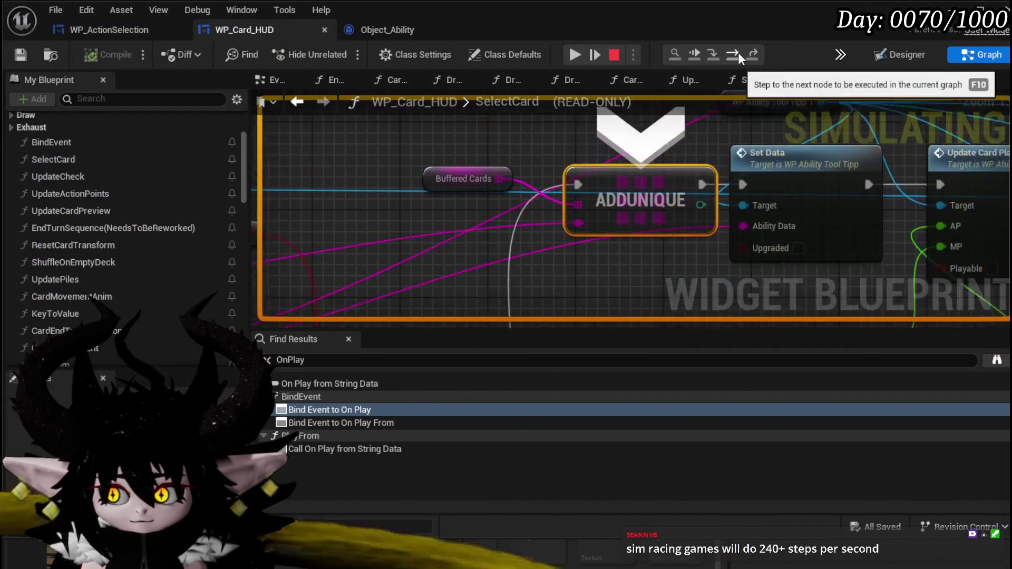
pyautogui.click(738, 52)
pyautogui.click(738, 52)
pyautogui.click(738, 52)
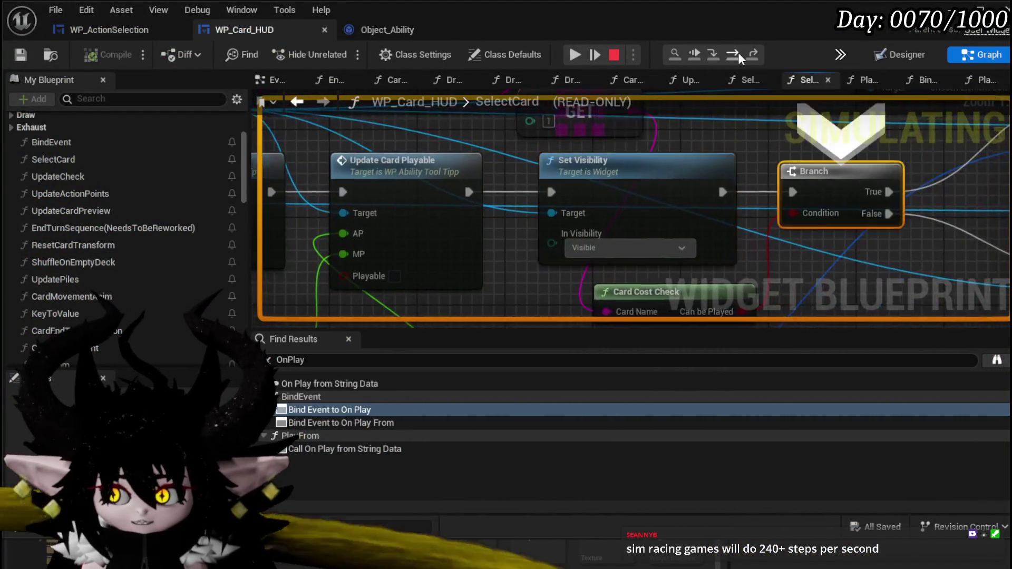
pyautogui.click(738, 52)
pyautogui.click(737, 52)
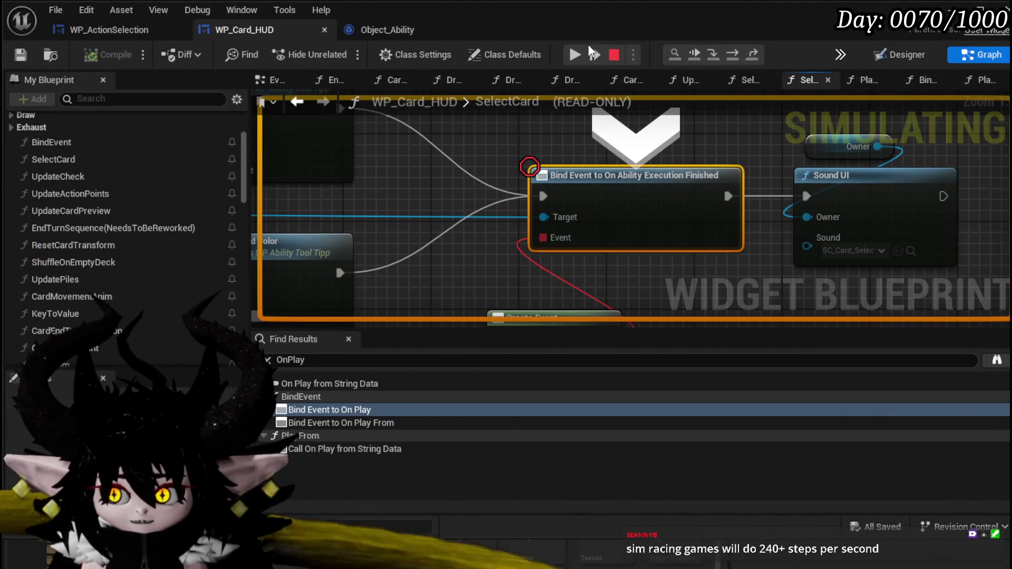
pyautogui.click(574, 55)
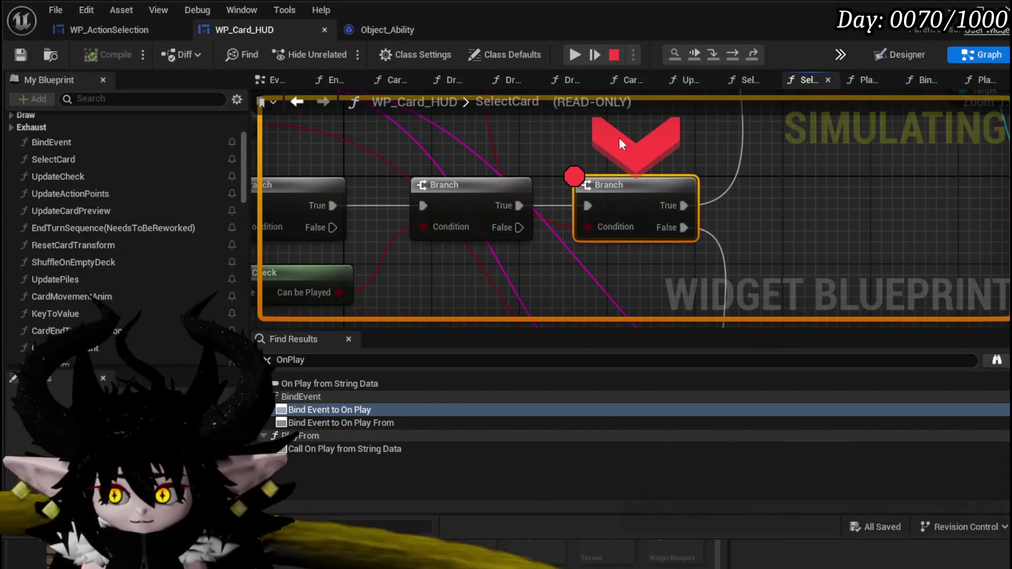
# - Step through the following SelectCard nodes past Sound UI and resume the game
pyautogui.click(732, 55)
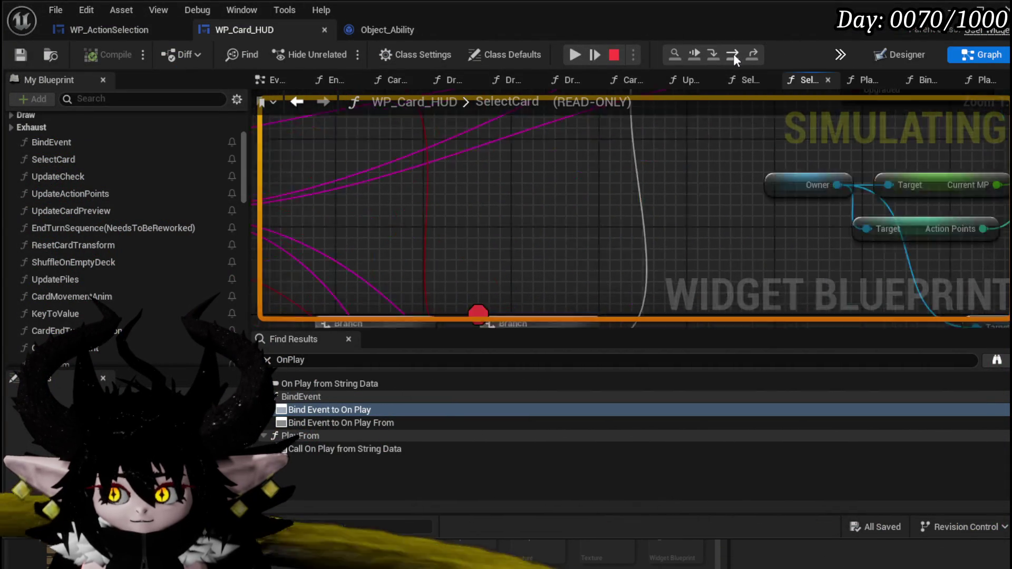
pyautogui.click(732, 54)
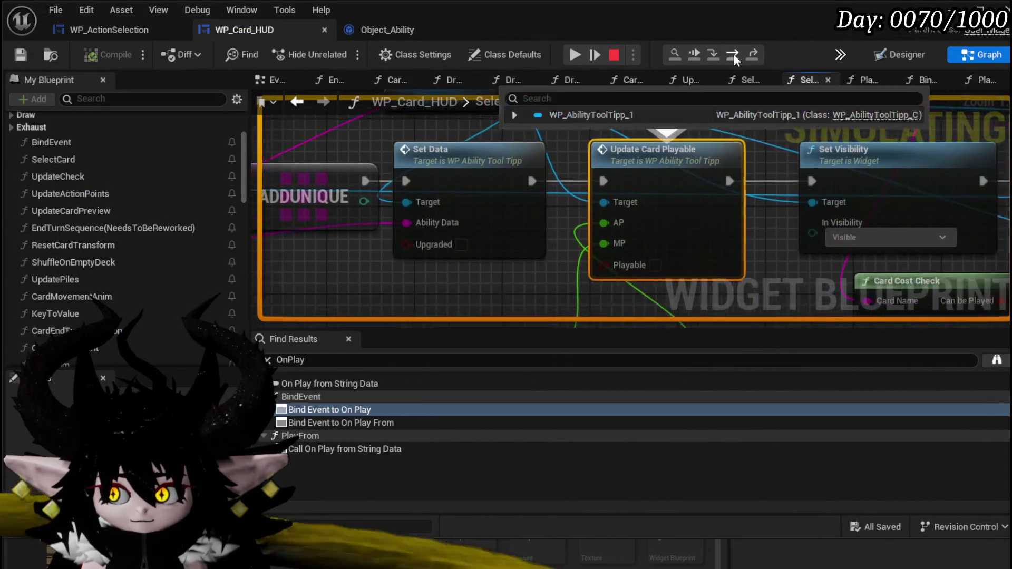
pyautogui.click(733, 54)
pyautogui.click(733, 54)
pyautogui.click(732, 54)
pyautogui.click(732, 54)
pyautogui.click(733, 54)
pyautogui.click(580, 54)
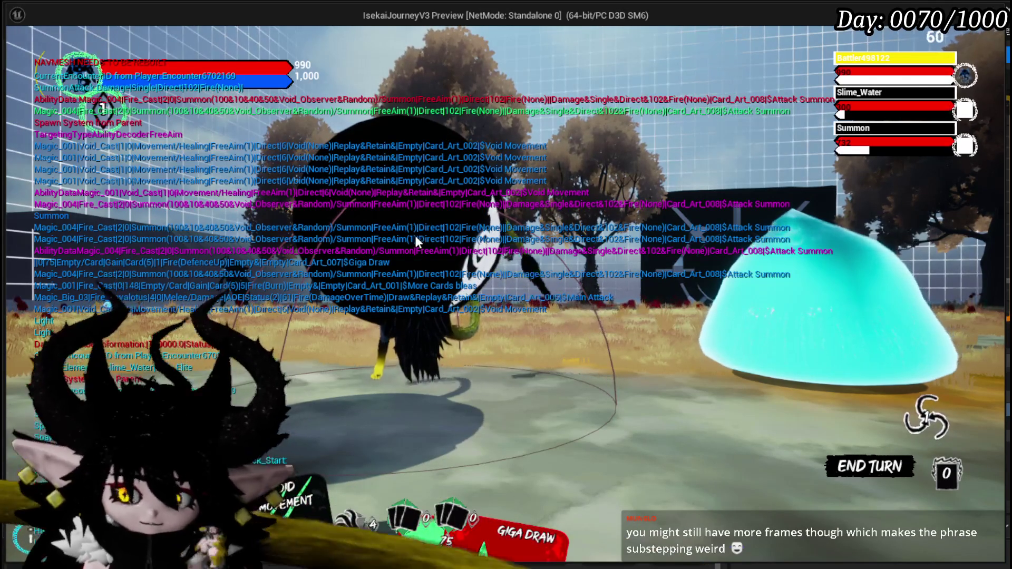
# - Stop the play-test and save WP_Card_HUD
pyautogui.press('Escape')
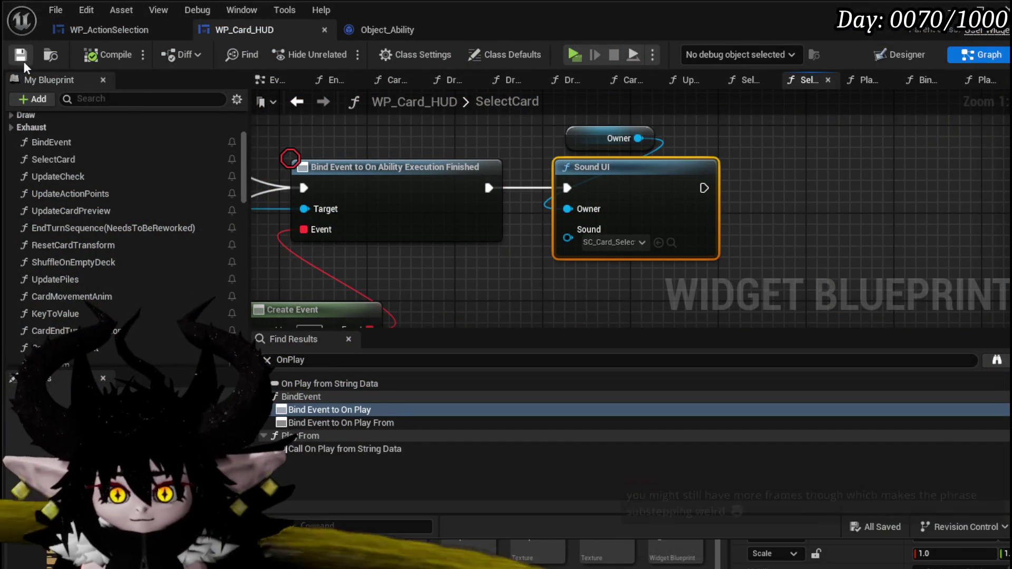
pyautogui.click(21, 55)
pyautogui.scroll(-4, 463, 258)
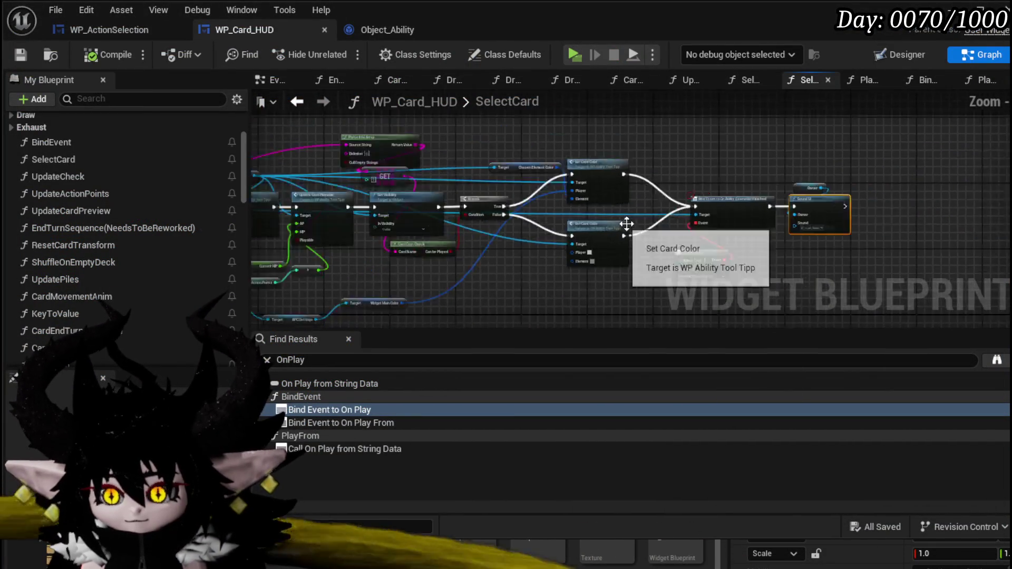
# - Move from SelectCard to WP_ActionSelection and open its ClearSelectedCard function graph
pyautogui.scroll(4, 548, 213)
pyautogui.moveTo(555, 152)
pyautogui.mouseDown()
pyautogui.moveTo(454, 282)
pyautogui.moveTo(445, 231)
pyautogui.moveTo(310, 258)
pyautogui.moveTo(403, 207)
pyautogui.mouseUp()
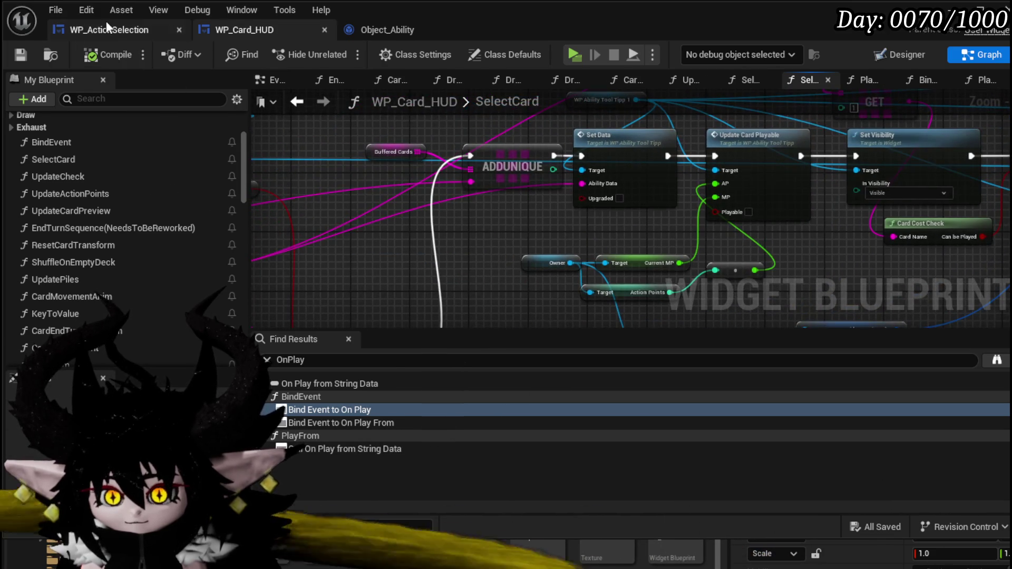
pyautogui.click(106, 24)
pyautogui.scroll(-5, 671, 160)
pyautogui.scroll(4, 636, 163)
pyautogui.scroll(-1, 636, 163)
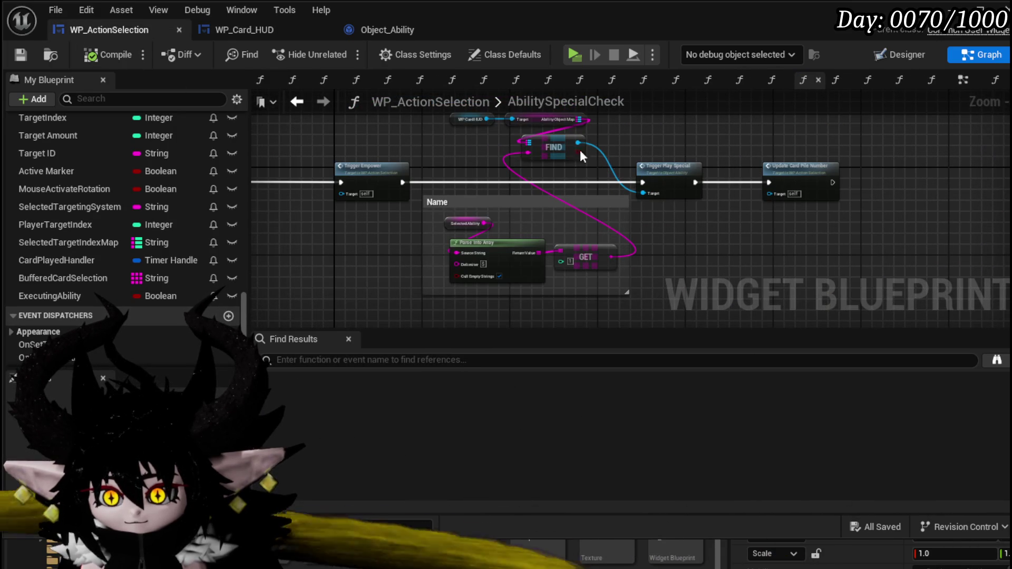
pyautogui.scroll(5, 112, 149)
pyautogui.scroll(10, 113, 146)
pyautogui.scroll(4, 94, 198)
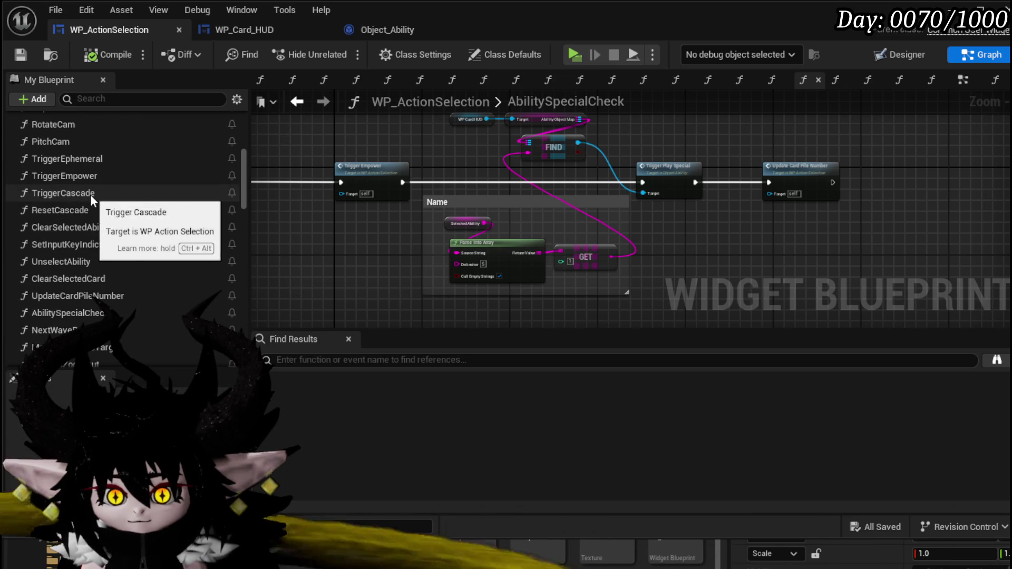
pyautogui.doubleClick(93, 276)
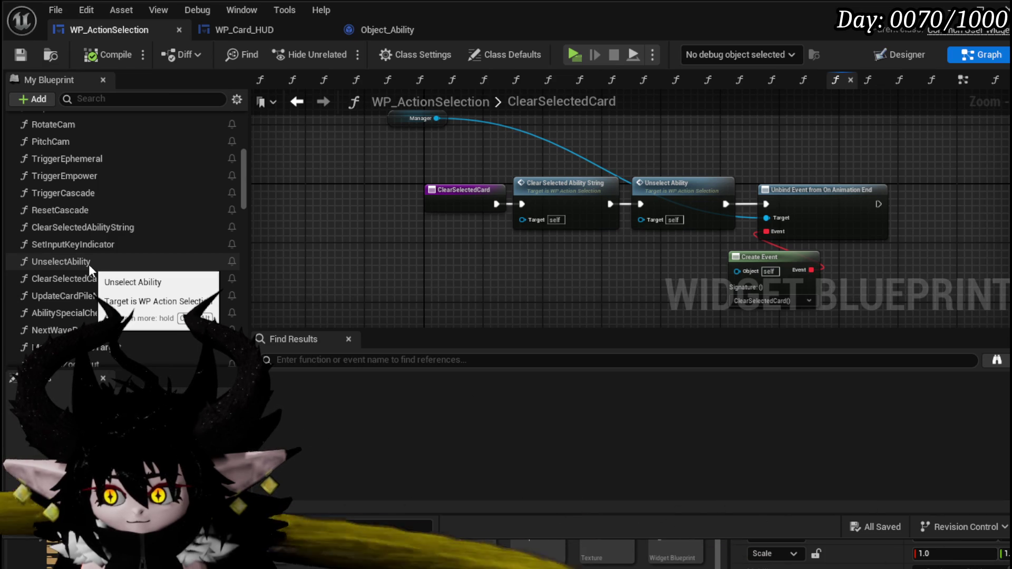
# - Inspect ClearSelectedCard's Unbind Event and Create Event nodes
pyautogui.moveTo(748, 138); pyautogui.dragTo(785, 258)
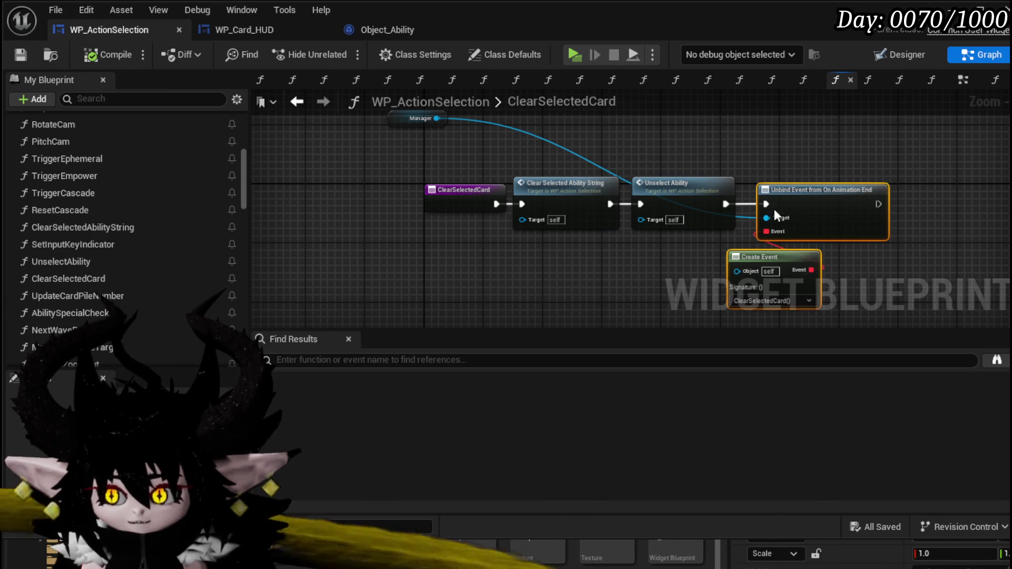
pyautogui.click(685, 138)
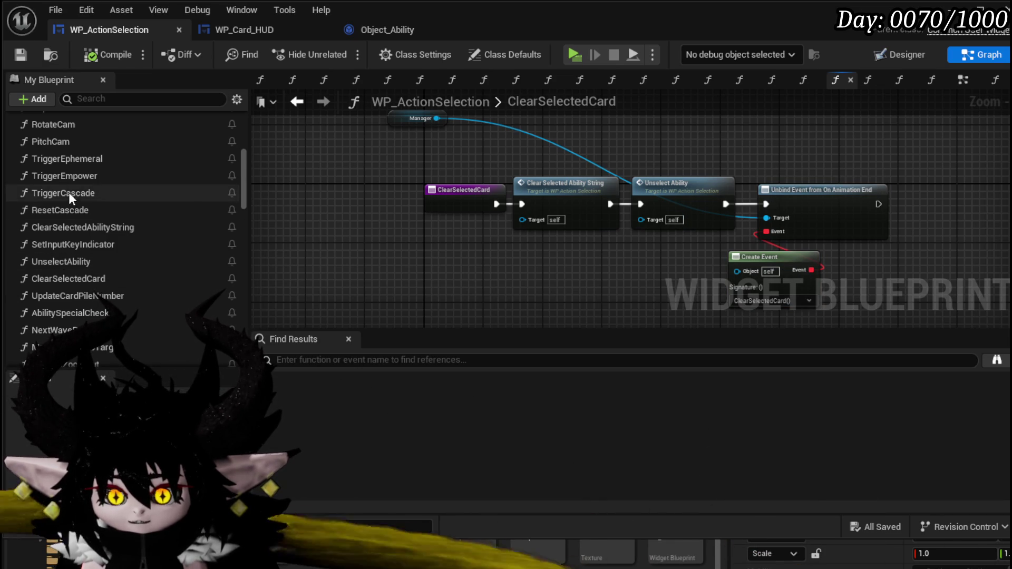
pyautogui.scroll(4, 97, 186)
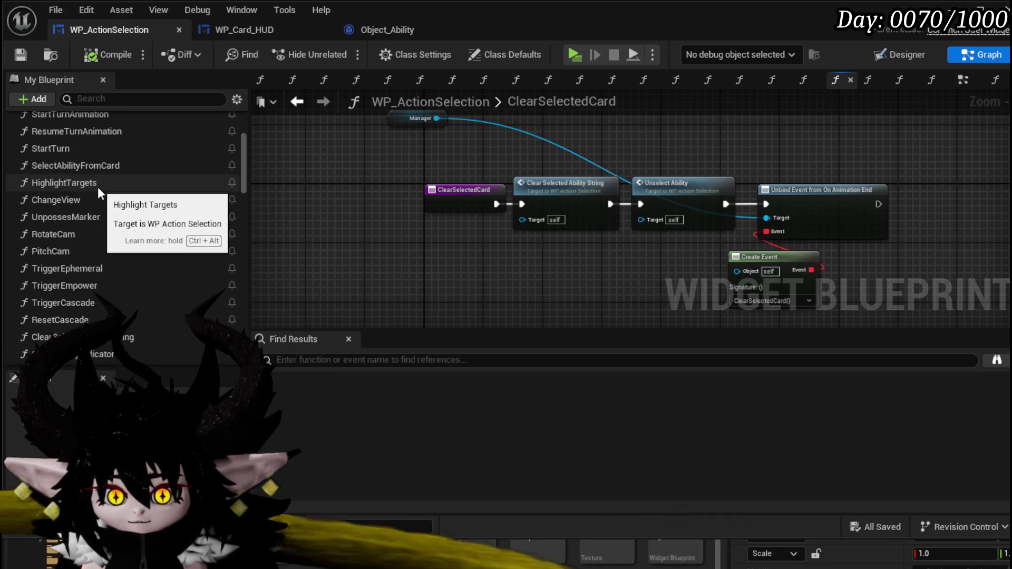
pyautogui.scroll(2, 98, 190)
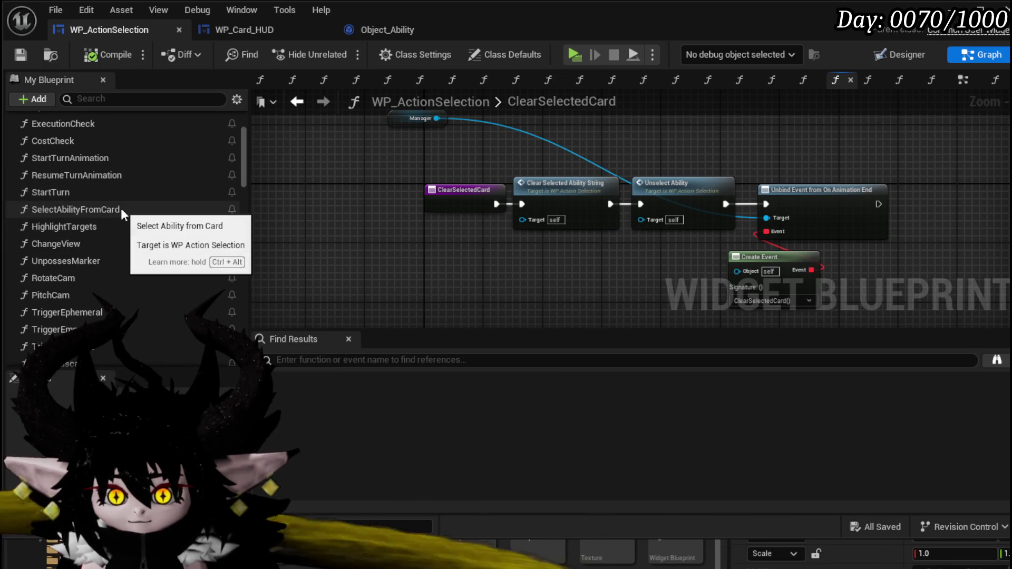
# - Open SelectAbilityFromCard and pan along its nodes
pyautogui.doubleClick(121, 209)
pyautogui.moveTo(603, 196)
pyautogui.mouseDown()
pyautogui.moveTo(295, 153)
pyautogui.moveTo(476, 176)
pyautogui.mouseUp()
pyautogui.moveTo(540, 175); pyautogui.dragTo(321, 140)
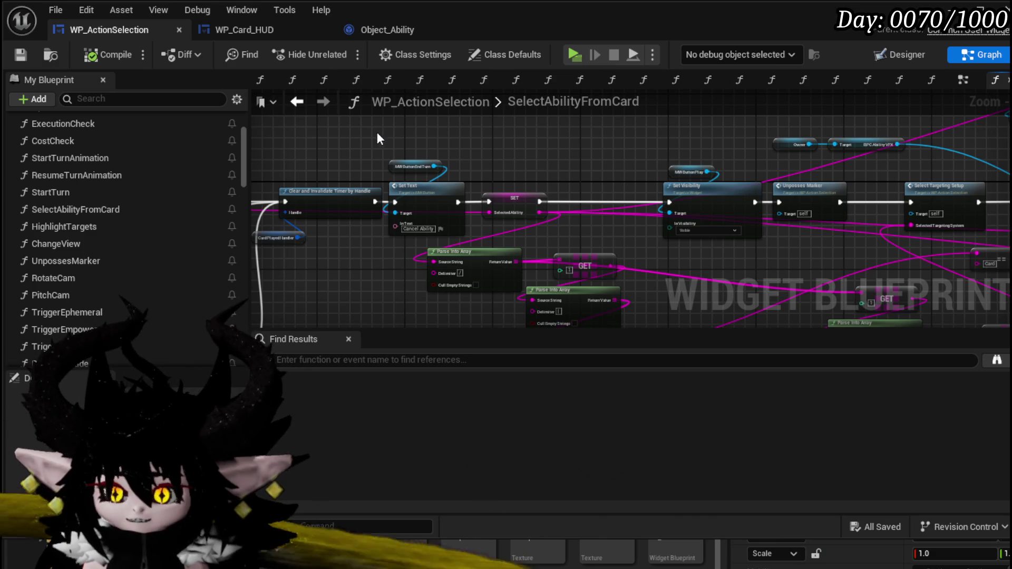
# - Delete the ADDUNIQUE, Print String, Bind Event and Create Event nodes from SelectAbilityFromCard
pyautogui.moveTo(579, 180)
pyautogui.mouseDown()
pyautogui.moveTo(515, 160)
pyautogui.moveTo(488, 194)
pyautogui.moveTo(527, 240)
pyautogui.moveTo(836, 234)
pyautogui.moveTo(545, 172)
pyautogui.moveTo(532, 182)
pyautogui.moveTo(549, 186)
pyautogui.moveTo(424, 233)
pyautogui.moveTo(399, 232)
pyautogui.mouseUp()
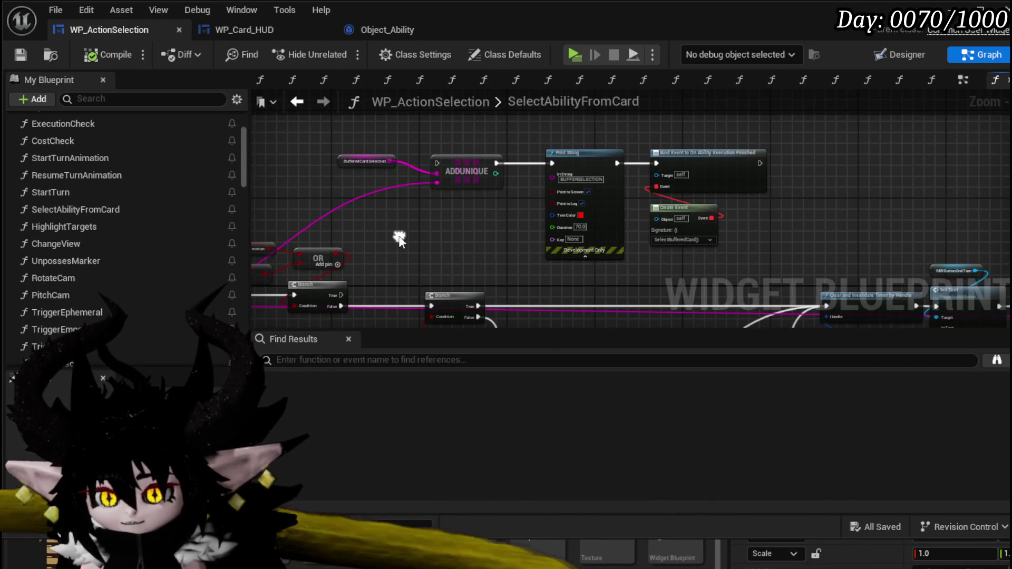
pyautogui.moveTo(363, 138); pyautogui.dragTo(756, 218)
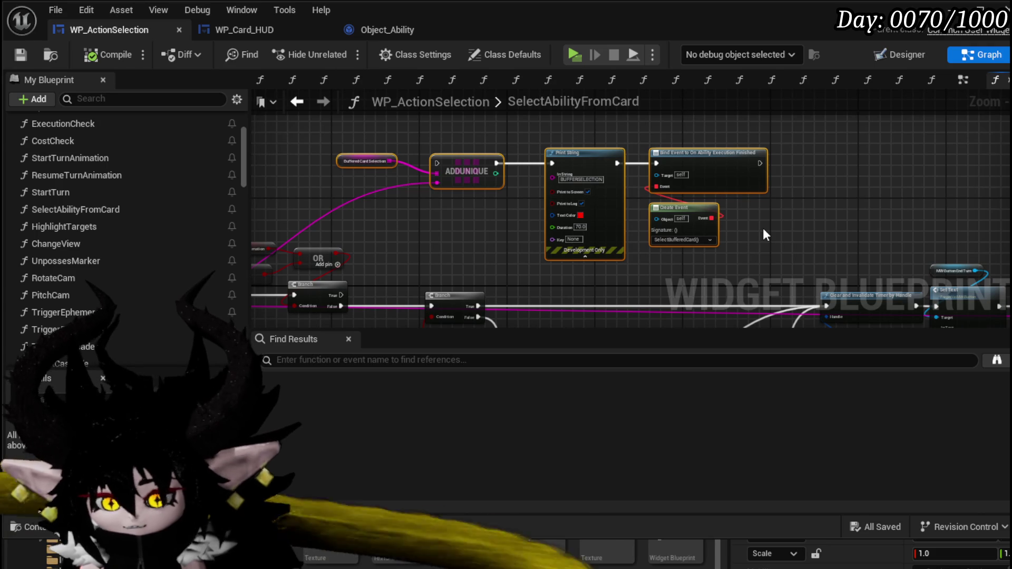
pyautogui.press('Delete')
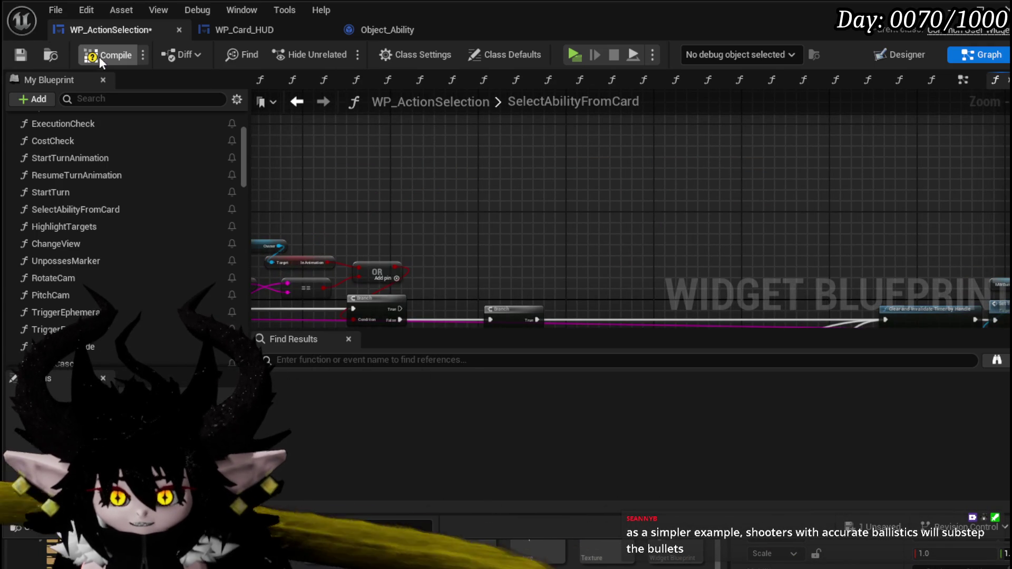
# - Save WP_ActionSelection and return to the L_DungeonCreationTest level editor
pyautogui.click(20, 54)
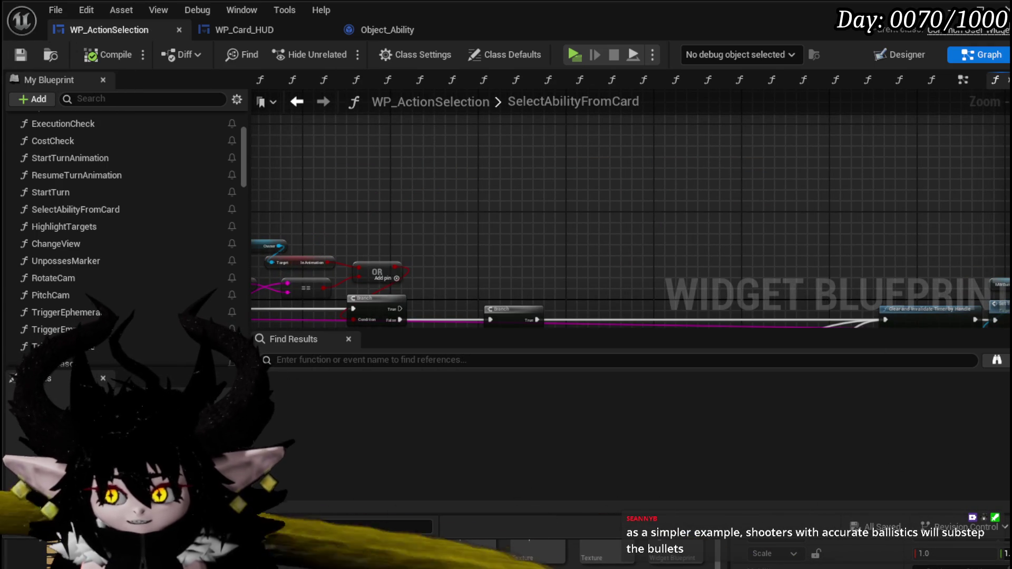
pyautogui.scroll(-3, 587, 154)
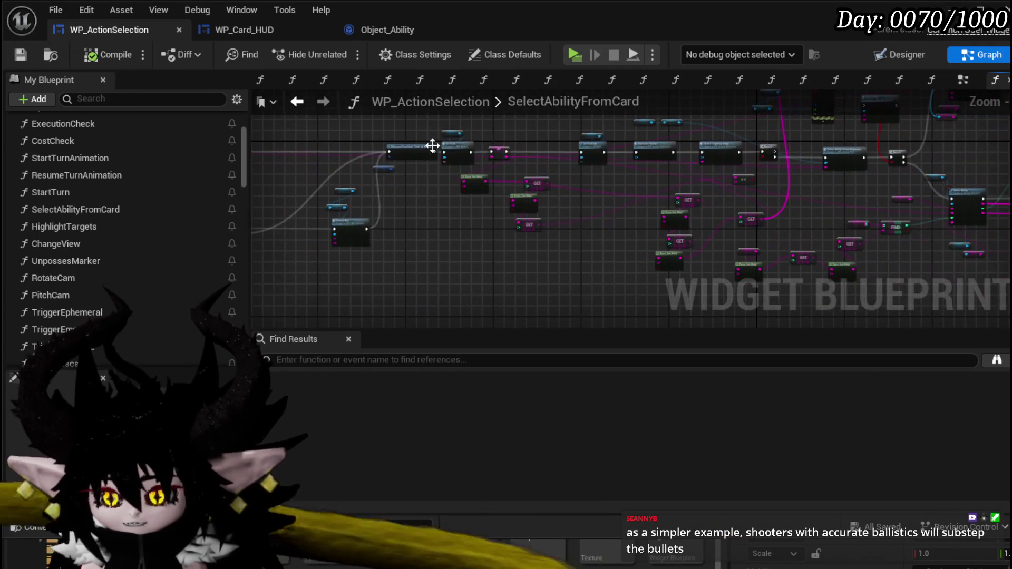
pyautogui.hotkey('alt', 'Tab')
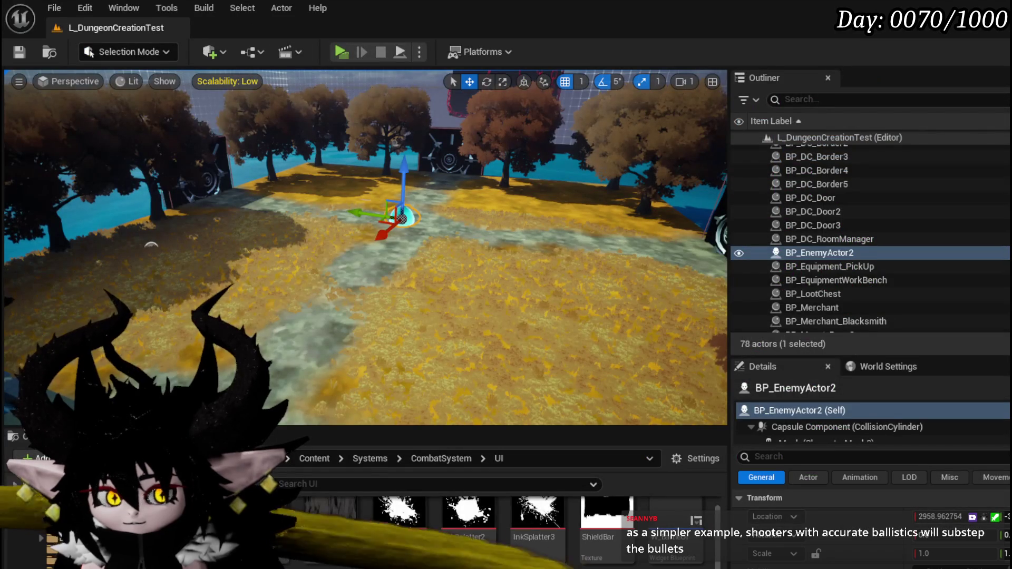
# - Play-test the level, attack the slime to start a battle, and play Power Up to hit the SelectCard breakpoint
pyautogui.click(341, 52)
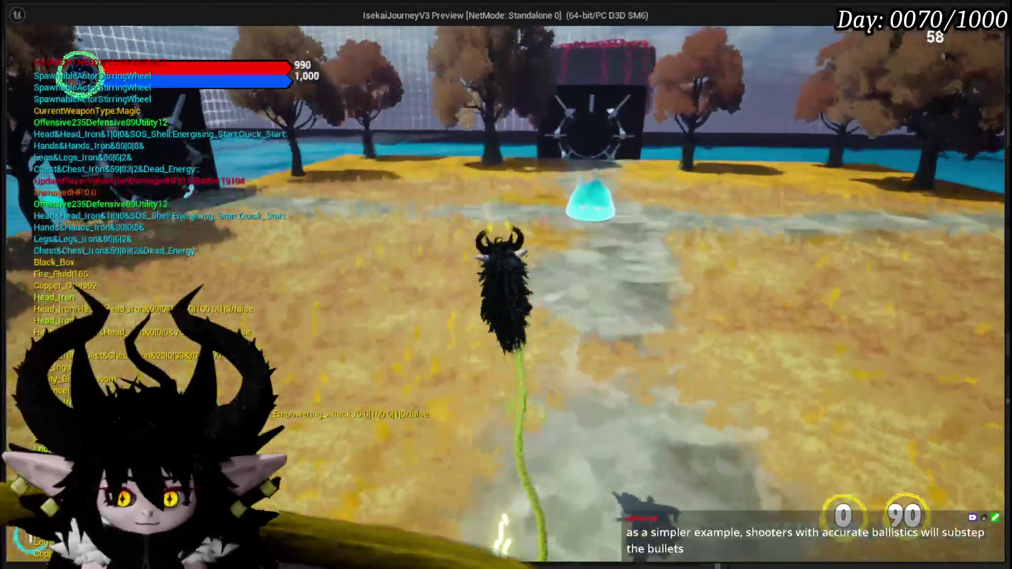
pyautogui.press('w')
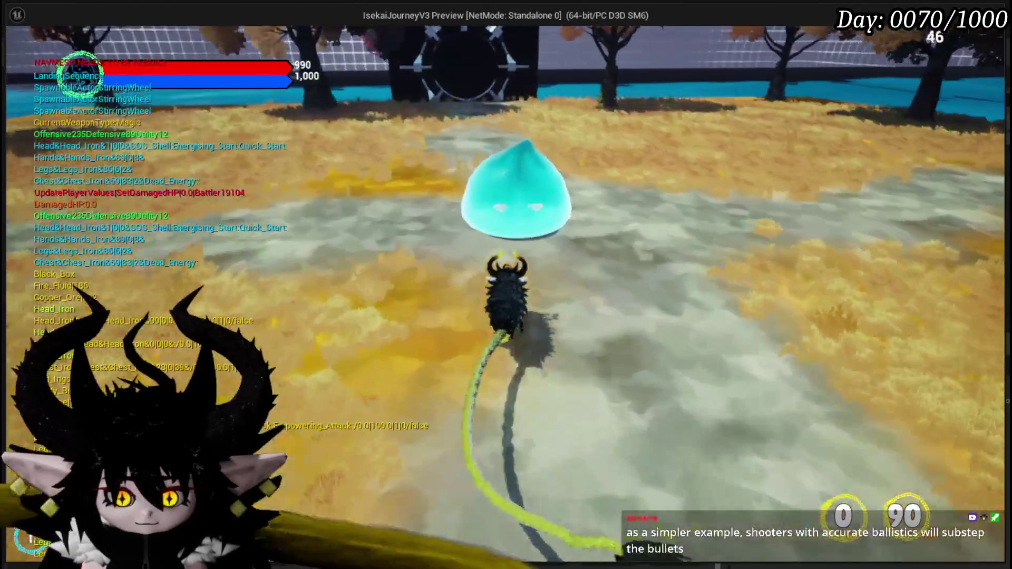
pyautogui.press('e')
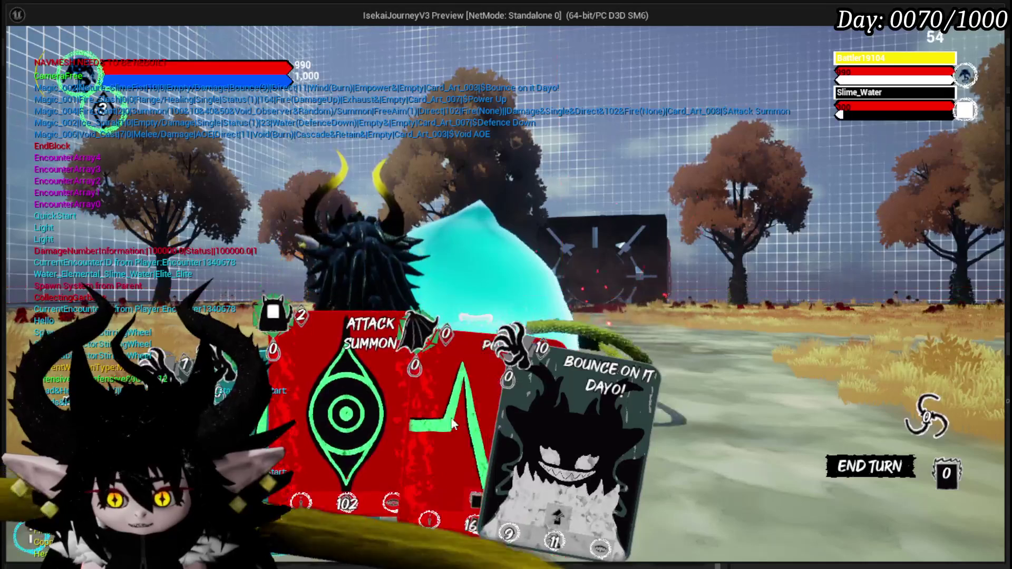
pyautogui.click(403, 419)
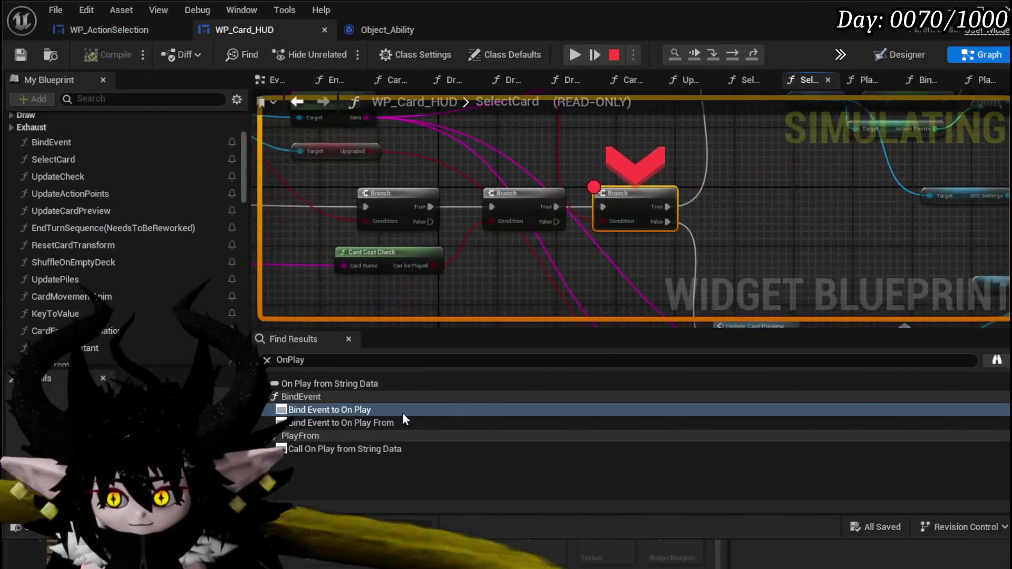
# - Resume twice past the breakpoint to finish the play-test, then return to WP_ActionSelection's SelectAbilityFromCard graph
pyautogui.click(575, 56)
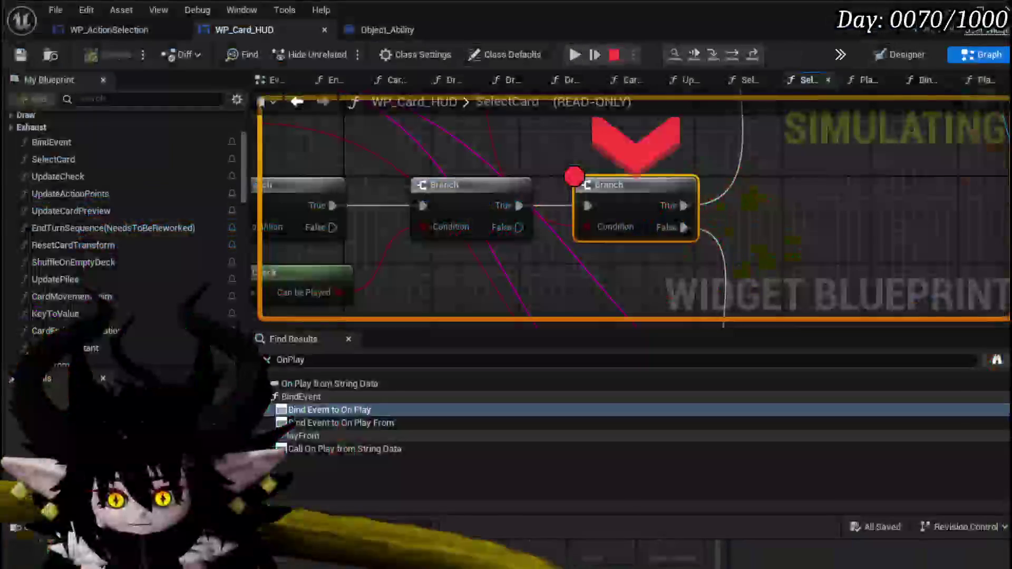
pyautogui.click(575, 55)
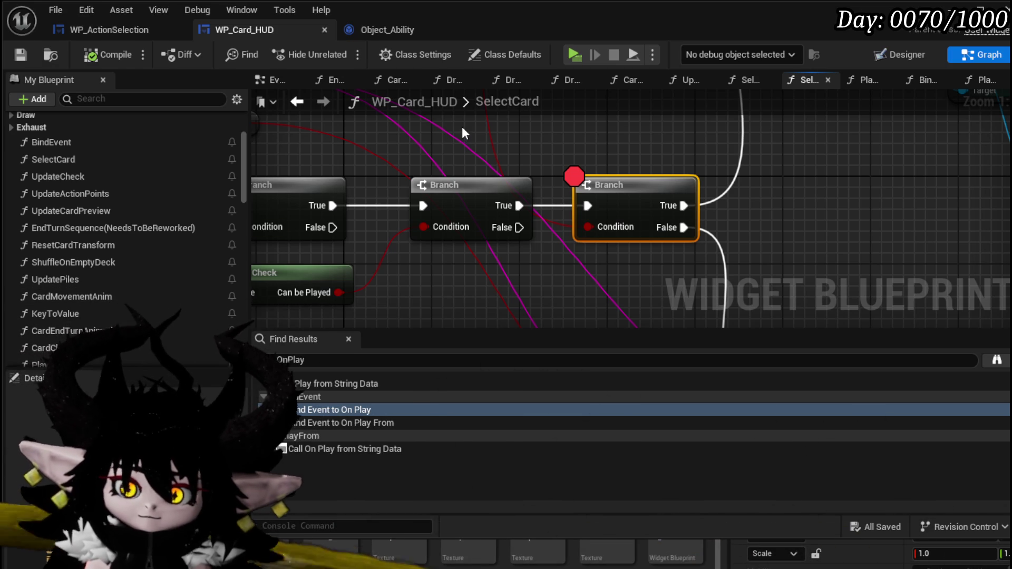
pyautogui.click(112, 30)
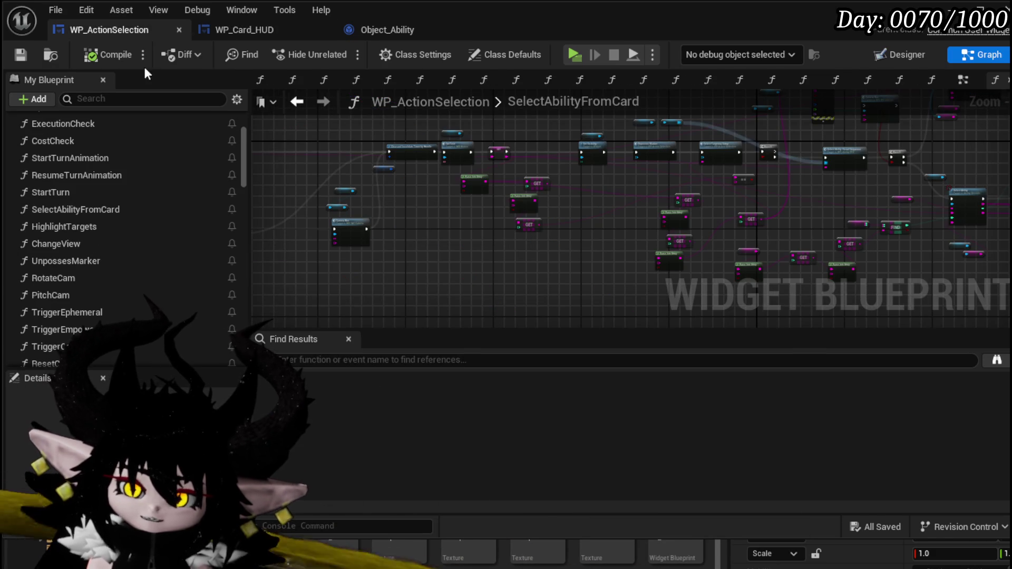
# - Delete the SelectBufferedCard function from My Blueprint, then compile and save WP_ActionSelection
pyautogui.moveTo(423, 226)
pyautogui.mouseDown()
pyautogui.moveTo(523, 233)
pyautogui.moveTo(321, 226)
pyautogui.moveTo(487, 196)
pyautogui.mouseUp()
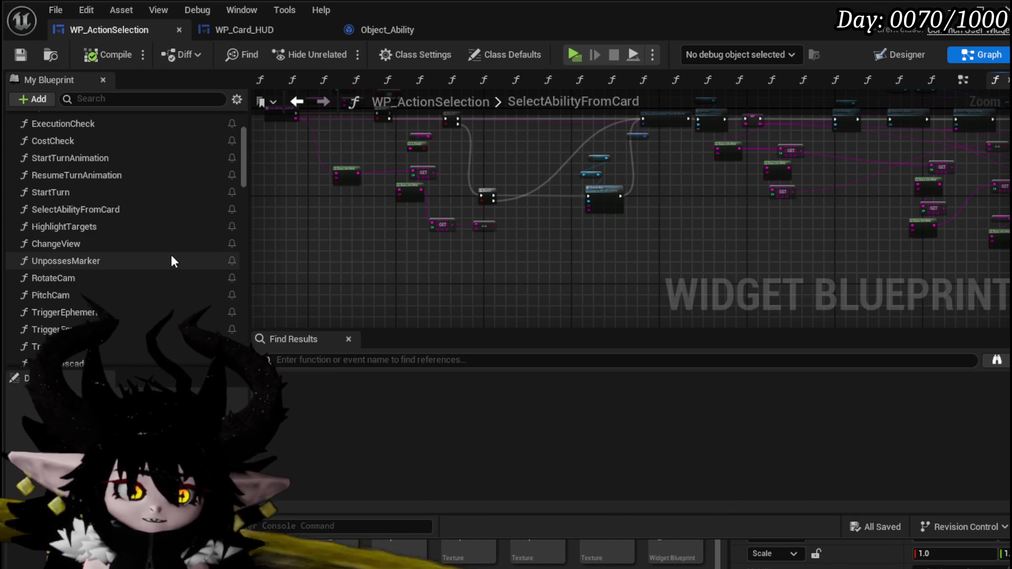
pyautogui.scroll(-6, 171, 255)
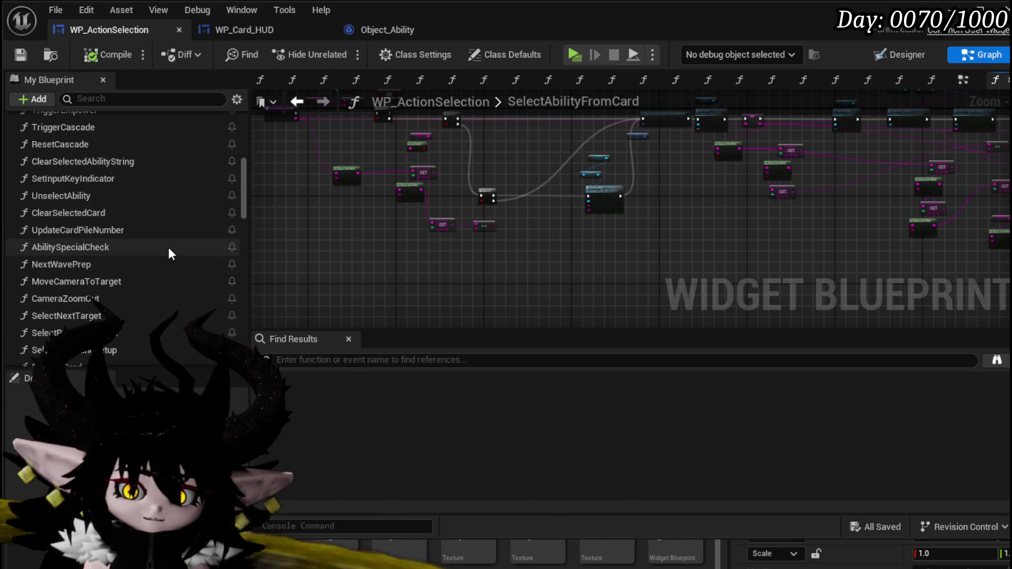
pyautogui.scroll(-3, 168, 248)
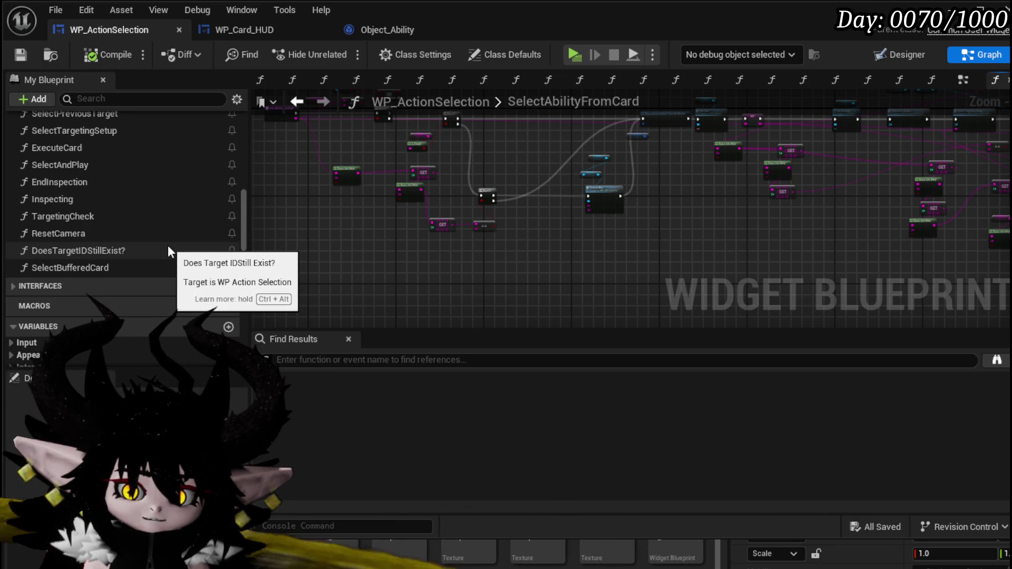
pyautogui.click(129, 261)
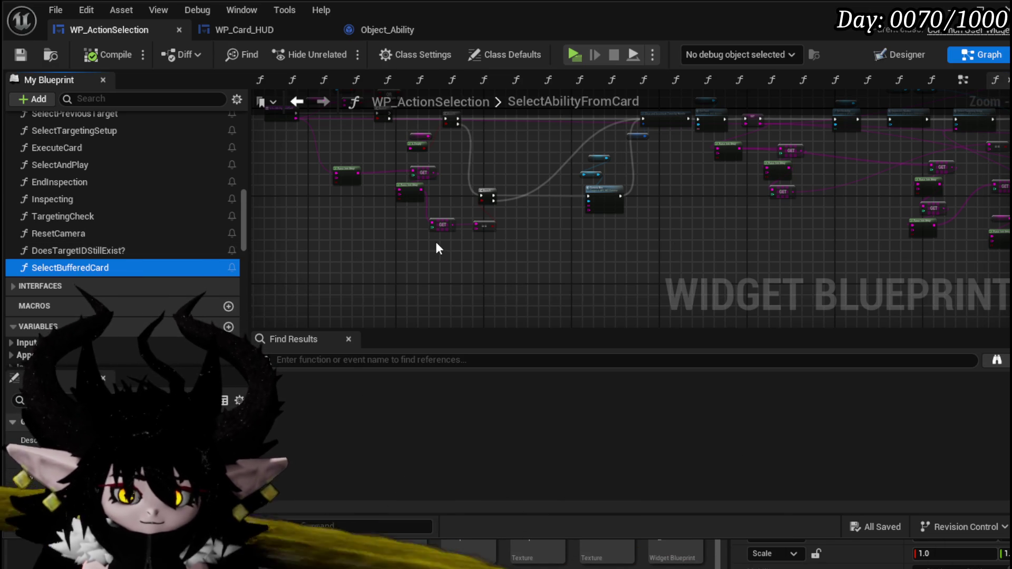
pyautogui.press('Delete')
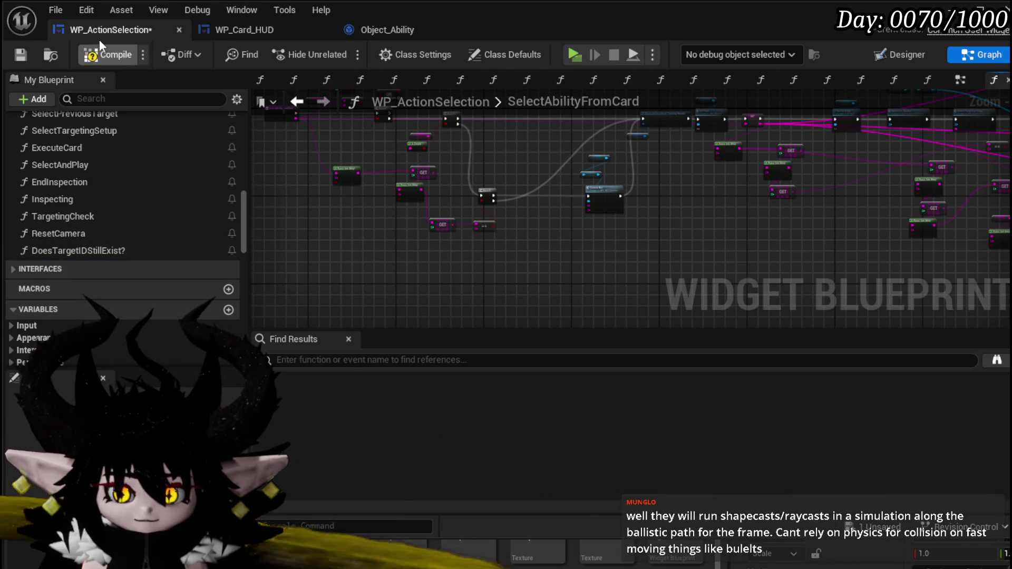
pyautogui.click(118, 53)
pyautogui.click(20, 54)
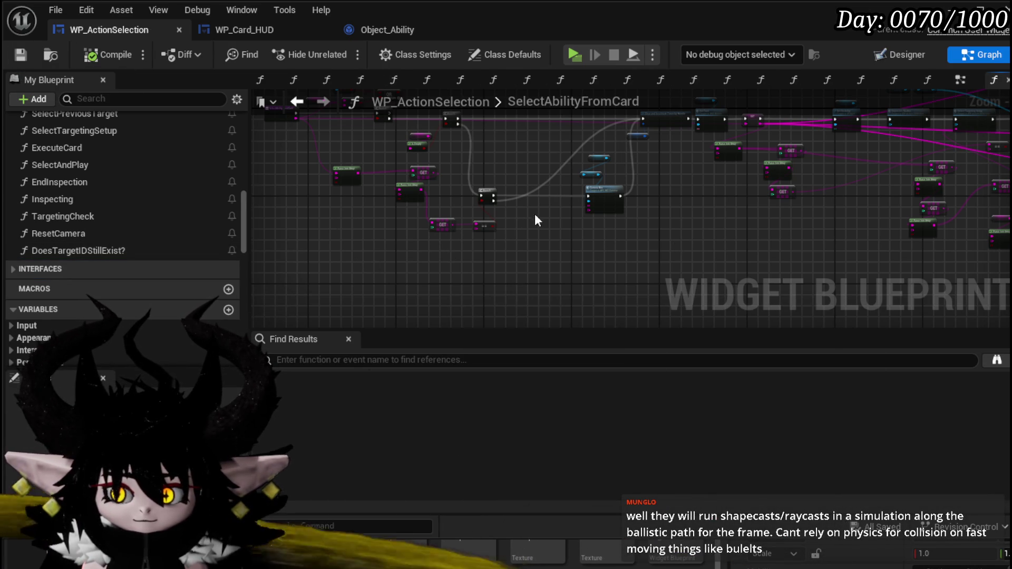
# - Open the ClearSelectedCard function graph from the My Blueprint function list
pyautogui.scroll(4, 91, 216)
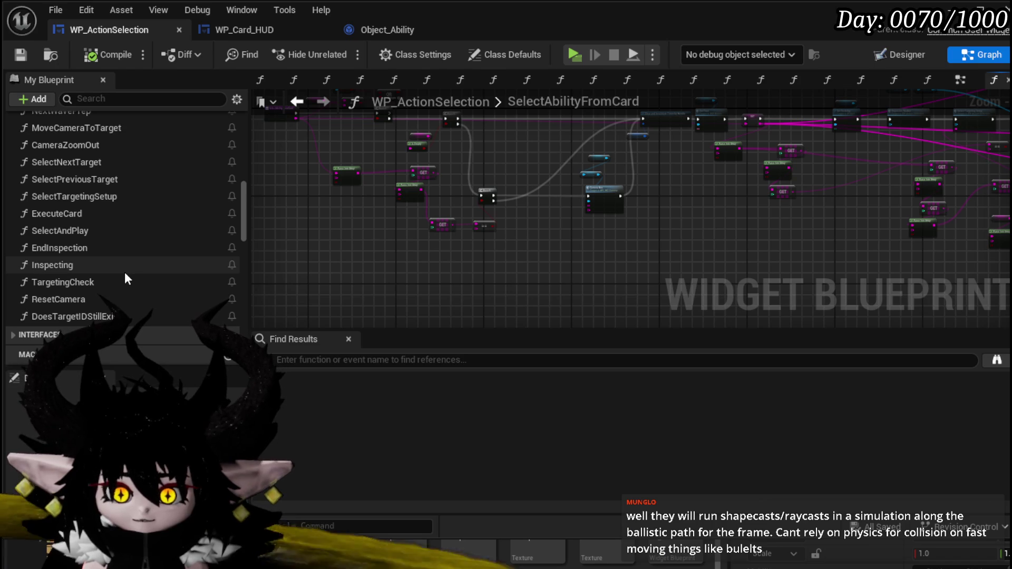
pyautogui.scroll(3, 125, 274)
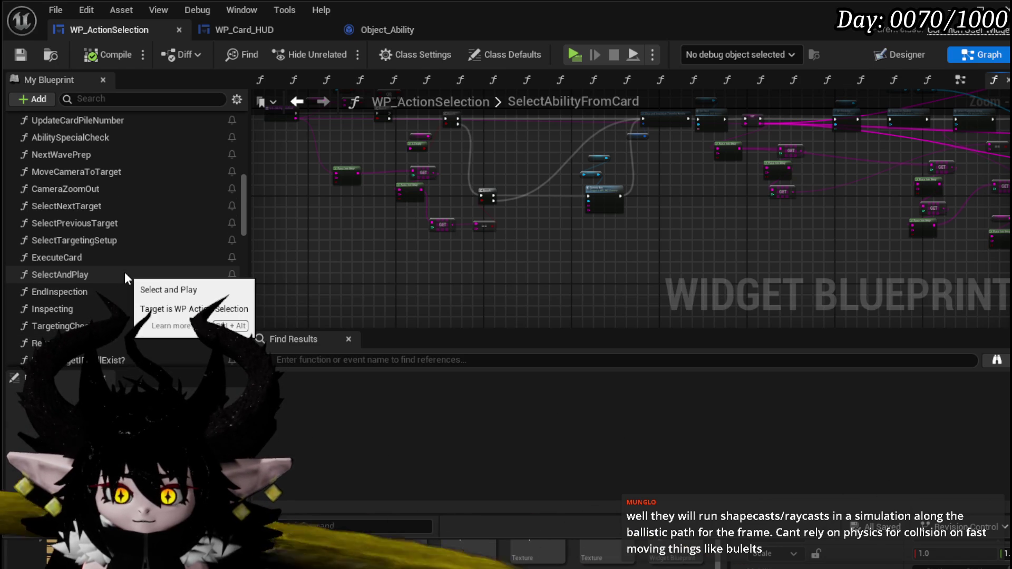
pyautogui.scroll(-2, 86, 313)
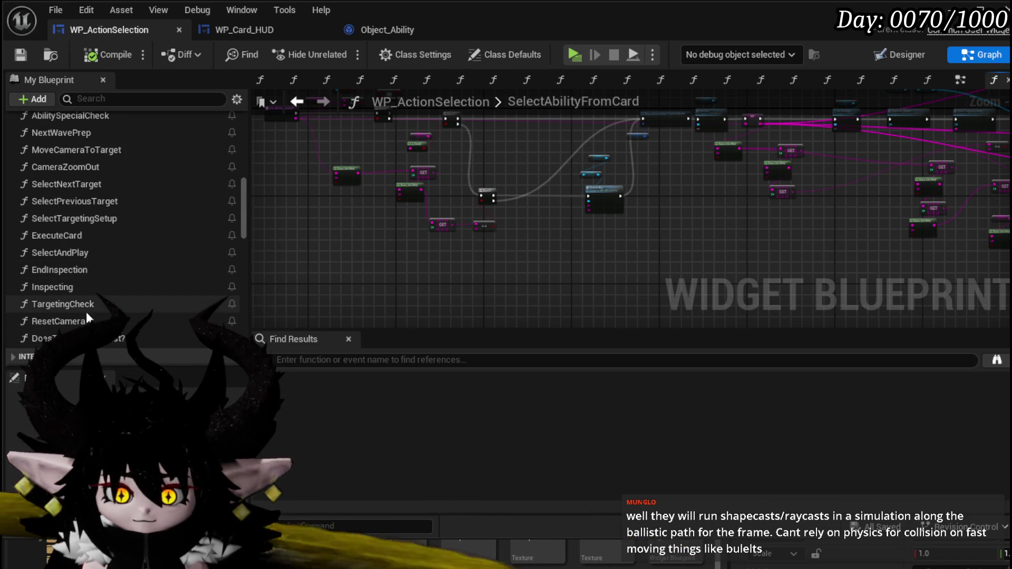
pyautogui.scroll(3, 130, 282)
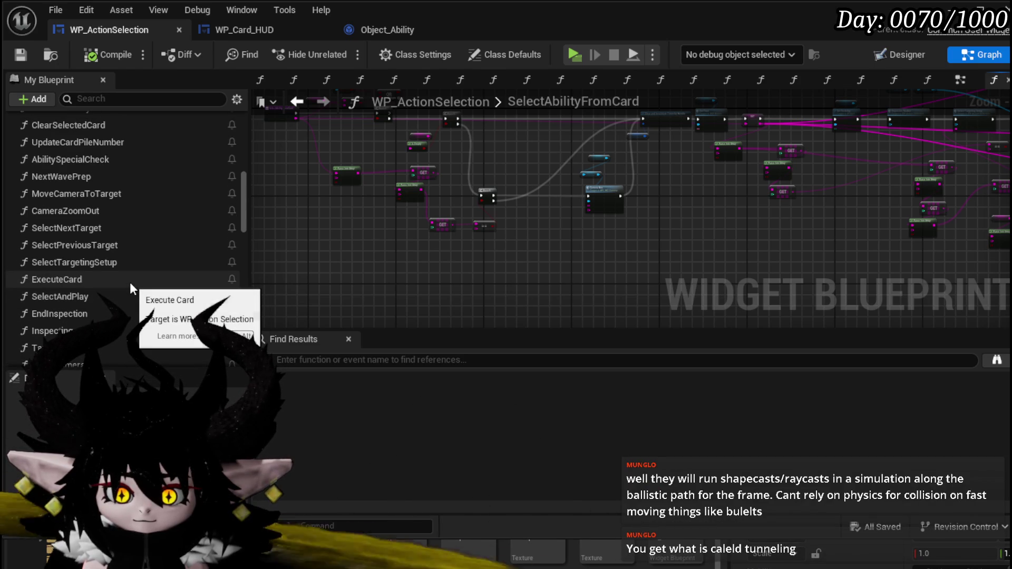
pyautogui.scroll(4, 130, 282)
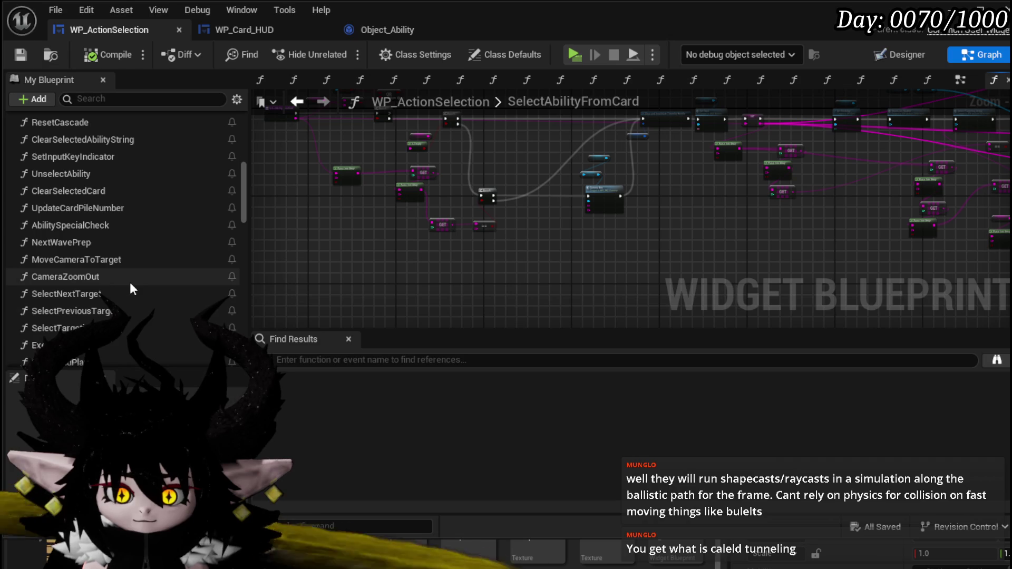
pyautogui.scroll(4, 130, 282)
pyautogui.doubleClick(116, 256)
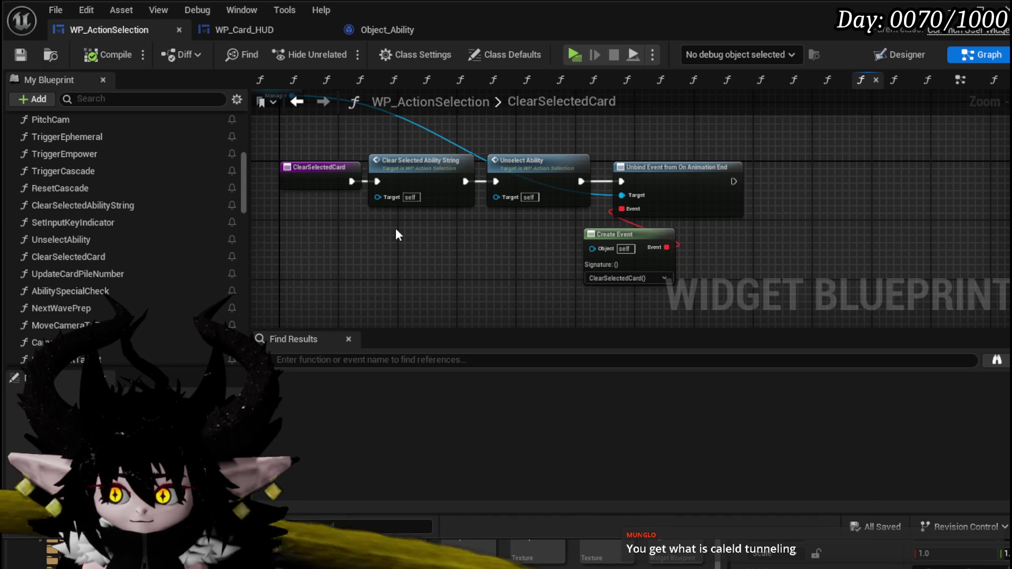
# - Disconnect Clear Selected Ability String and wire ClearSelectedCard's entry straight to the Unbind Event node
pyautogui.moveTo(395, 228); pyautogui.dragTo(511, 280)
pyautogui.moveTo(381, 143); pyautogui.dragTo(664, 152)
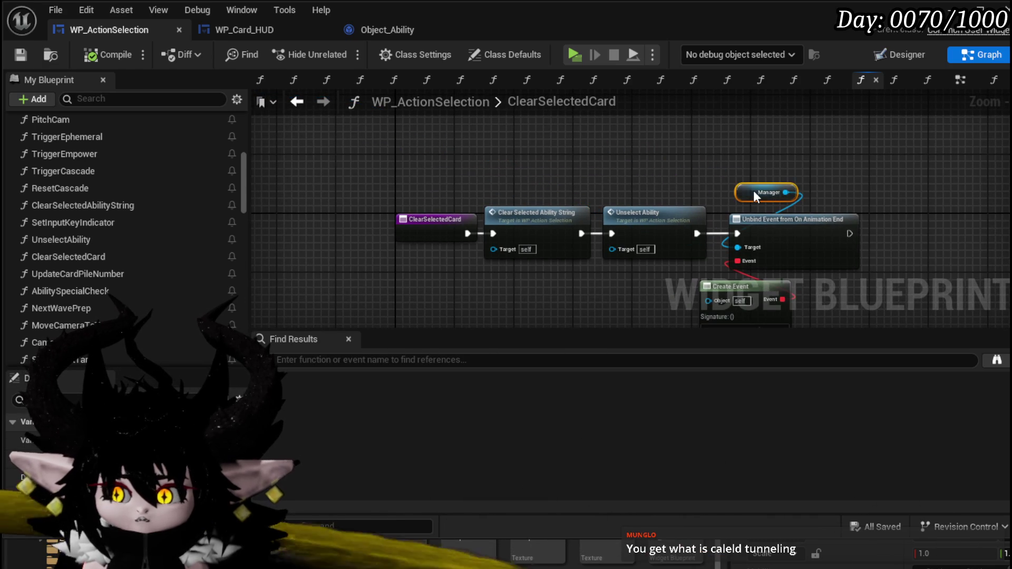
pyautogui.keyDown('alt'); pyautogui.click(468, 233); pyautogui.keyUp('alt')
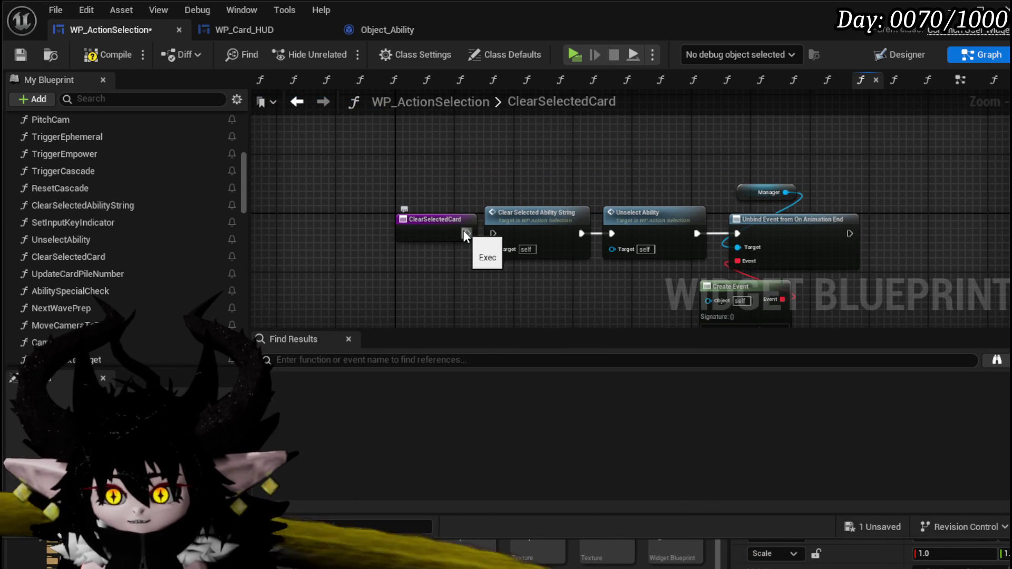
pyautogui.moveTo(464, 229); pyautogui.dragTo(738, 238)
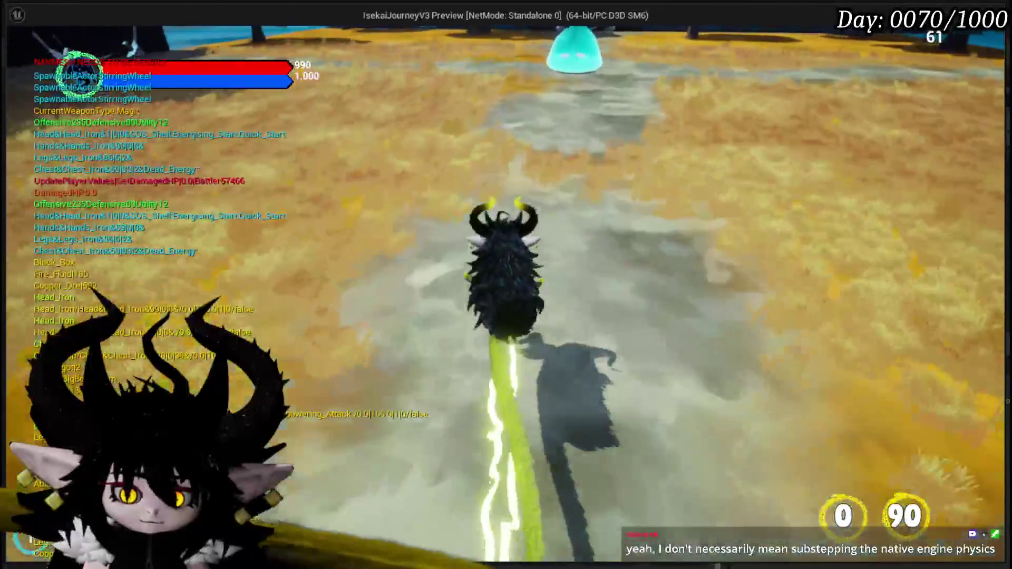
# - Walk into the water slime to start combat and play Claw, pausing at SelectCard's Branch breakpoint
pyautogui.press('w')
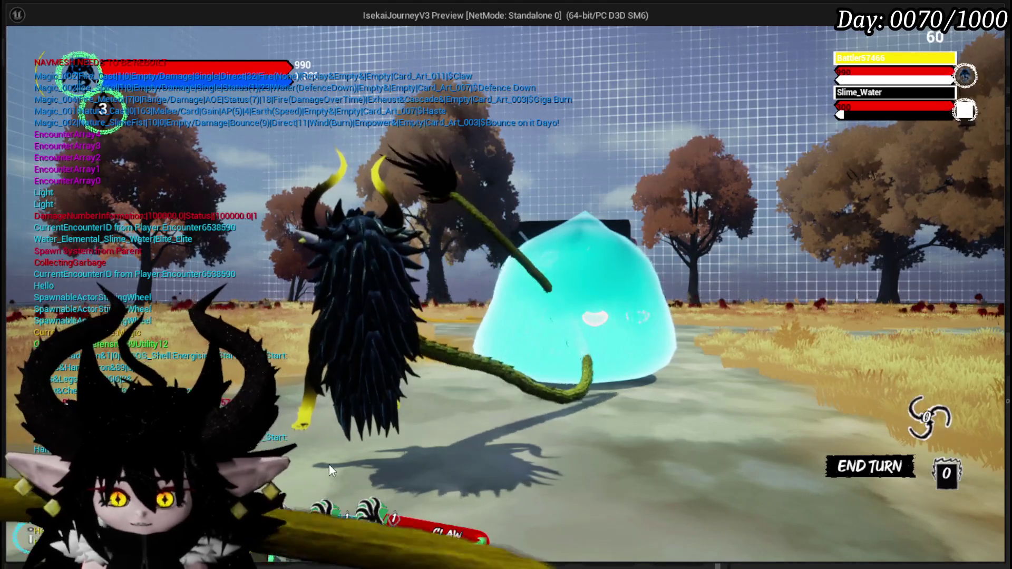
pyautogui.moveTo(316, 416)
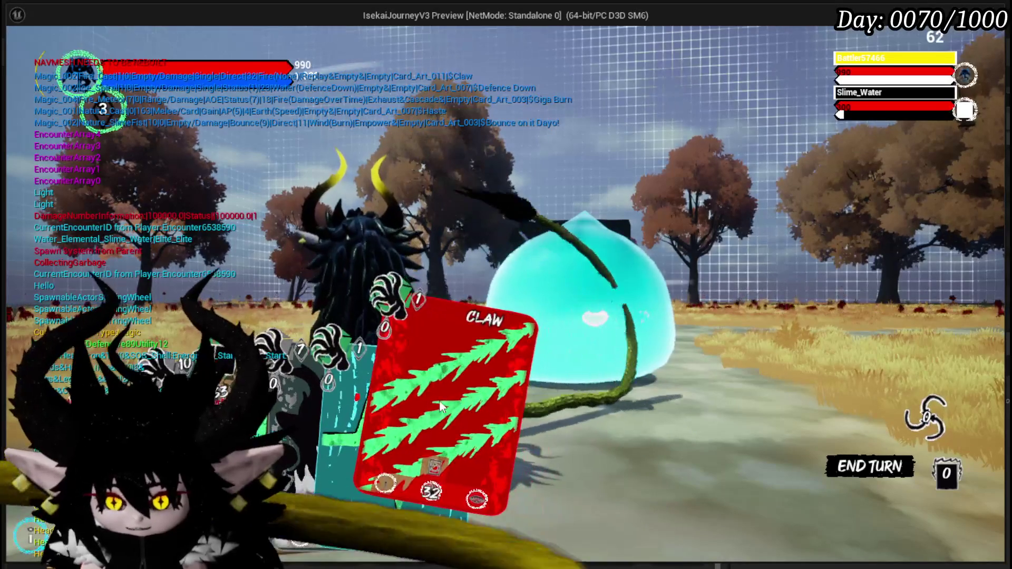
pyautogui.click(460, 406)
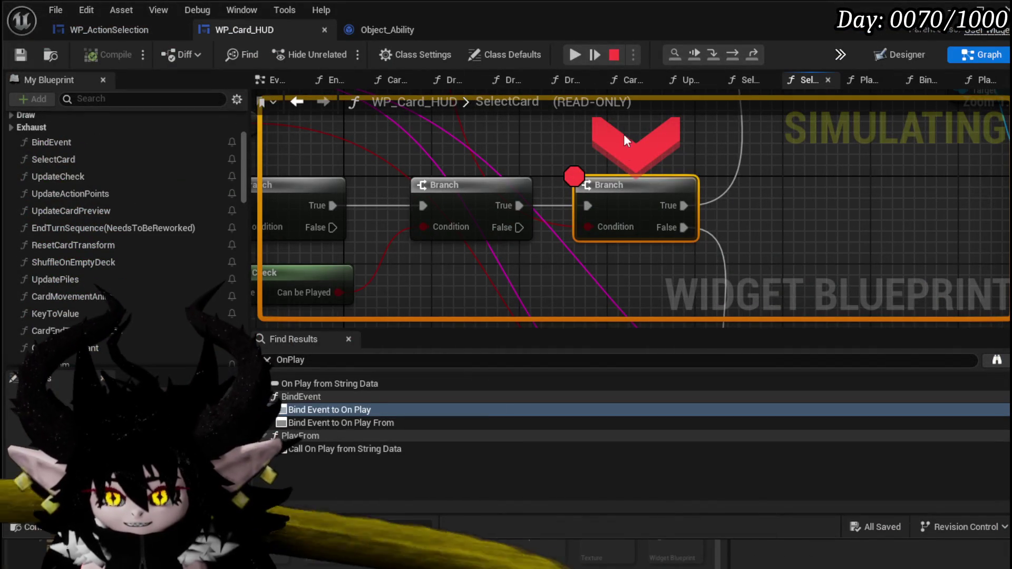
# - Disable the Branch node's breakpoint and add a breakpoint on the ADDUNIQUE node
pyautogui.rightClick(624, 193)
pyautogui.click(673, 280)
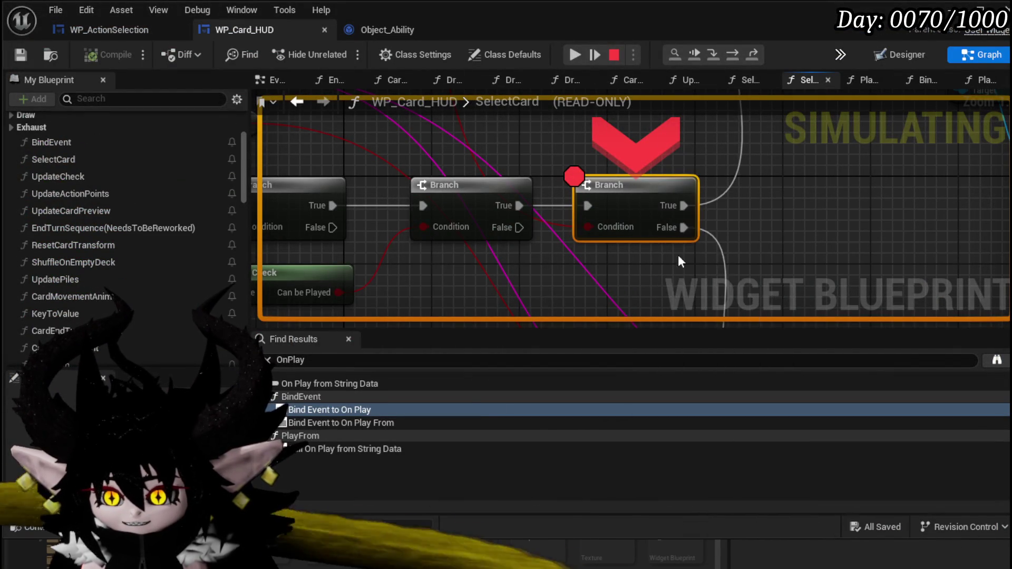
pyautogui.rightClick(509, 193)
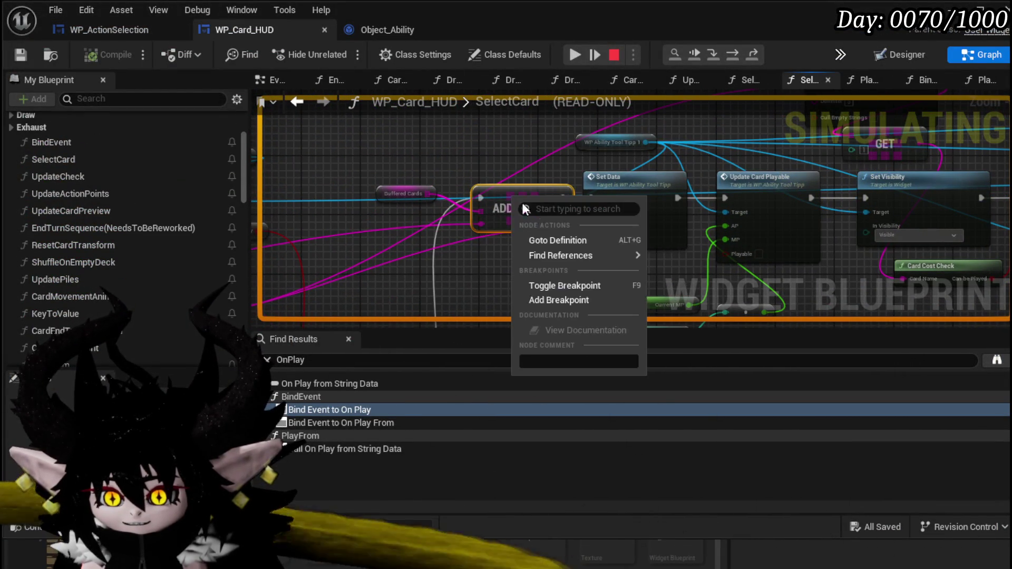
pyautogui.click(552, 302)
# - Resume, select a card to hit the ADDUNIQUE breakpoint, then resume until the Claw attack lands
pyautogui.click(574, 55)
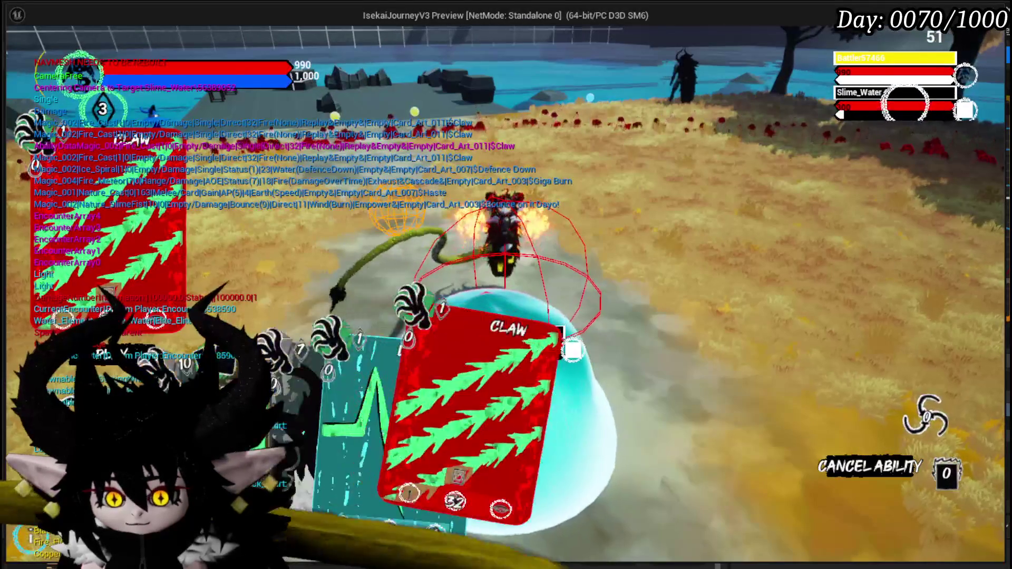
pyautogui.click(403, 377)
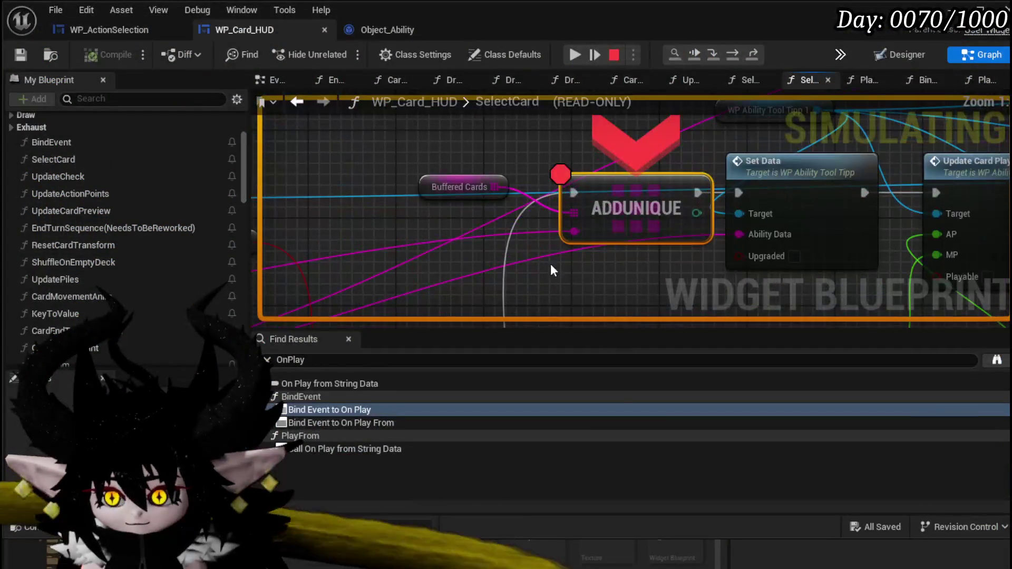
pyautogui.click(577, 55)
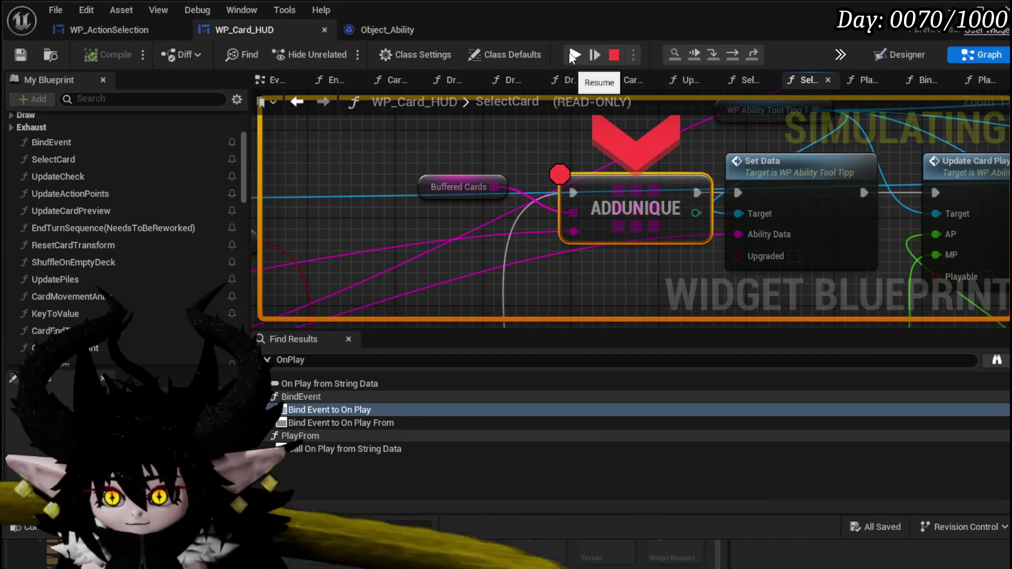
pyautogui.click(573, 54)
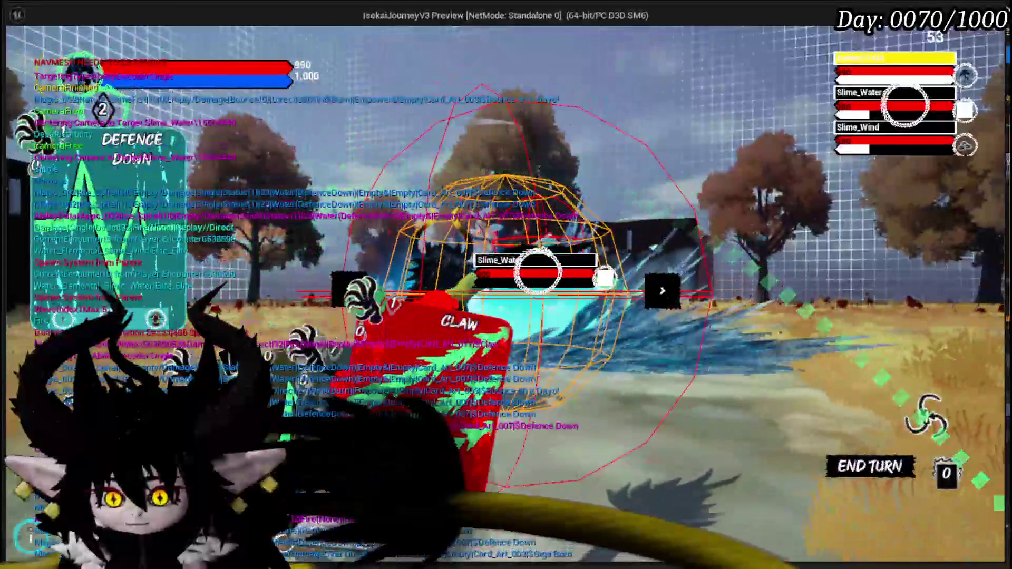
# - Play the Claw card on Slime_Water and resume past the breakpoint so the attack finishes
pyautogui.click(457, 427)
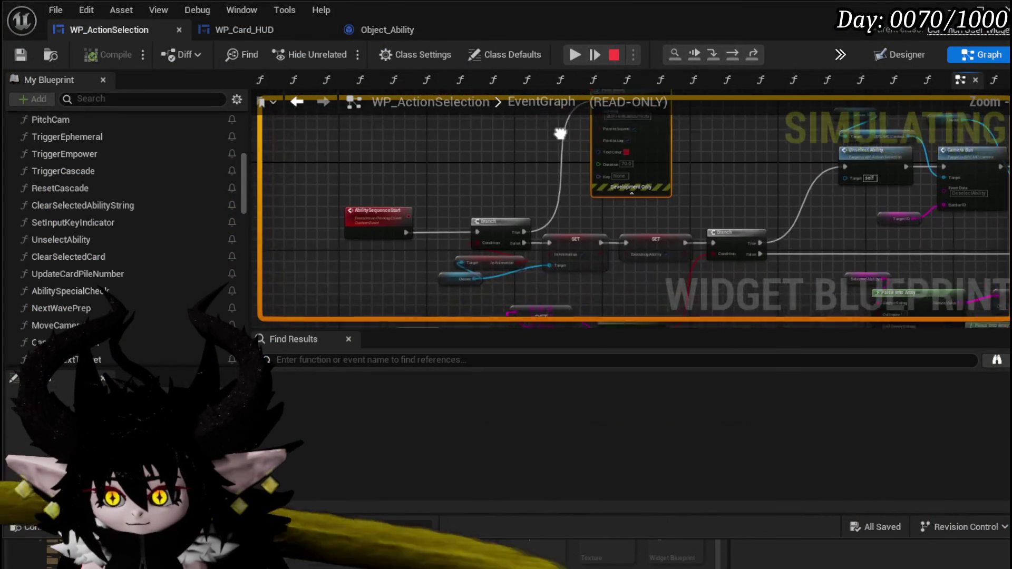
pyautogui.click(577, 52)
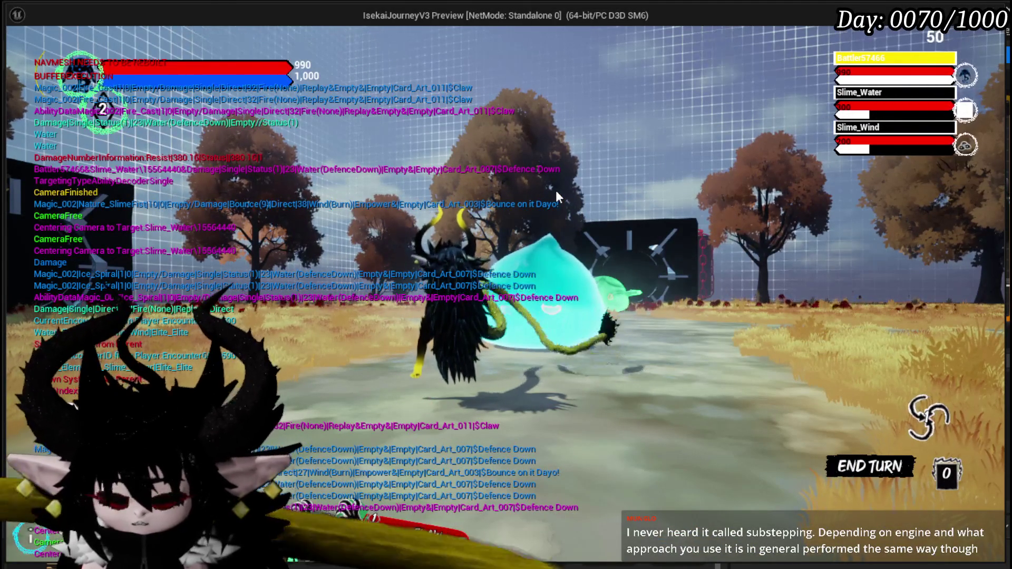
# - Stop the play-test and save the WP_ActionSelection blueprint
pyautogui.press('Escape')
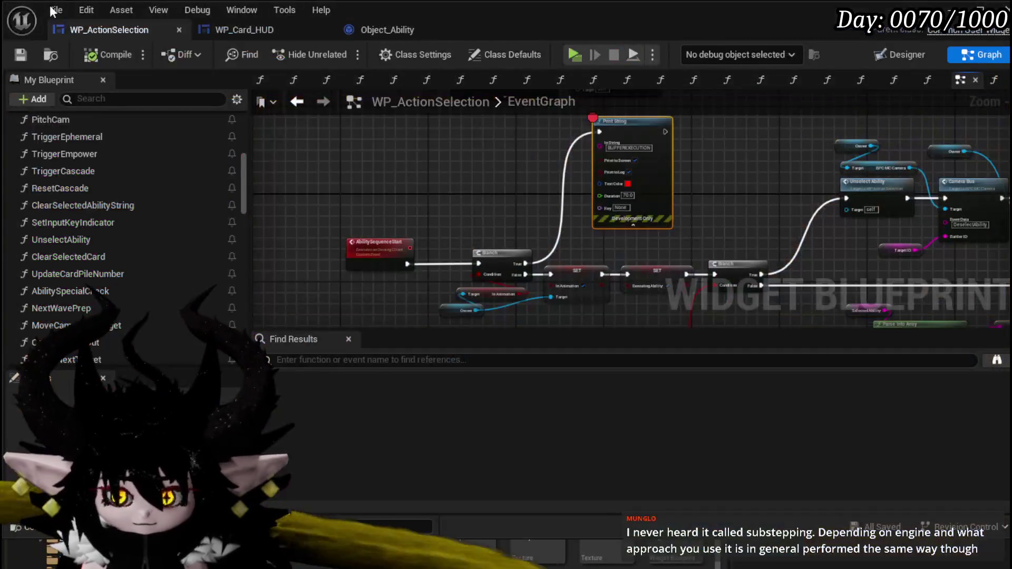
pyautogui.click(29, 56)
pyautogui.moveTo(717, 144); pyautogui.dragTo(401, 178)
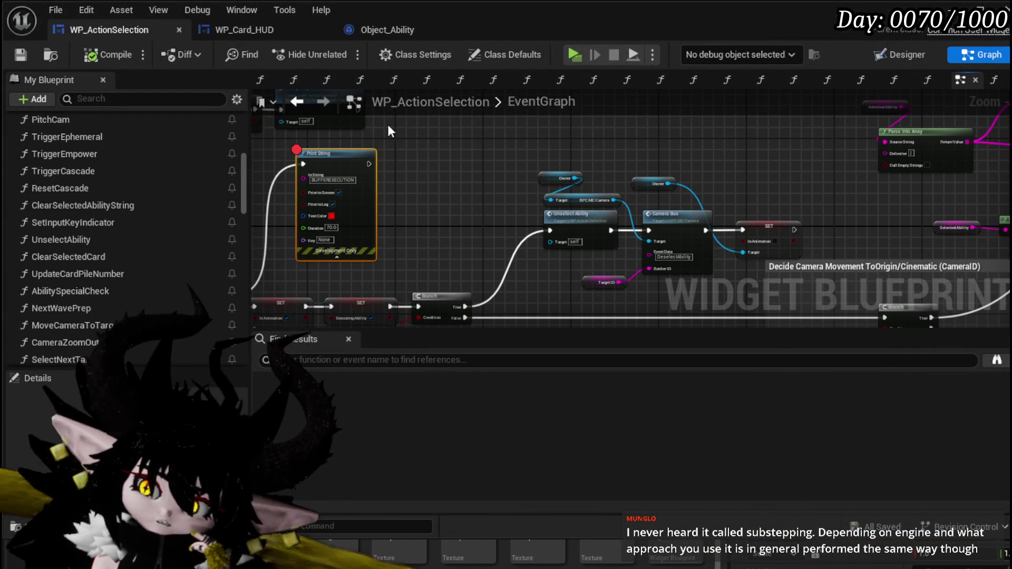
# - Remove the ADDUNIQUE breakpoint in WP_Card_HUD's SelectCard graph and save all assets
pyautogui.click(245, 30)
pyautogui.moveTo(527, 316); pyautogui.dragTo(437, 152)
pyautogui.scroll(-2, 432, 218)
pyautogui.moveTo(432, 210); pyautogui.dragTo(339, 235)
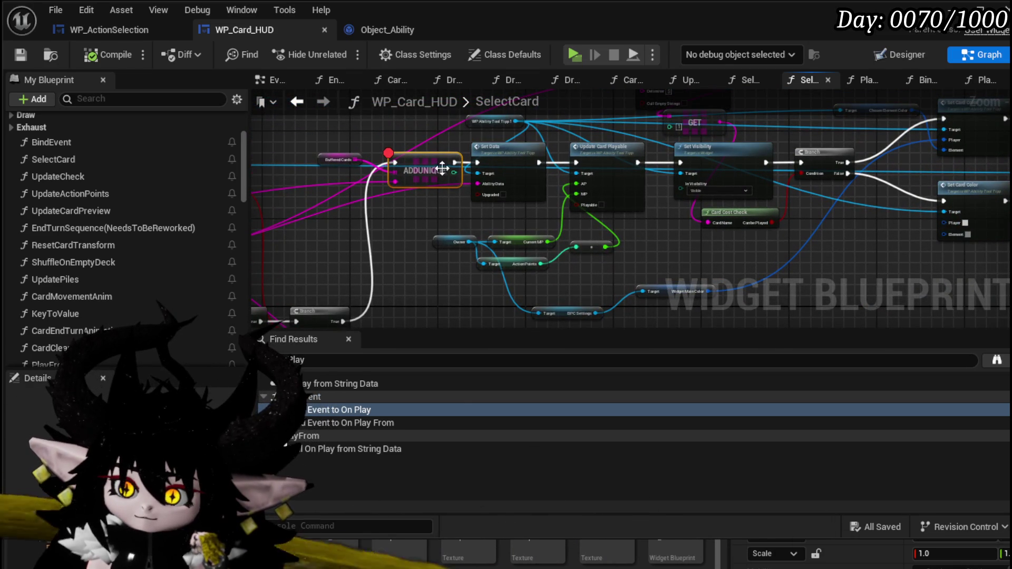
pyautogui.rightClick(429, 171)
pyautogui.click(478, 444)
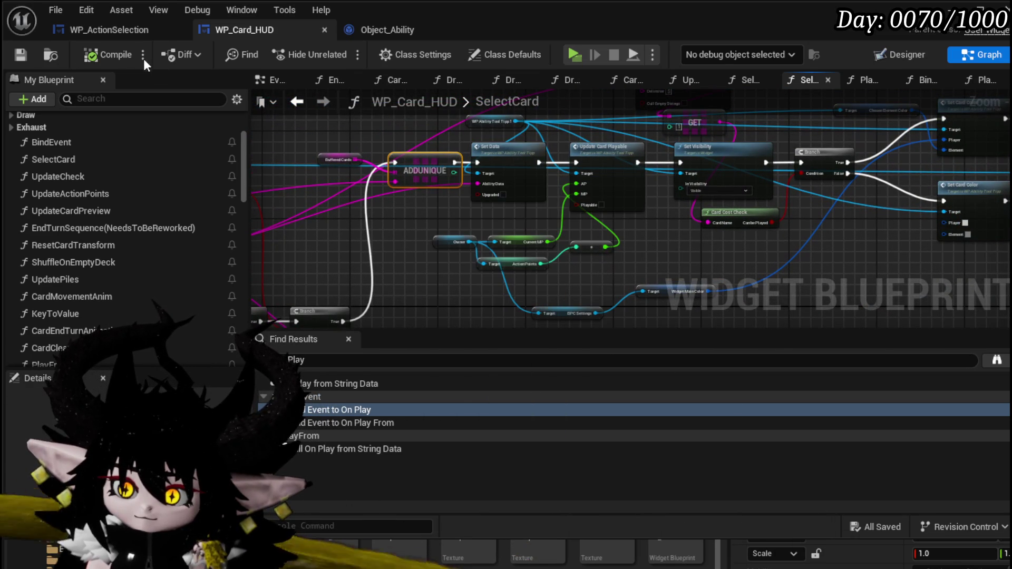
pyautogui.click(31, 55)
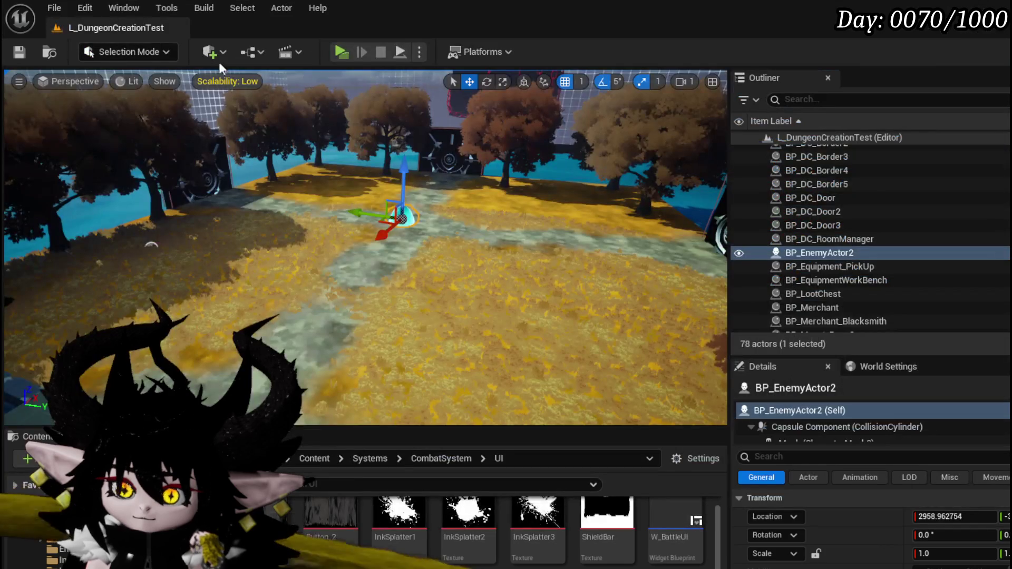
# - Play-test a battle against the water slime, playing the Claw and Void Movement cards
pyautogui.hotkey('alt', 'p')
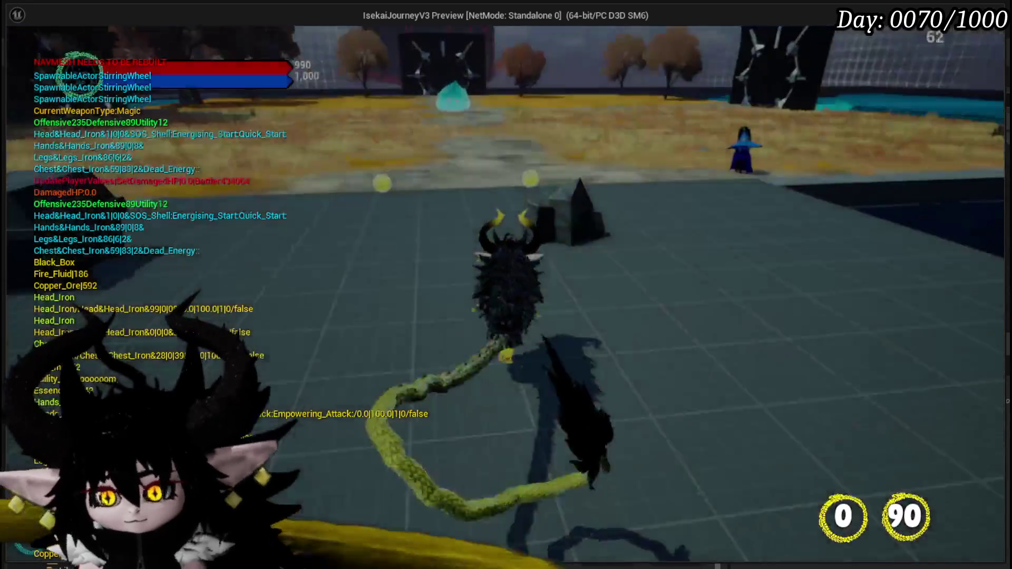
pyautogui.press('w')
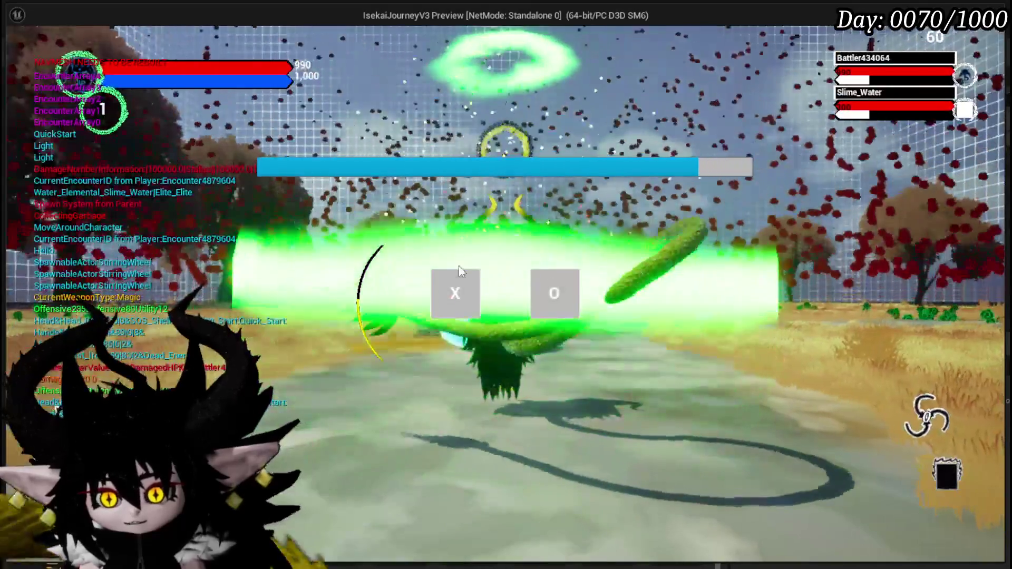
pyautogui.click(457, 287)
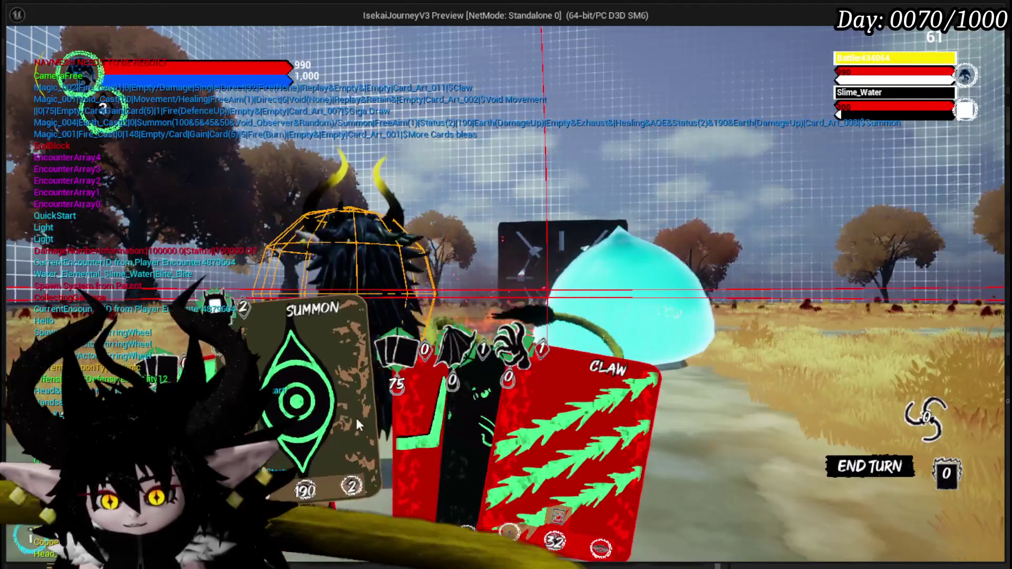
pyautogui.click(501, 417)
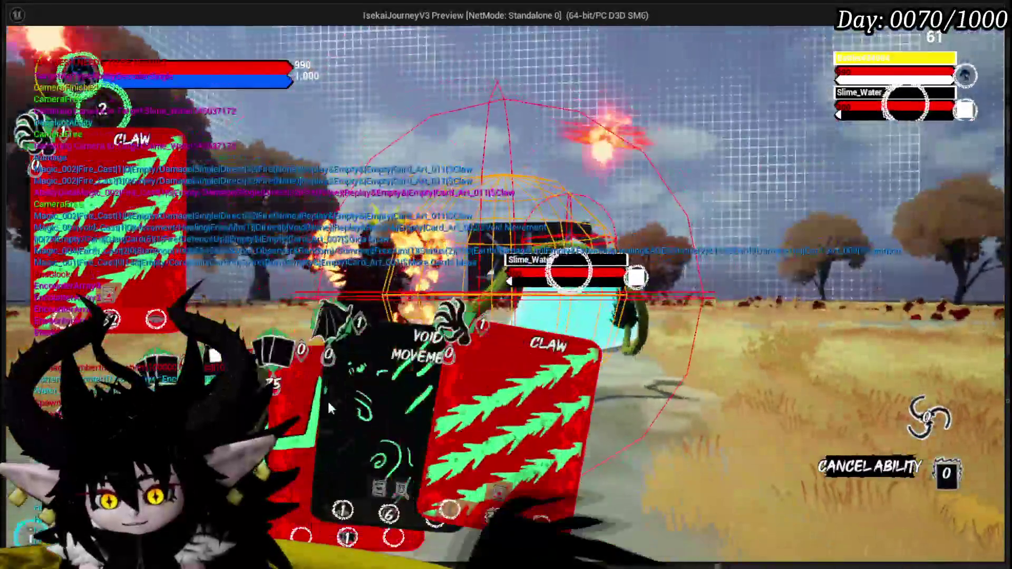
pyautogui.click(328, 400)
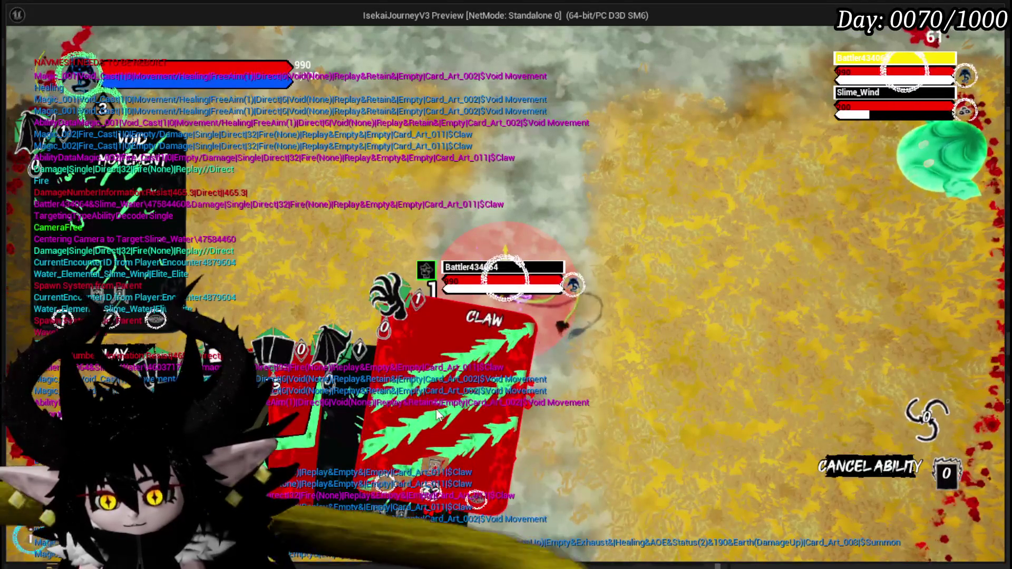
# - End the play session, save, and jump to the Bind Event to On Play node
pyautogui.press('Escape')
pyautogui.hotkey('ctrl', 's')
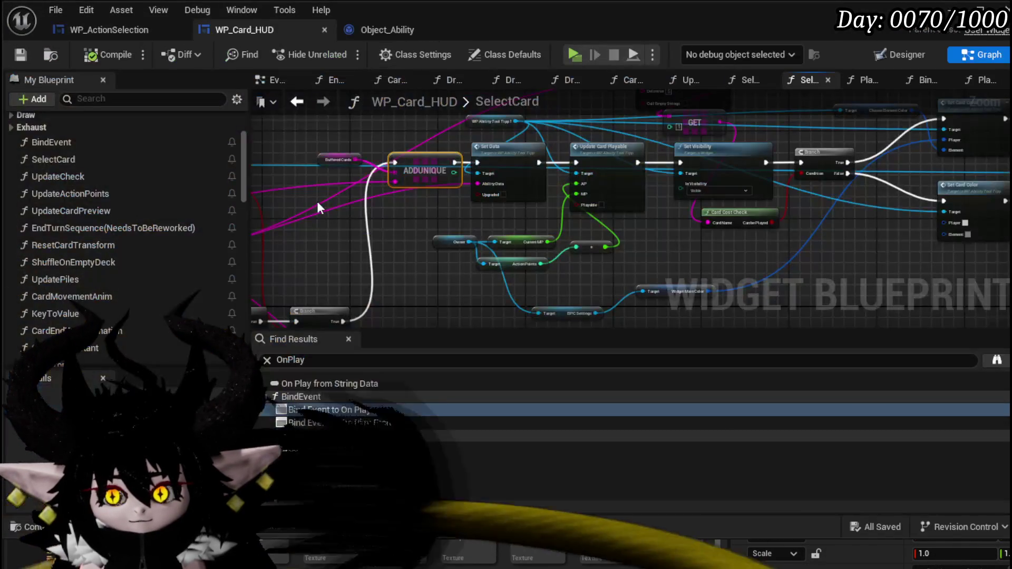
pyautogui.click(330, 409)
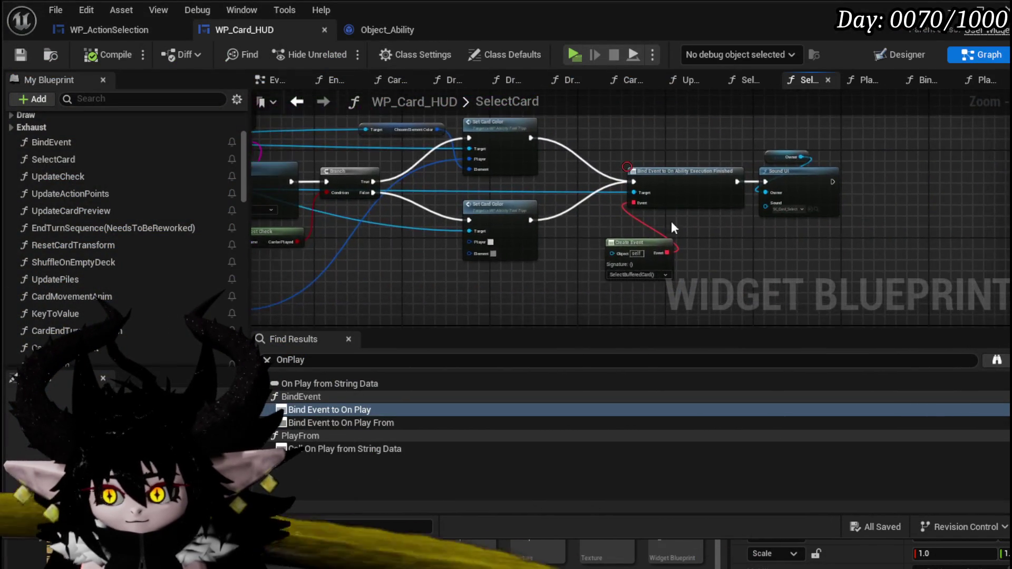
# - Adjust the wire from Bind Event's execution output, save WP_Card_HUD, and return to the level
pyautogui.scroll(2, 630, 220)
pyautogui.moveTo(627, 220)
pyautogui.mouseDown()
pyautogui.moveTo(530, 239)
pyautogui.moveTo(531, 223)
pyautogui.moveTo(555, 264)
pyautogui.mouseUp()
pyautogui.moveTo(670, 204); pyautogui.dragTo(684, 207)
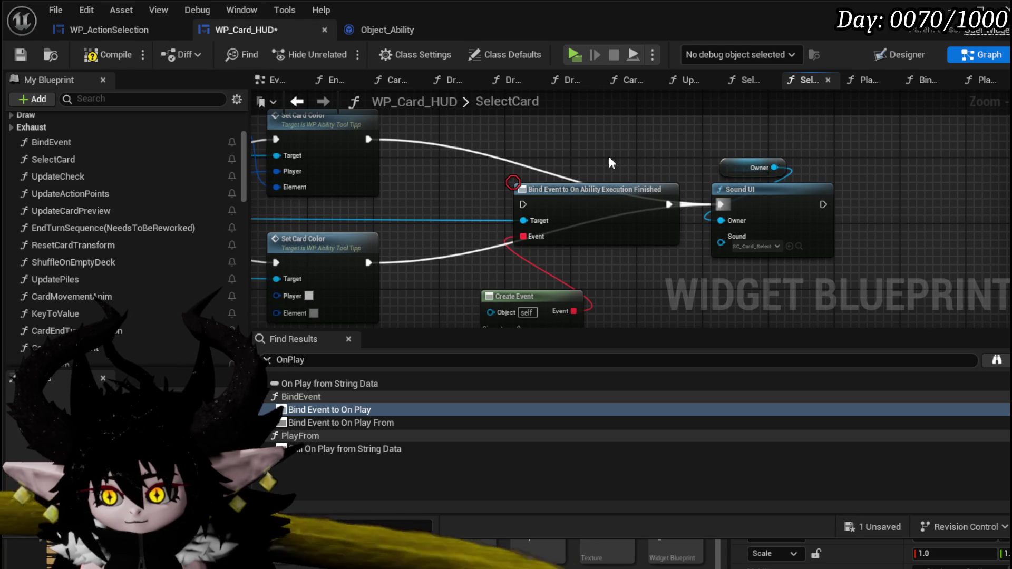
pyautogui.click(19, 55)
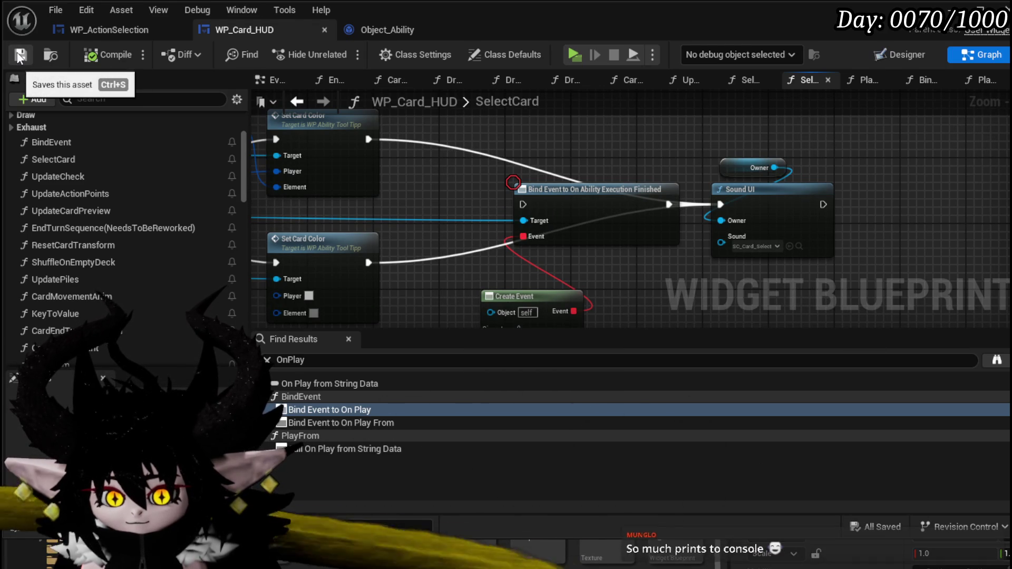
pyautogui.click(974, 11)
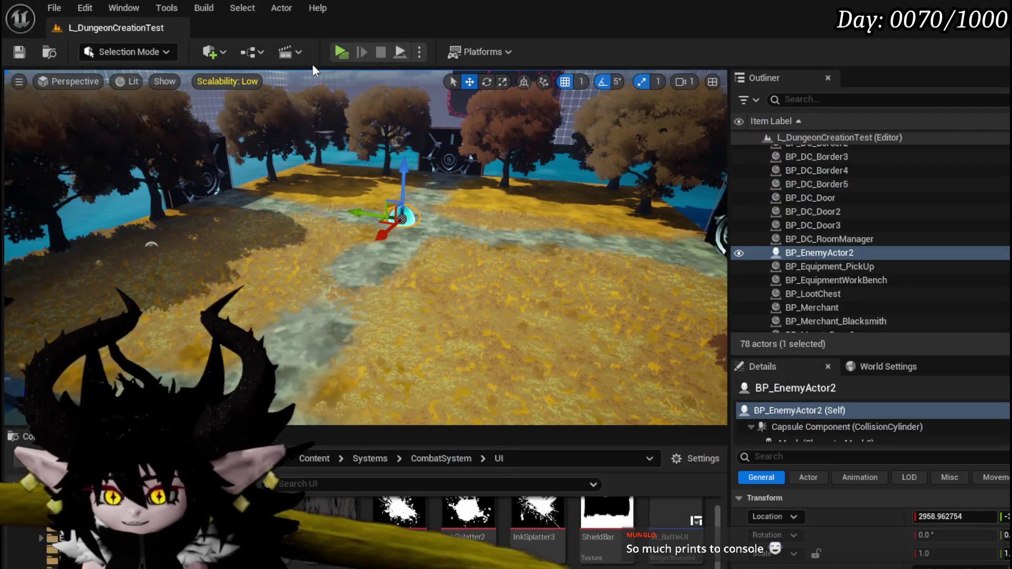
# - Start a new play-test and run the character into the water slime to begin a battle
pyautogui.click(332, 55)
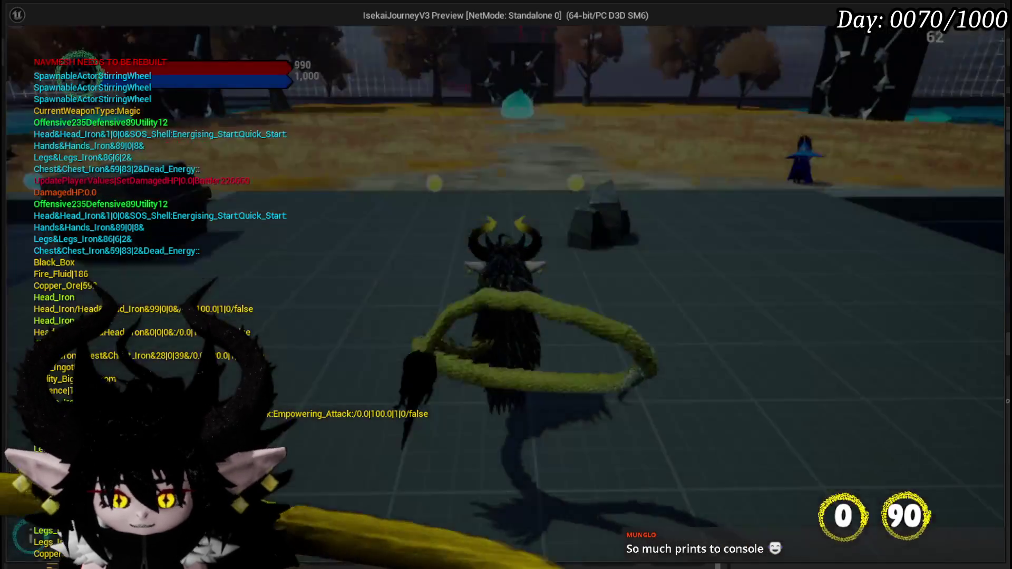
pyautogui.press('w')
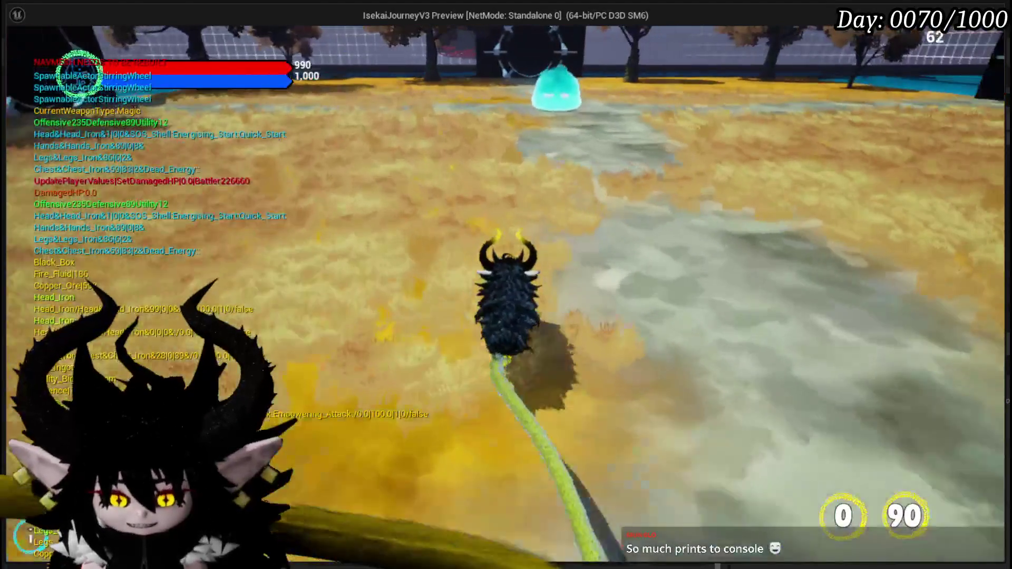
pyautogui.press('w')
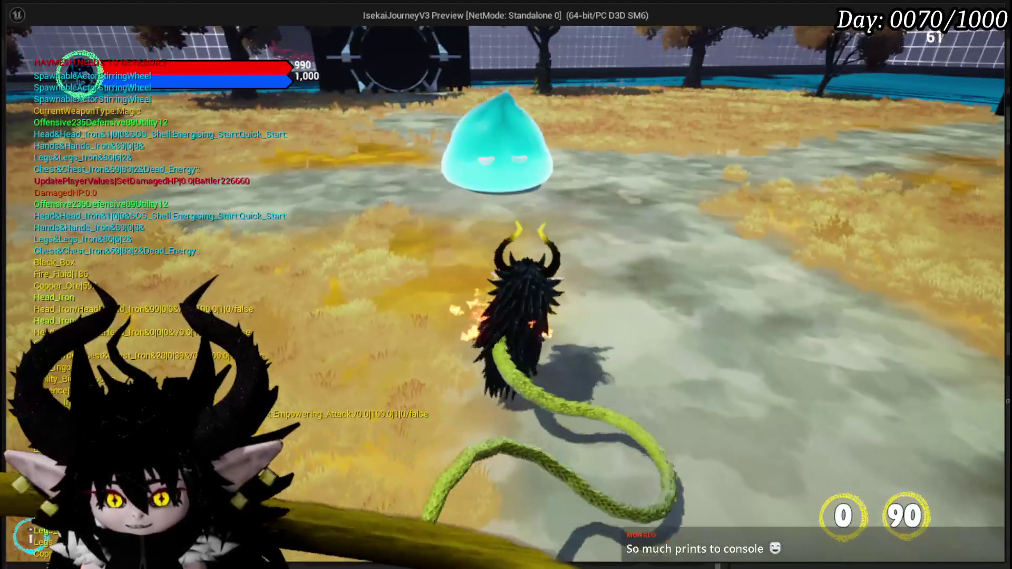
pyautogui.press('w')
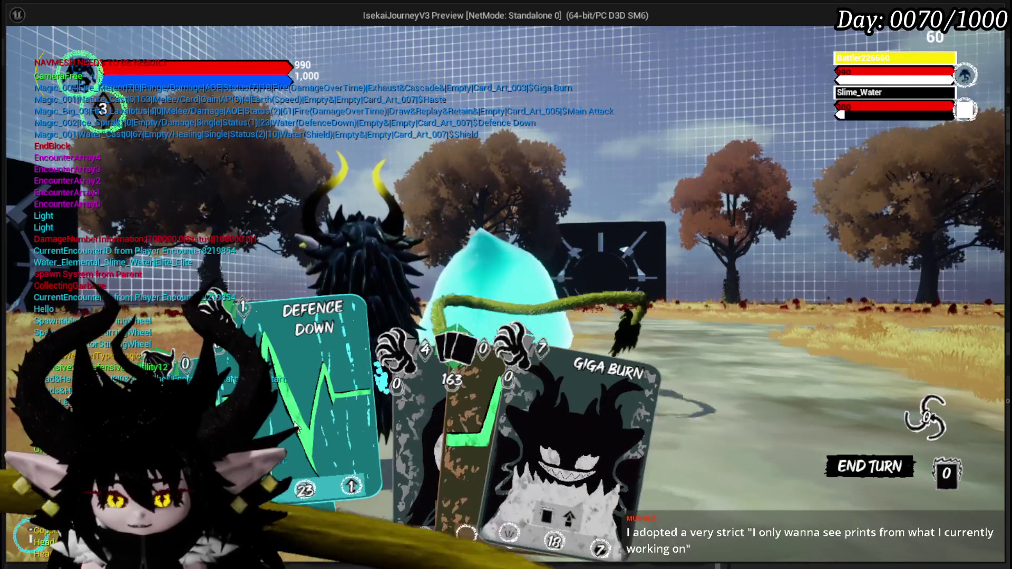
# - Cast Defence Down on the slime, resume past the breakpoint, and stop the play-test
pyautogui.press('1')
pyautogui.click(353, 365)
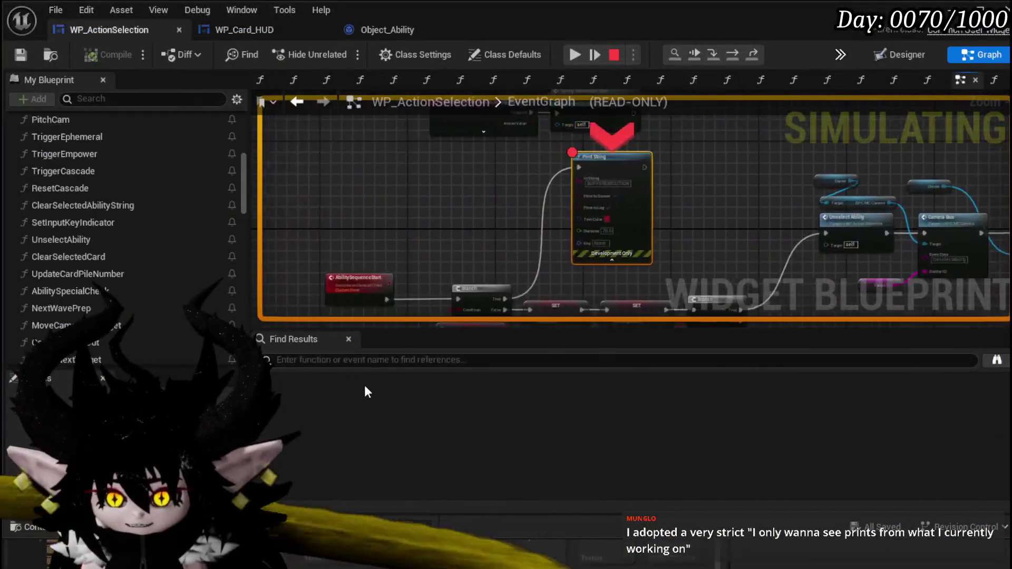
pyautogui.click(575, 54)
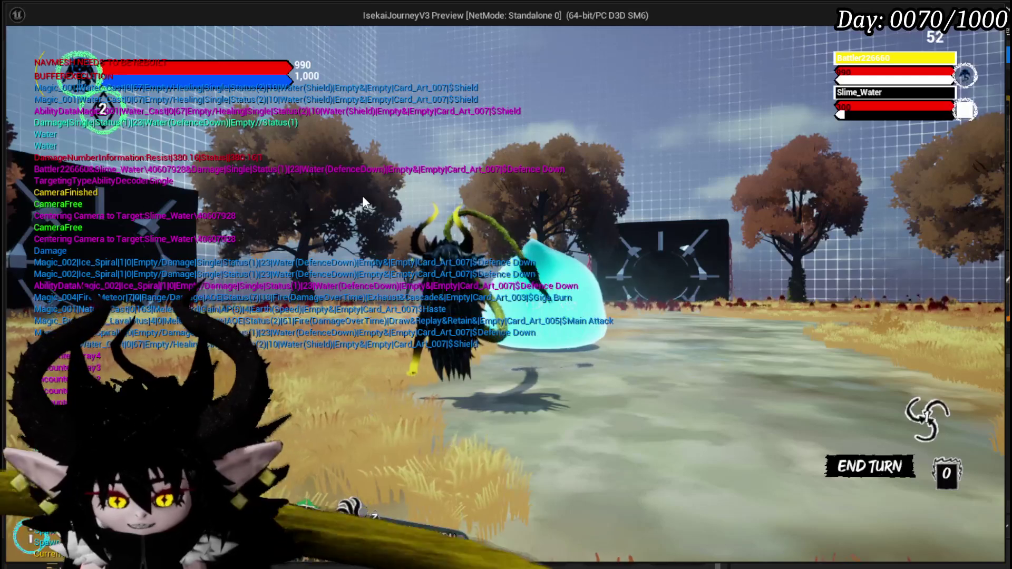
pyautogui.press('Escape')
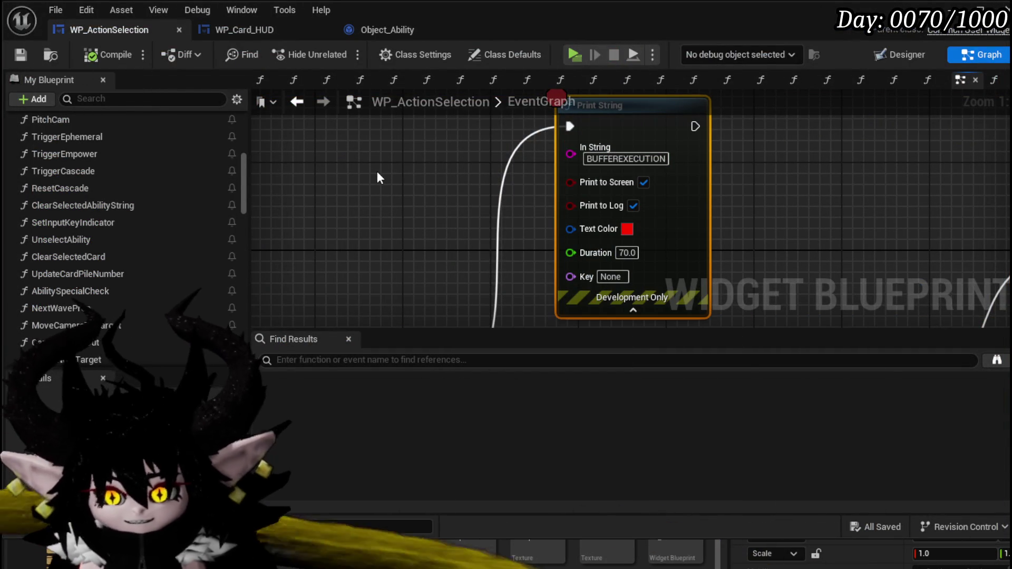
pyautogui.scroll(-4, 381, 198)
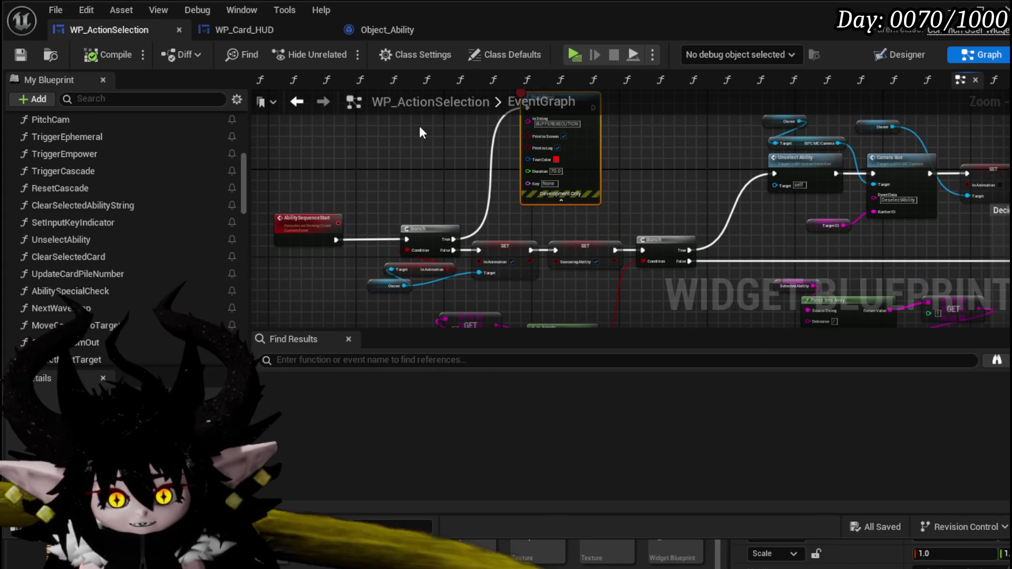
pyautogui.moveTo(395, 150)
pyautogui.mouseDown()
pyautogui.moveTo(407, 149)
pyautogui.moveTo(404, 165)
pyautogui.mouseUp()
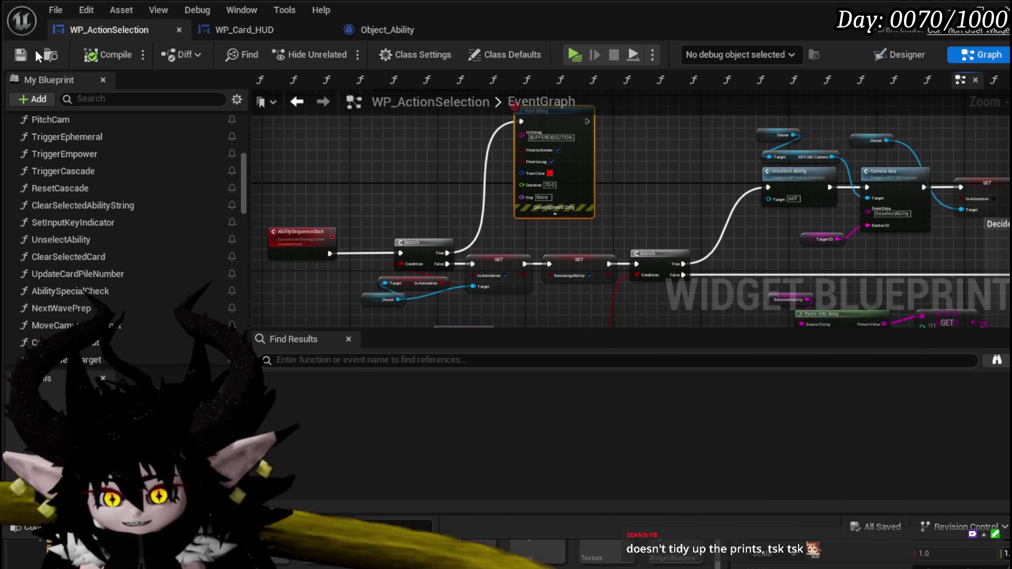
pyautogui.hotkey('ctrl', 's')
pyautogui.moveTo(515, 134)
pyautogui.mouseDown()
pyautogui.moveTo(423, 134)
pyautogui.moveTo(445, 21)
pyautogui.mouseUp()
pyautogui.moveTo(535, 85)
pyautogui.mouseDown()
pyautogui.moveTo(569, 201)
pyautogui.moveTo(545, 190)
pyautogui.moveTo(507, 247)
pyautogui.mouseUp()
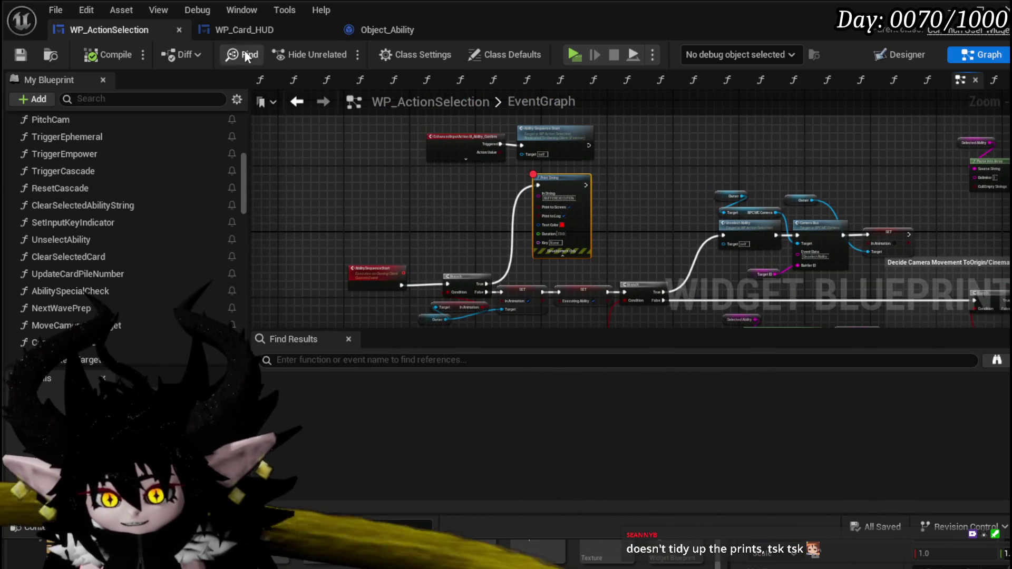
pyautogui.moveTo(643, 158)
pyautogui.mouseDown()
pyautogui.moveTo(490, 143)
pyautogui.moveTo(595, 106)
pyautogui.mouseUp()
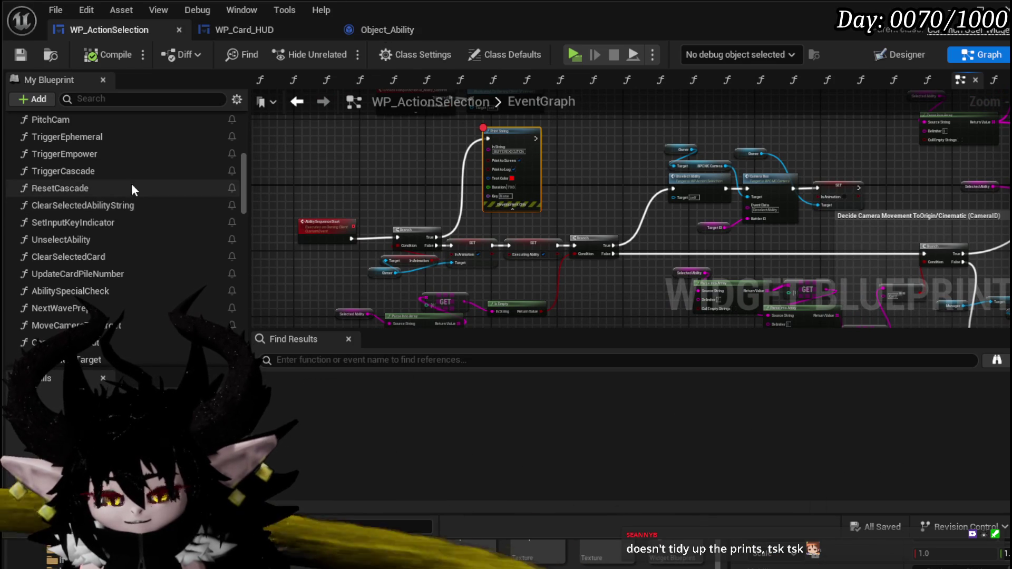
pyautogui.moveTo(570, 164)
pyautogui.mouseDown()
pyautogui.moveTo(735, 191)
pyautogui.moveTo(659, 200)
pyautogui.mouseUp()
pyautogui.moveTo(887, 210)
pyautogui.mouseDown()
pyautogui.moveTo(589, 197)
pyautogui.moveTo(582, 275)
pyautogui.moveTo(379, 252)
pyautogui.mouseUp()
pyautogui.scroll(4, 589, 197)
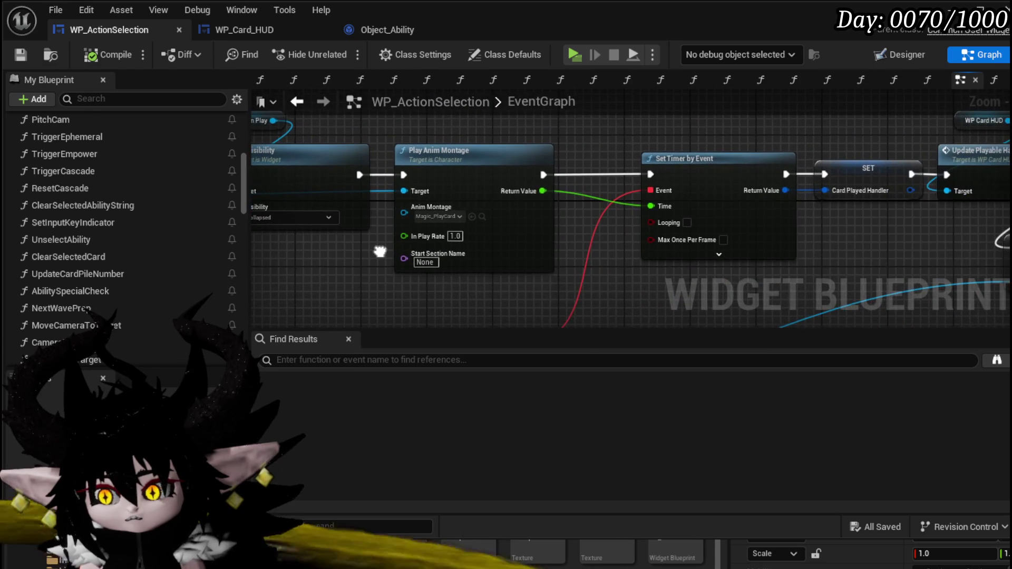
pyautogui.moveTo(675, 153); pyautogui.dragTo(495, 164)
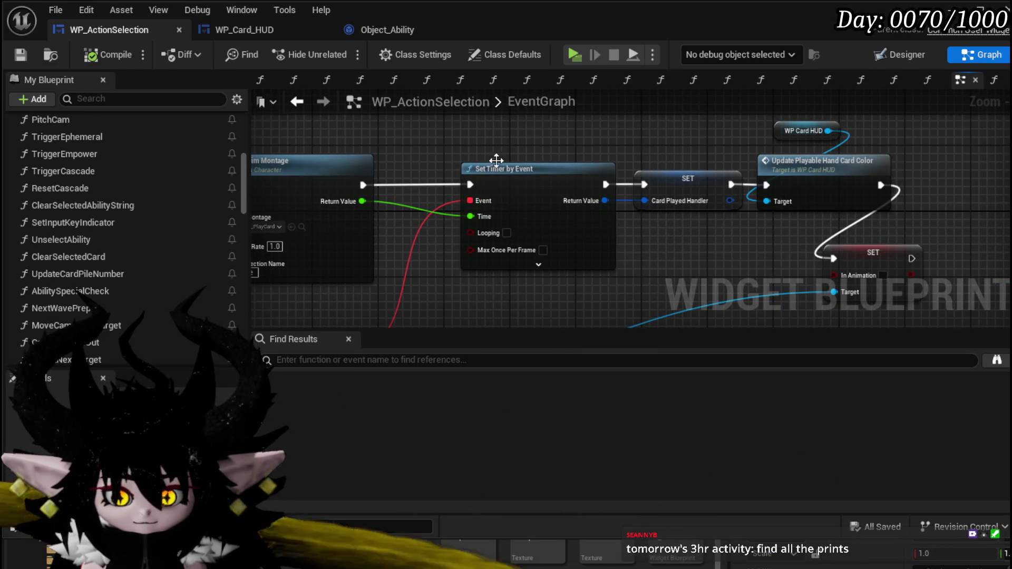
pyautogui.scroll(-8, 316, 158)
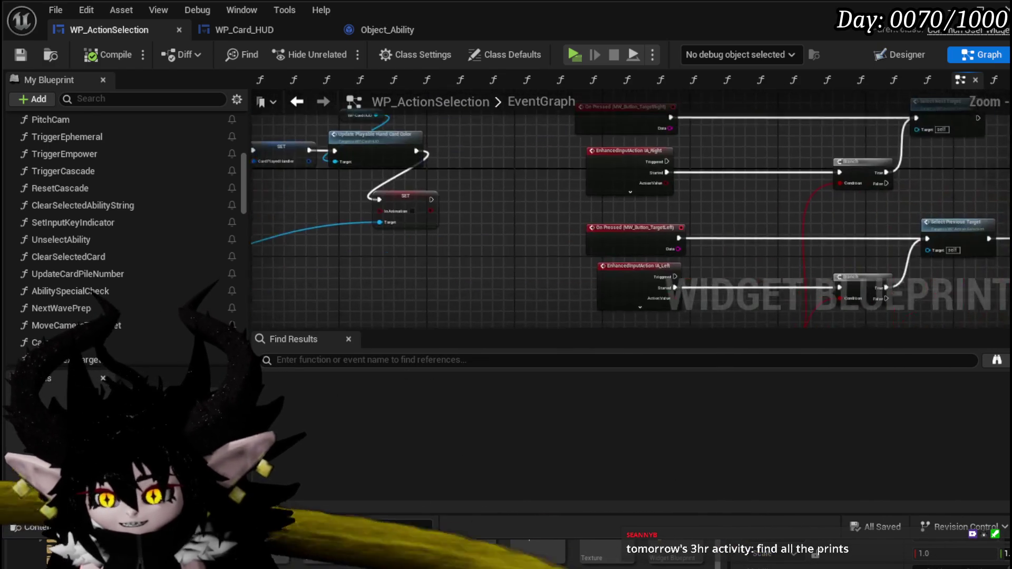
pyautogui.scroll(5, 620, 152)
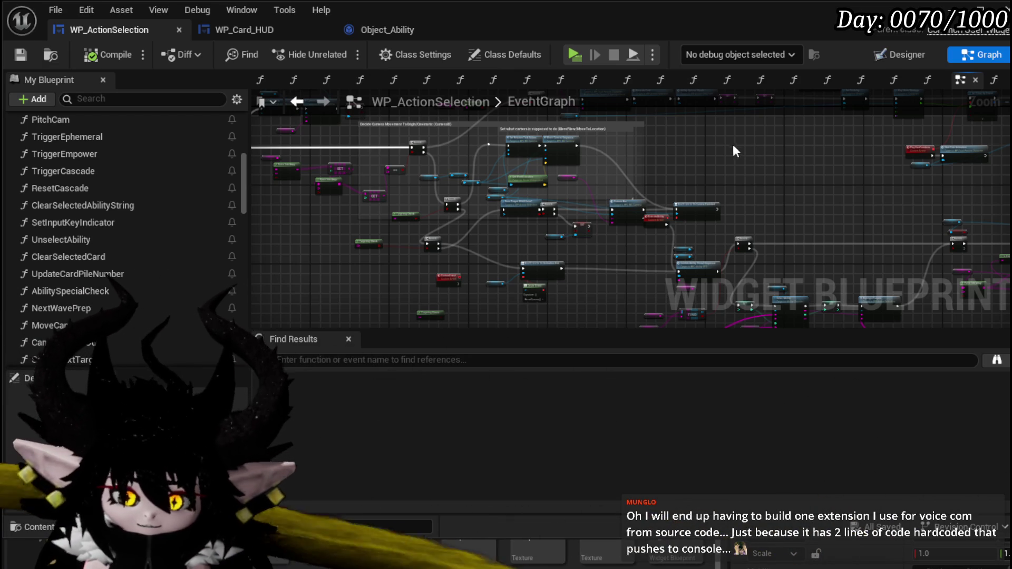
pyautogui.moveTo(727, 150); pyautogui.dragTo(300, 185)
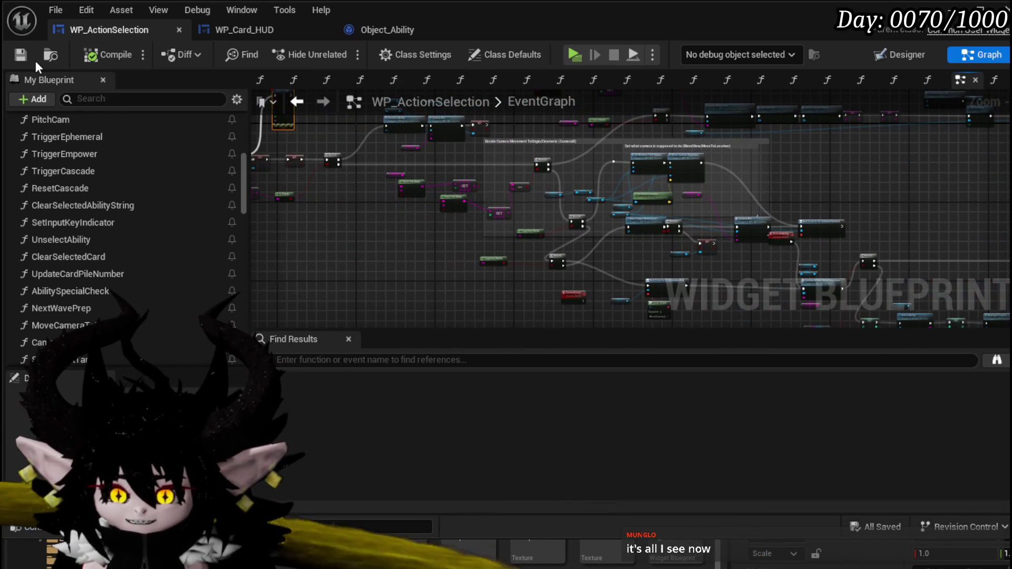
pyautogui.moveTo(309, 137)
pyautogui.mouseDown()
pyautogui.moveTo(594, 170)
pyautogui.moveTo(576, 203)
pyautogui.moveTo(610, 158)
pyautogui.mouseUp()
pyautogui.scroll(5, 576, 203)
pyautogui.moveTo(431, 170)
pyautogui.mouseDown()
pyautogui.moveTo(413, 146)
pyautogui.moveTo(378, 136)
pyautogui.mouseUp()
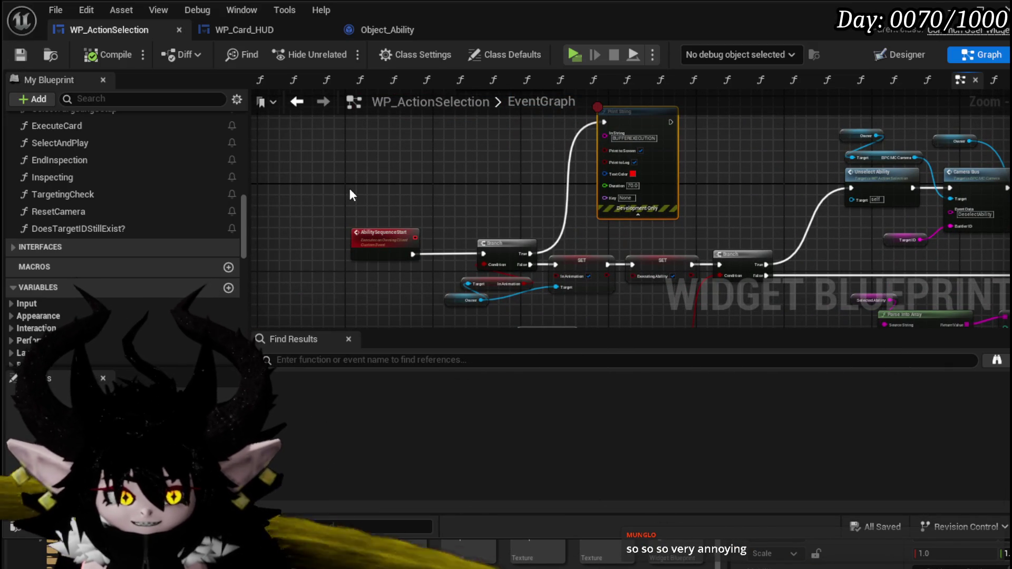
pyautogui.scroll(5, 121, 179)
pyautogui.scroll(5, 120, 179)
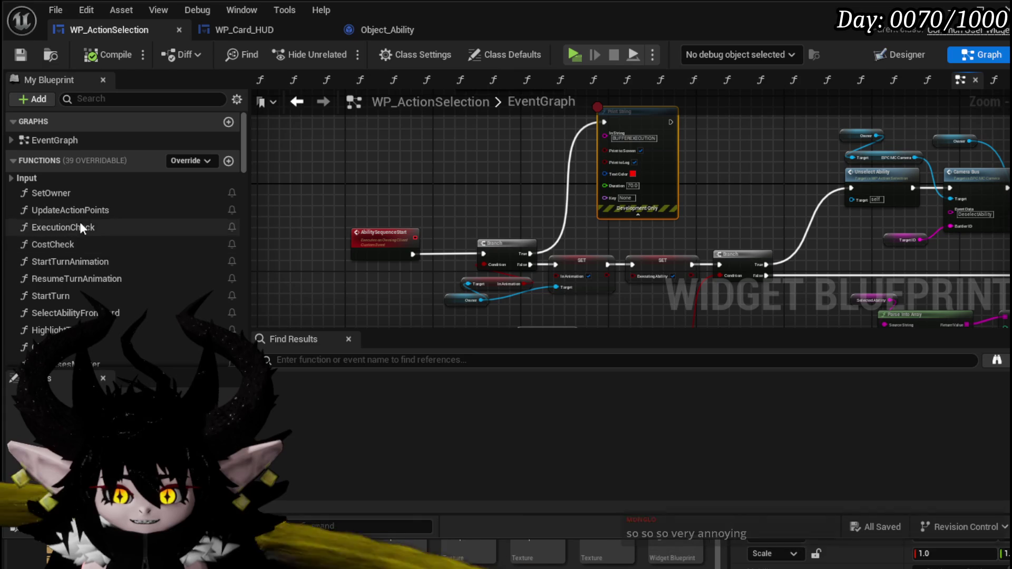
pyautogui.scroll(-2, 95, 242)
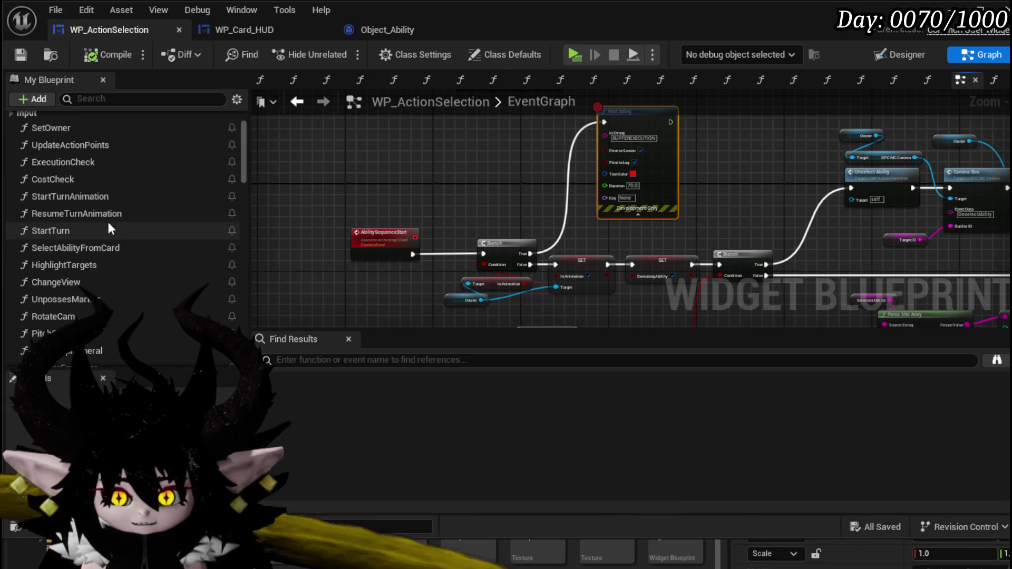
pyautogui.doubleClick(108, 248)
# - Zoom and pan around the SelectAbilityFromCard graph to inspect its node clusters
pyautogui.scroll(3, 574, 238)
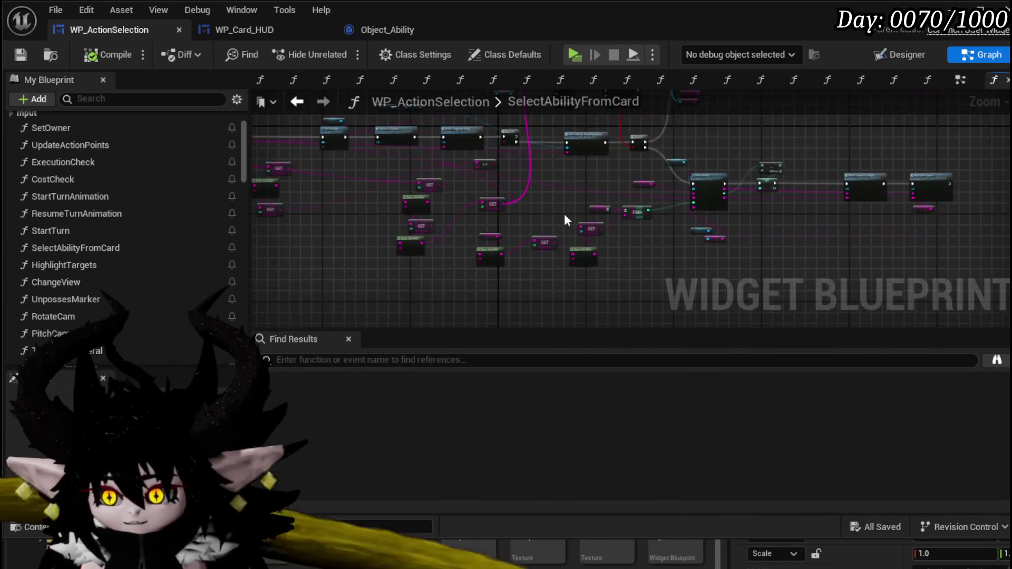
pyautogui.scroll(5, 564, 213)
pyautogui.scroll(-8, 610, 238)
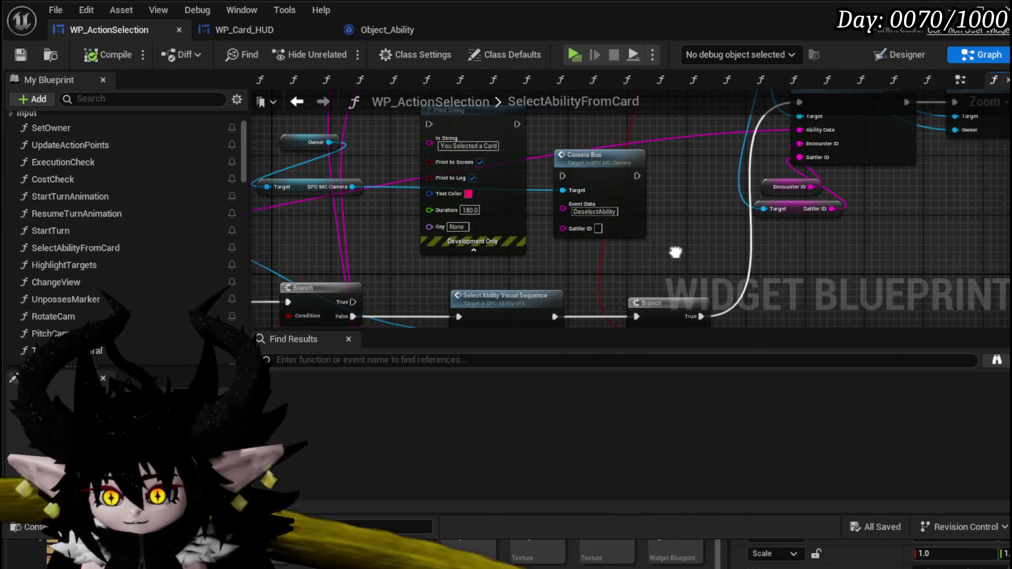
pyautogui.moveTo(374, 225)
pyautogui.mouseDown()
pyautogui.moveTo(439, 232)
pyautogui.moveTo(653, 191)
pyautogui.moveTo(618, 184)
pyautogui.mouseUp()
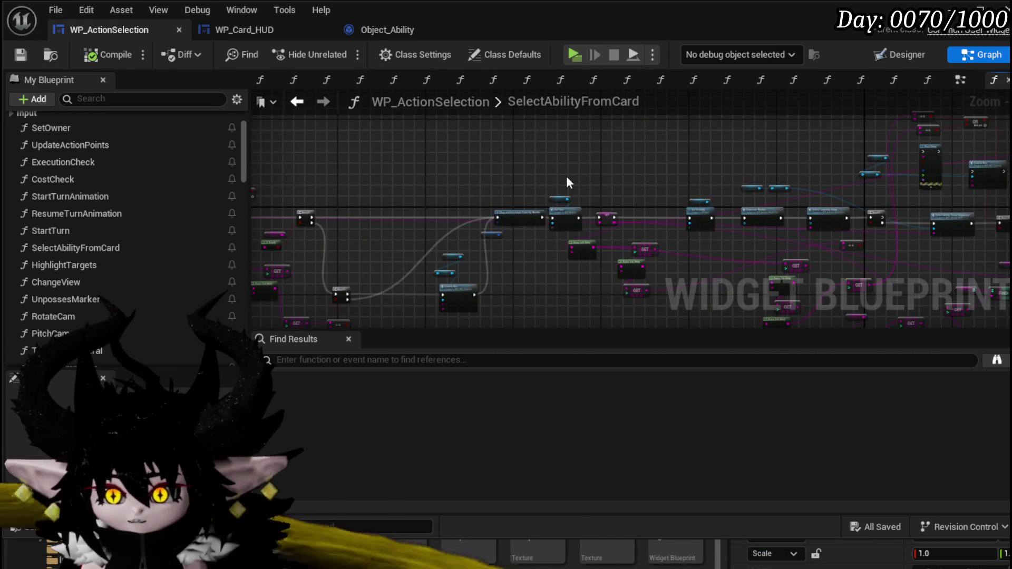
pyautogui.scroll(6, 566, 176)
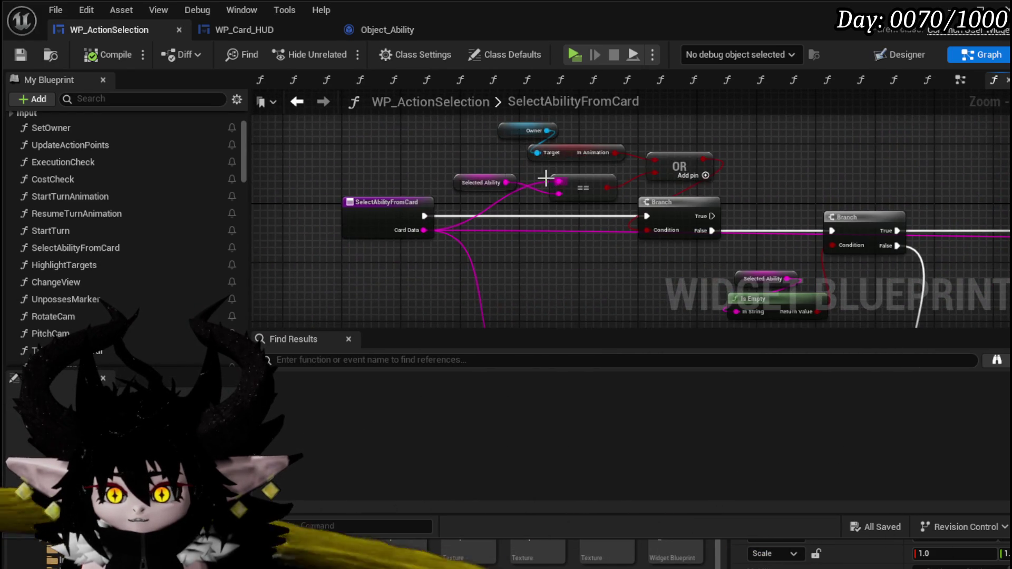
# - Switch to WP_Card_HUD and pan across its SelectCard graph
pyautogui.click(247, 33)
pyautogui.moveTo(434, 210)
pyautogui.mouseDown()
pyautogui.moveTo(598, 196)
pyautogui.moveTo(612, 243)
pyautogui.moveTo(722, 226)
pyautogui.moveTo(726, 217)
pyautogui.mouseUp()
pyautogui.scroll(-5, 612, 242)
pyautogui.scroll(4, 508, 224)
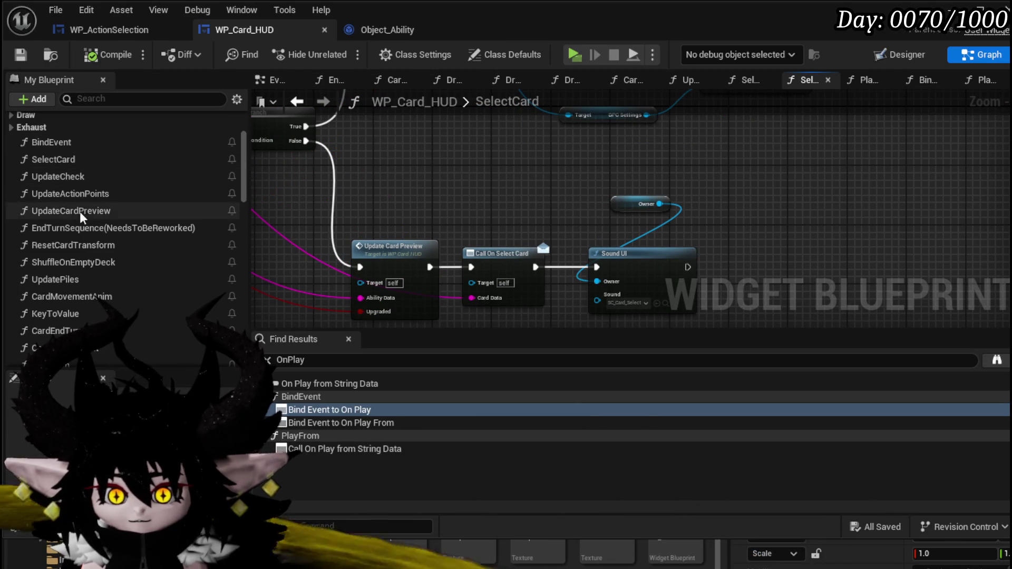
# - Open PlayAndDiscardCard from the Draw category, pan to its entry node, and save WP_Card_HUD
pyautogui.click(12, 115)
pyautogui.scroll(2, 34, 147)
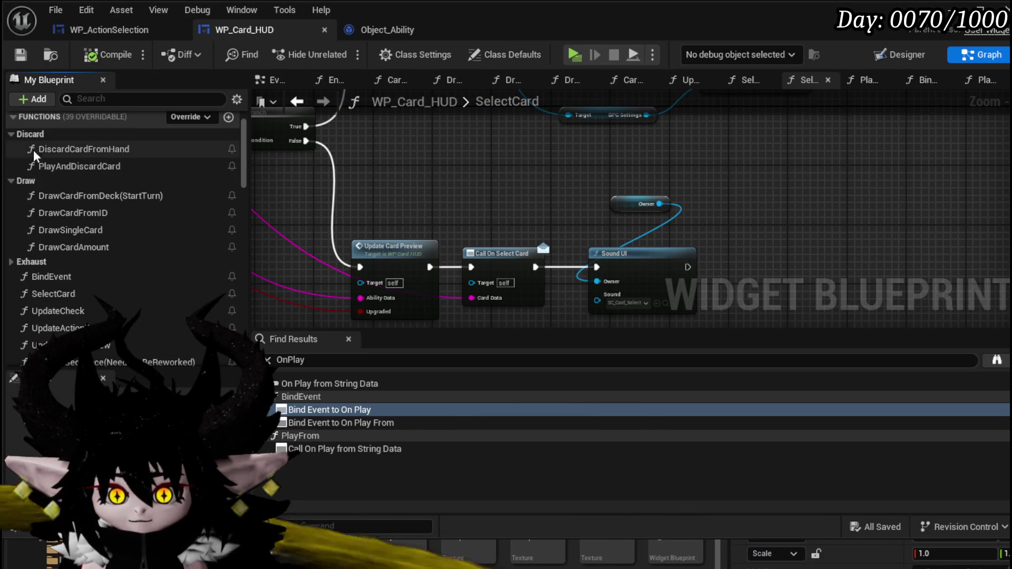
pyautogui.doubleClick(61, 166)
pyautogui.moveTo(497, 194); pyautogui.dragTo(727, 192)
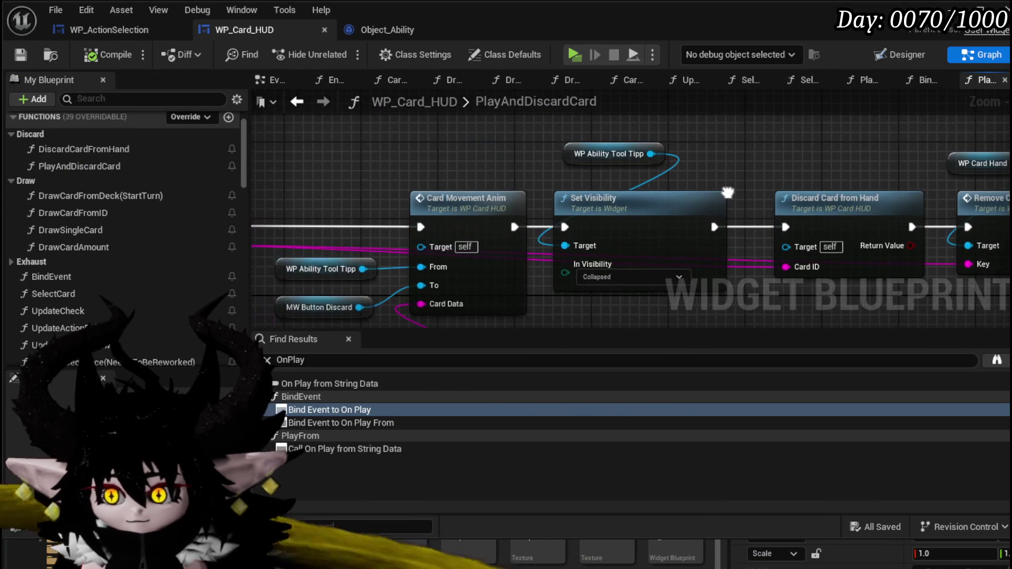
pyautogui.scroll(-2, 614, 176)
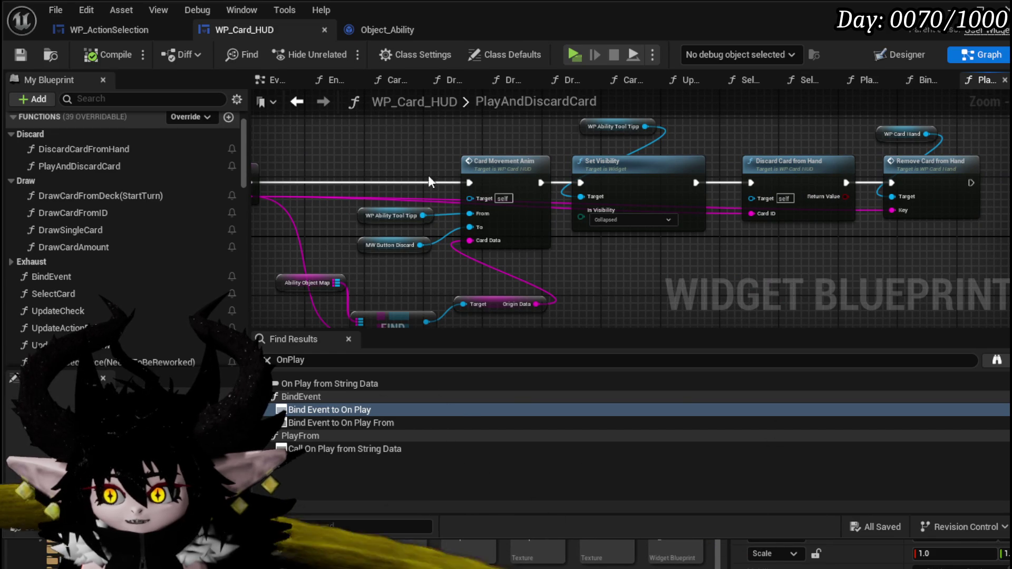
pyautogui.moveTo(428, 187); pyautogui.dragTo(602, 197)
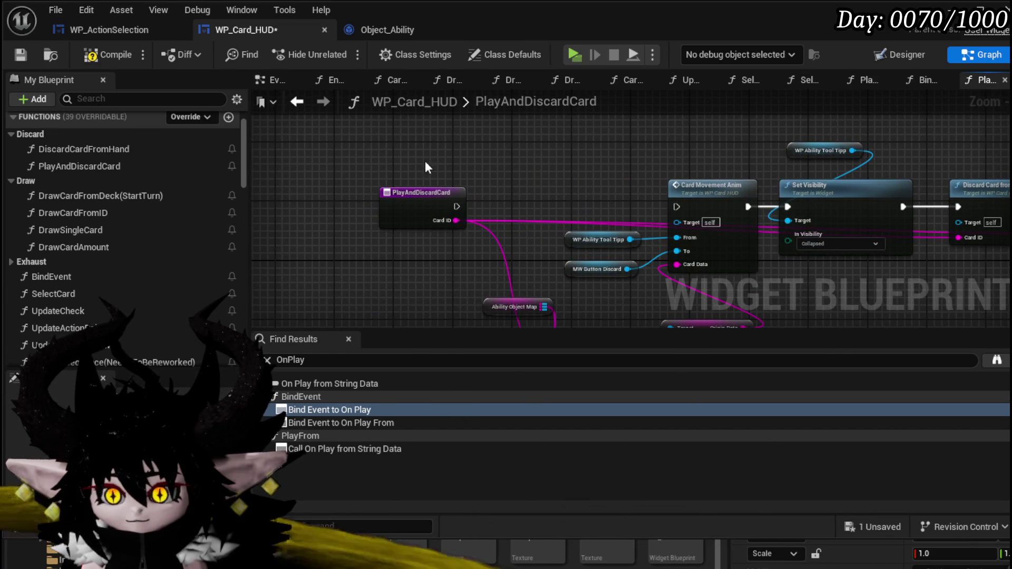
pyautogui.click(23, 51)
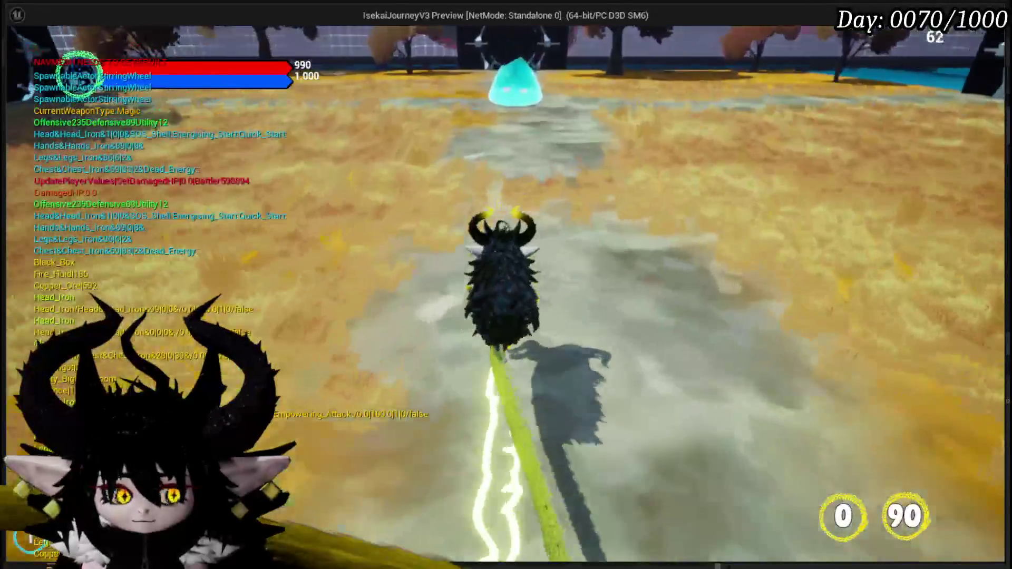
pyautogui.press('w')
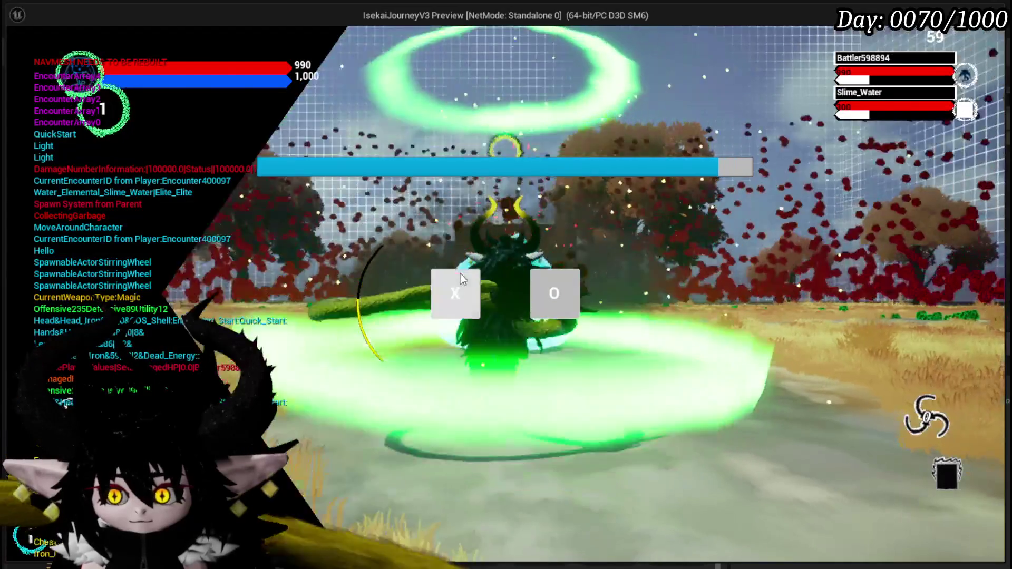
pyautogui.click(460, 275)
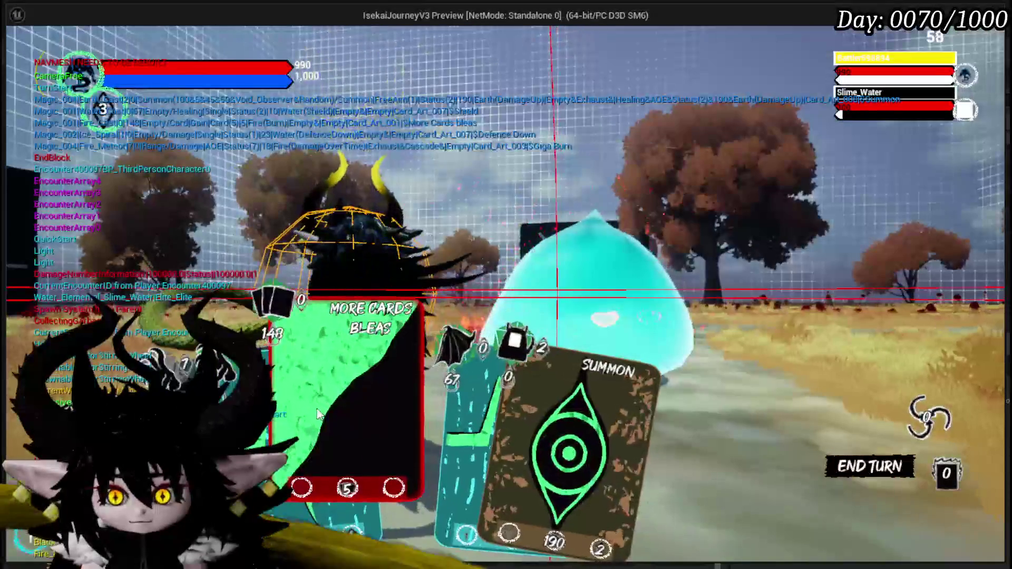
pyautogui.click(321, 416)
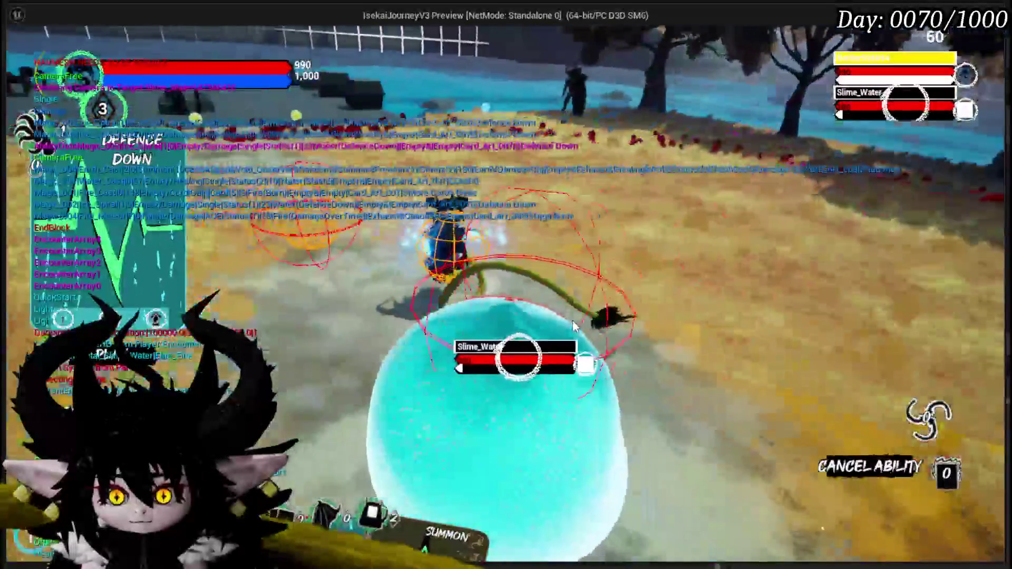
pyautogui.click(573, 326)
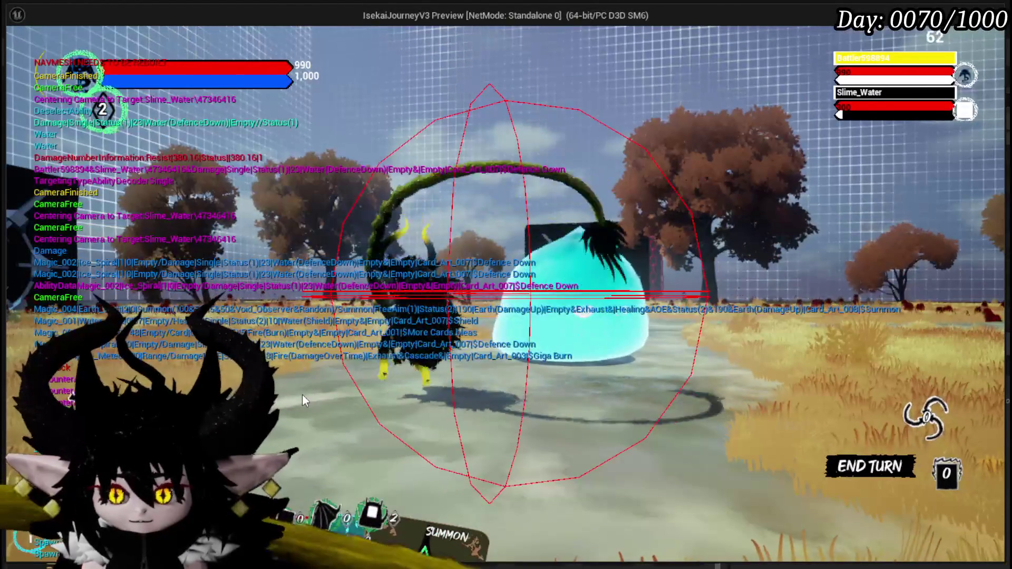
pyautogui.click(357, 422)
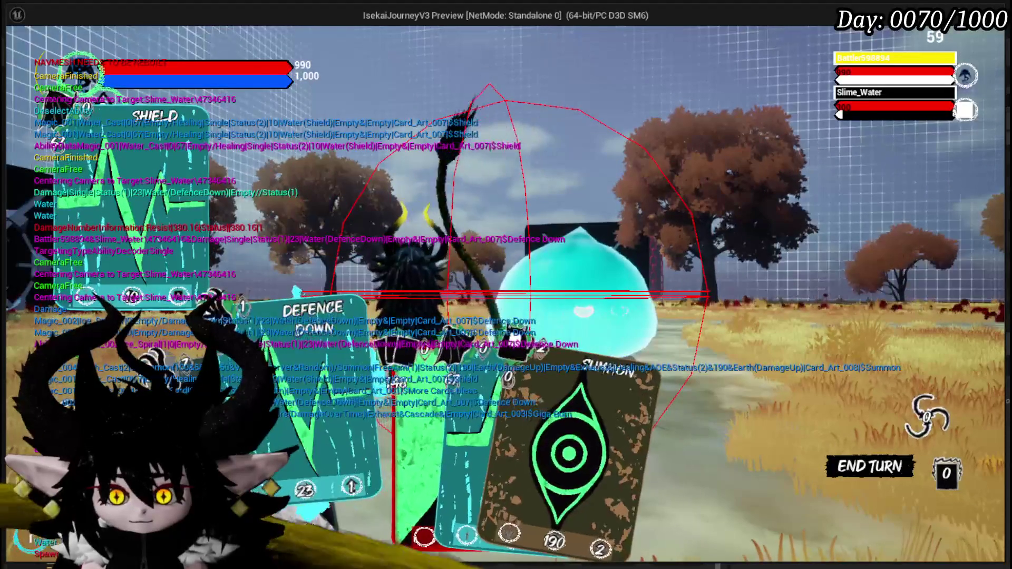
pyautogui.click(418, 399)
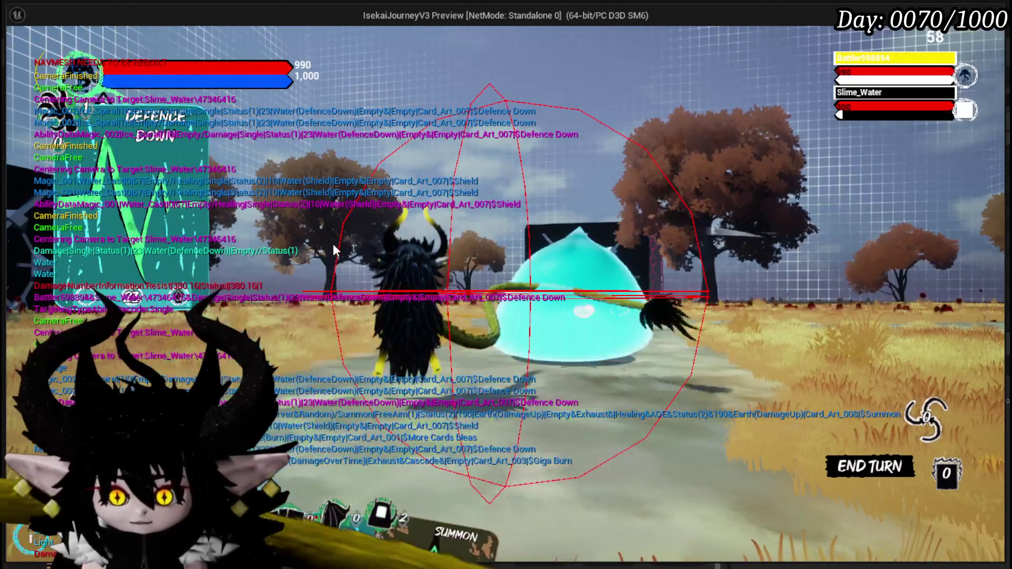
pyautogui.press('Escape')
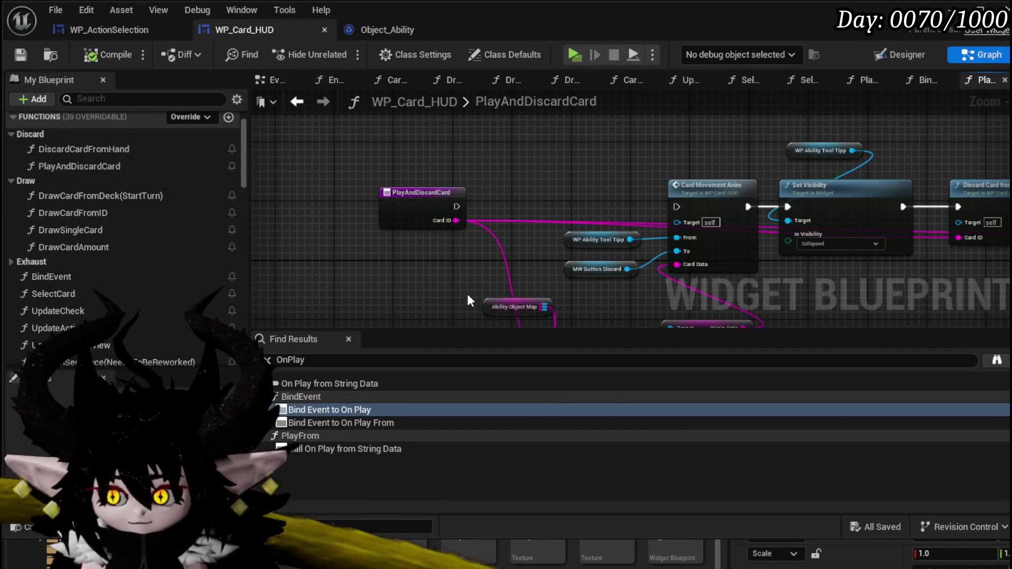
# - Wire Card Movement Anim straight into Discard Card from Hand, move the tooltip Set Visibility aside, and save WP_Card_HUD
pyautogui.moveTo(517, 158); pyautogui.dragTo(361, 147)
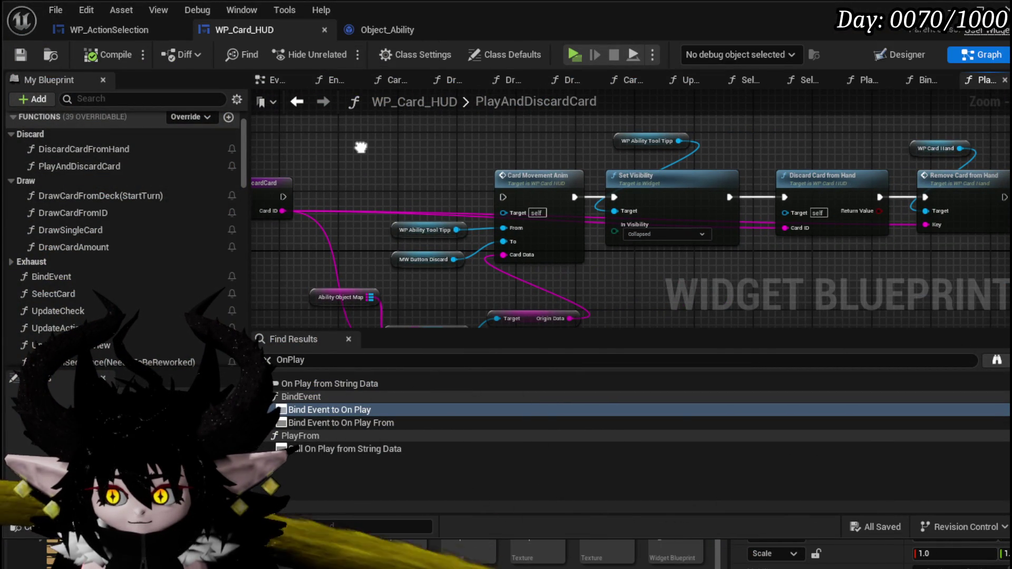
pyautogui.moveTo(361, 147)
pyautogui.mouseDown()
pyautogui.moveTo(342, 164)
pyautogui.moveTo(345, 148)
pyautogui.moveTo(347, 161)
pyautogui.mouseUp()
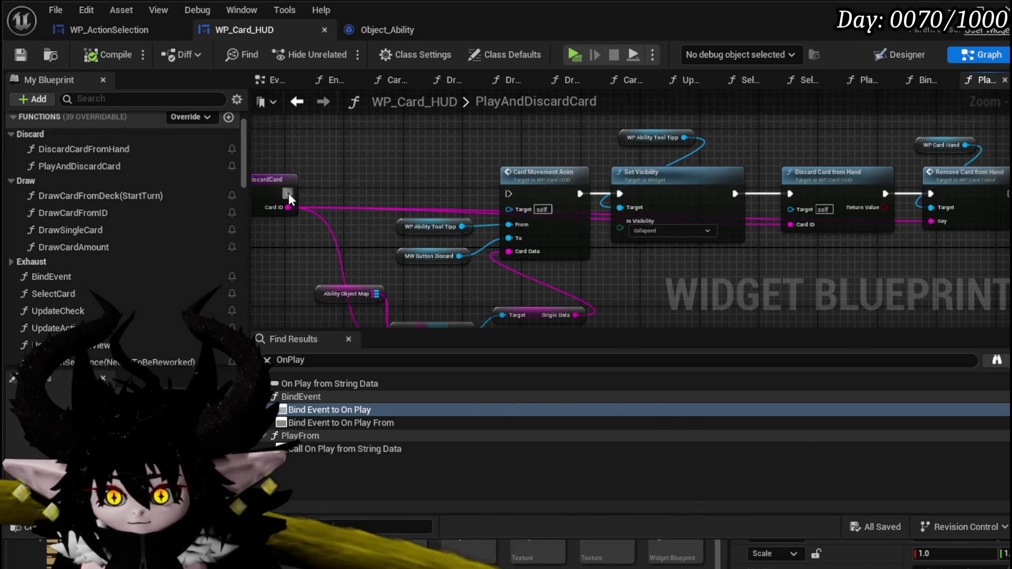
pyautogui.moveTo(511, 198)
pyautogui.mouseDown()
pyautogui.moveTo(483, 246)
pyautogui.moveTo(440, 143)
pyautogui.moveTo(449, 234)
pyautogui.moveTo(456, 143)
pyautogui.mouseUp()
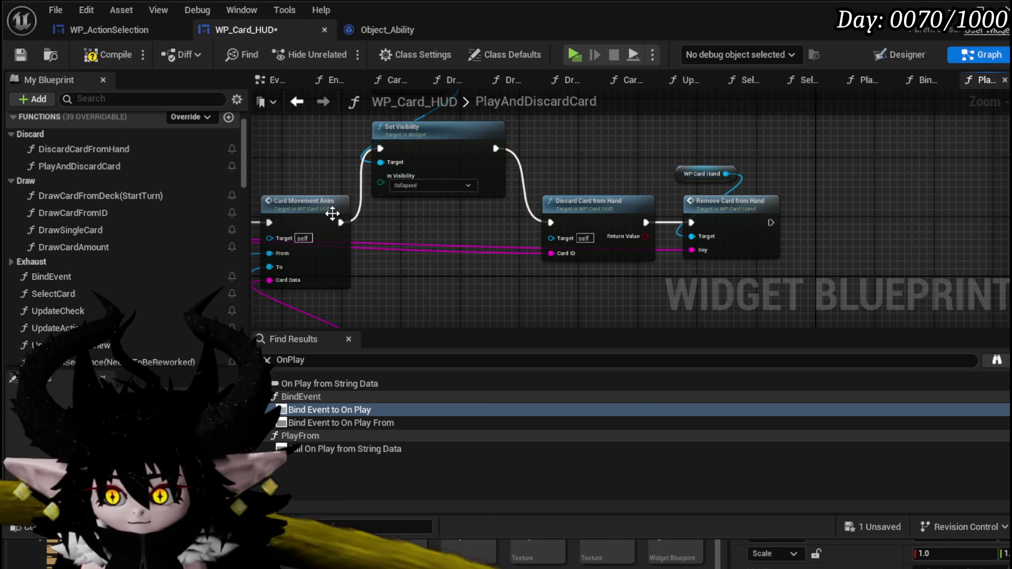
pyautogui.moveTo(339, 222)
pyautogui.mouseDown()
pyautogui.moveTo(560, 222)
pyautogui.moveTo(551, 222)
pyautogui.mouseUp()
pyautogui.moveTo(540, 102); pyautogui.dragTo(507, 152)
pyautogui.moveTo(490, 119)
pyautogui.mouseDown()
pyautogui.moveTo(379, 200)
pyautogui.moveTo(823, 190)
pyautogui.mouseUp()
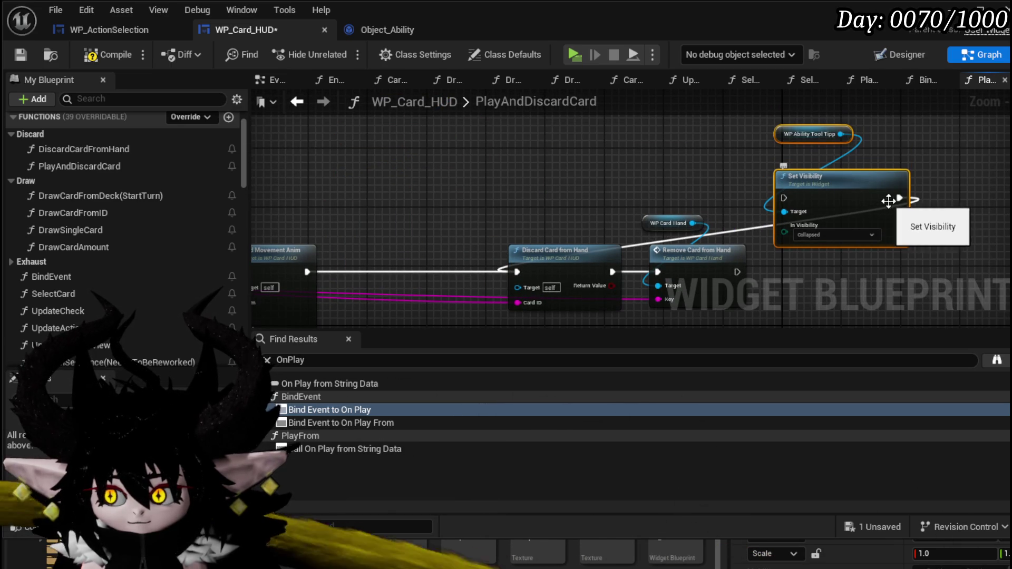
pyautogui.click(563, 163)
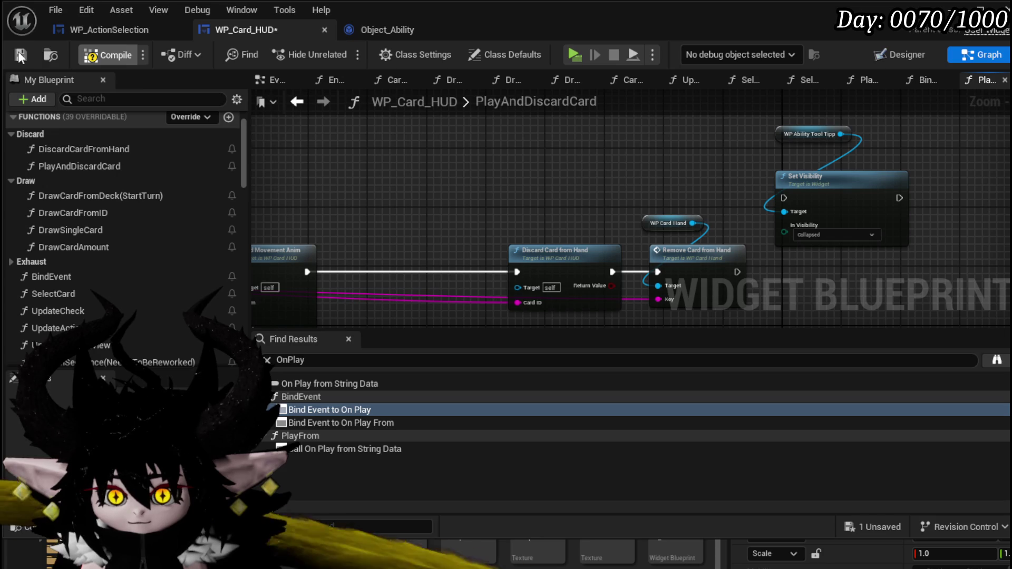
pyautogui.click(20, 55)
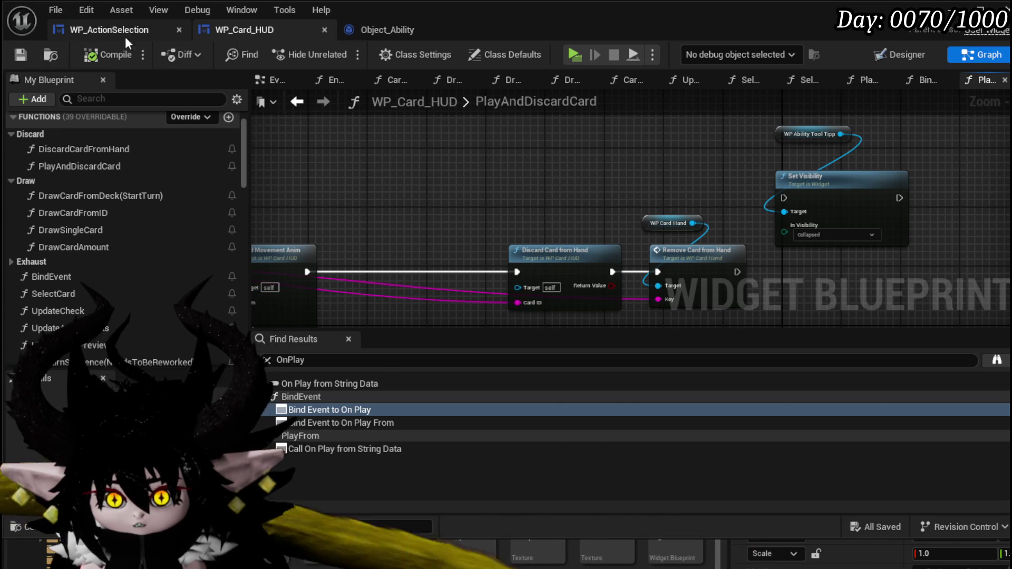
# - In WP_ActionSelection's SelectAbilityFromCard, delete the Print String node and the camera getter feeding Camera Bus
pyautogui.click(125, 36)
pyautogui.scroll(-2, 623, 185)
pyautogui.moveTo(622, 185)
pyautogui.mouseDown()
pyautogui.moveTo(316, 158)
pyautogui.moveTo(462, 191)
pyautogui.moveTo(380, 150)
pyautogui.moveTo(153, 208)
pyautogui.mouseUp()
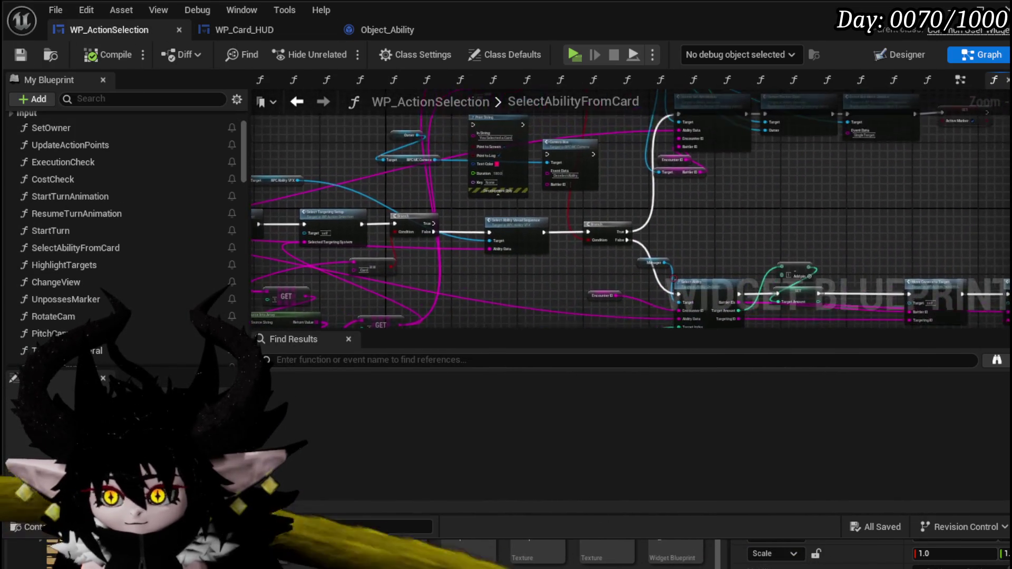
pyautogui.moveTo(439, 164); pyautogui.dragTo(407, 198)
pyautogui.click(465, 176)
pyautogui.scroll(3, 561, 179)
pyautogui.moveTo(561, 179)
pyautogui.mouseDown()
pyautogui.moveTo(577, 134)
pyautogui.moveTo(632, 201)
pyautogui.mouseUp()
pyautogui.scroll(-2, 577, 134)
pyautogui.press('Delete')
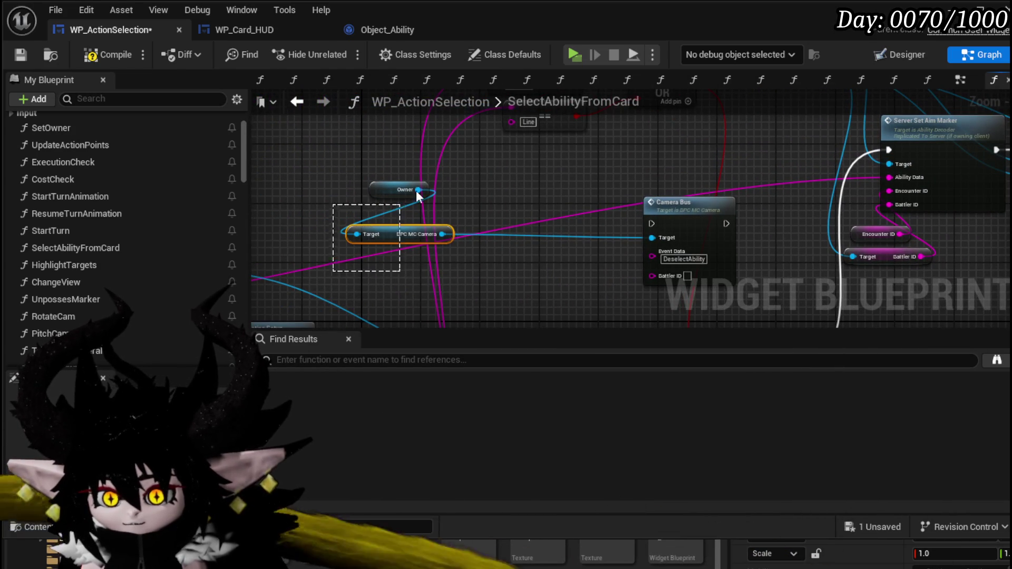
pyautogui.press('Delete')
pyautogui.moveTo(539, 205); pyautogui.dragTo(341, 171)
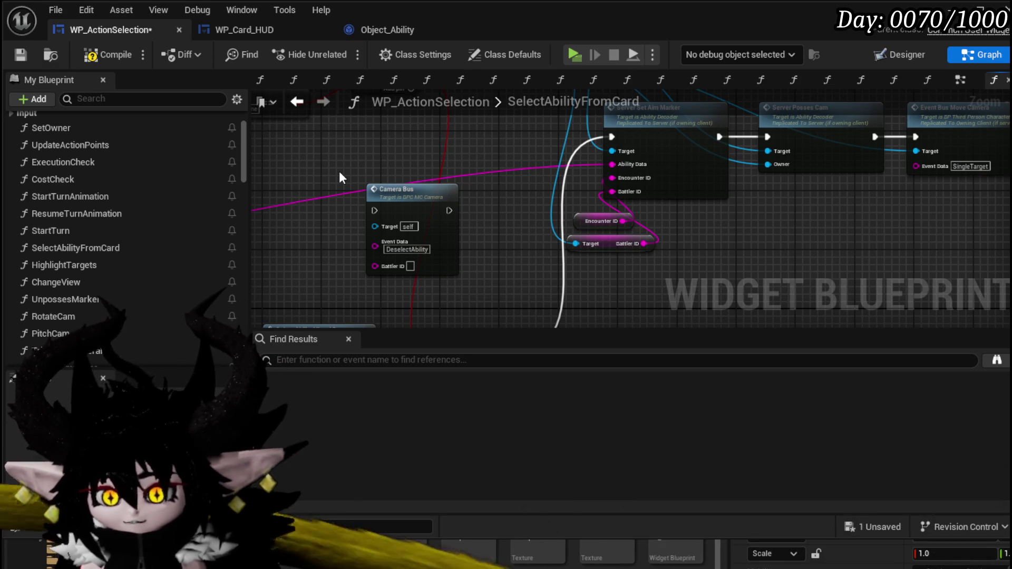
# - Review the camera, Selected Ability, Branch and timer nodes, save WP_ActionSelection, and return to EventGraph
pyautogui.moveTo(488, 203)
pyautogui.mouseDown()
pyautogui.moveTo(364, 271)
pyautogui.moveTo(490, 215)
pyautogui.moveTo(515, 287)
pyautogui.mouseUp()
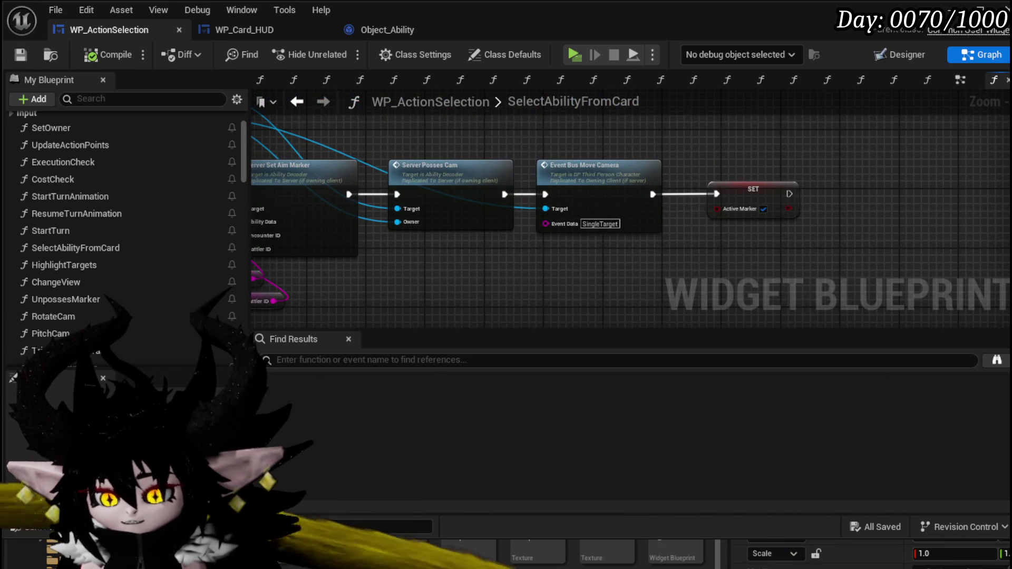
pyautogui.moveTo(569, 267); pyautogui.dragTo(718, 223)
pyautogui.moveTo(599, 244)
pyautogui.mouseDown()
pyautogui.moveTo(432, 276)
pyautogui.moveTo(505, 236)
pyautogui.moveTo(448, 174)
pyautogui.moveTo(606, 185)
pyautogui.moveTo(432, 234)
pyautogui.mouseUp()
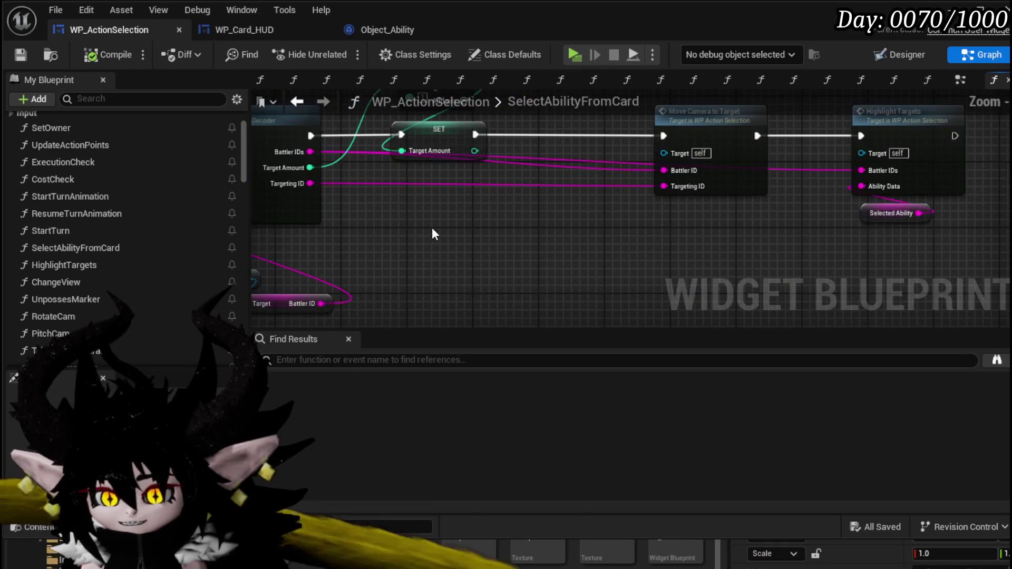
pyautogui.scroll(-3, 542, 219)
pyautogui.moveTo(542, 220); pyautogui.dragTo(643, 226)
pyautogui.moveTo(509, 227)
pyautogui.mouseDown()
pyautogui.moveTo(524, 158)
pyautogui.moveTo(527, 195)
pyautogui.moveTo(462, 156)
pyautogui.moveTo(488, 181)
pyautogui.moveTo(380, 174)
pyautogui.moveTo(626, 237)
pyautogui.moveTo(474, 221)
pyautogui.moveTo(362, 176)
pyautogui.moveTo(350, 244)
pyautogui.moveTo(336, 261)
pyautogui.moveTo(688, 261)
pyautogui.moveTo(511, 242)
pyautogui.mouseUp()
pyautogui.scroll(3, 369, 192)
pyautogui.scroll(-2, 385, 192)
pyautogui.moveTo(732, 230)
pyautogui.mouseDown()
pyautogui.moveTo(406, 242)
pyautogui.moveTo(628, 244)
pyautogui.moveTo(363, 221)
pyautogui.moveTo(480, 201)
pyautogui.mouseUp()
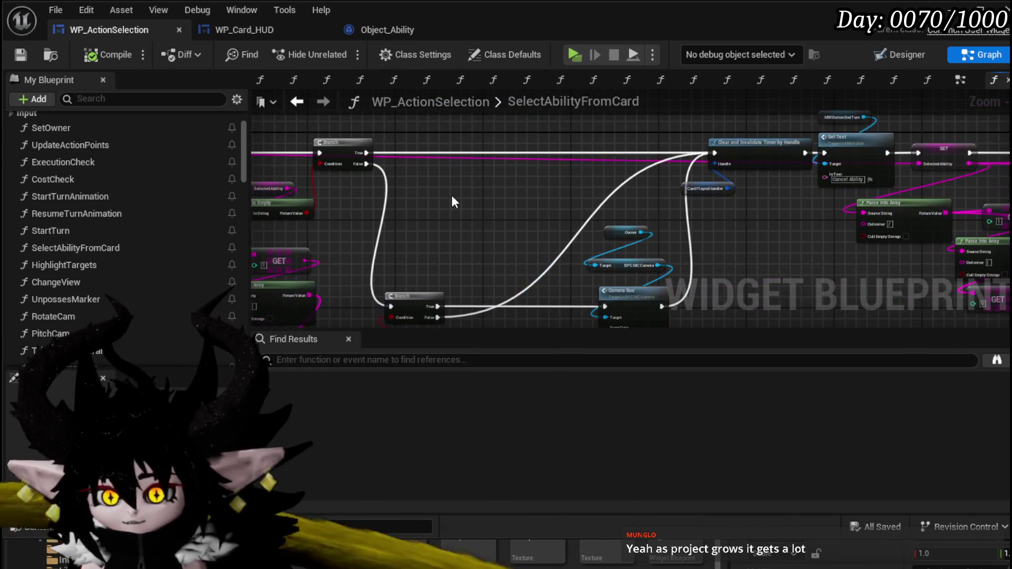
pyautogui.click(20, 54)
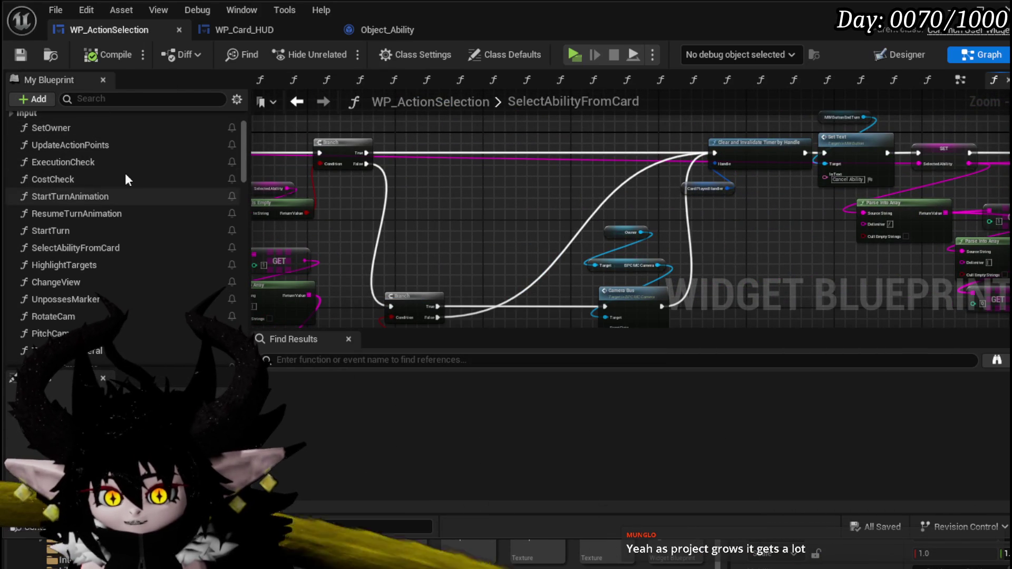
pyautogui.click(297, 102)
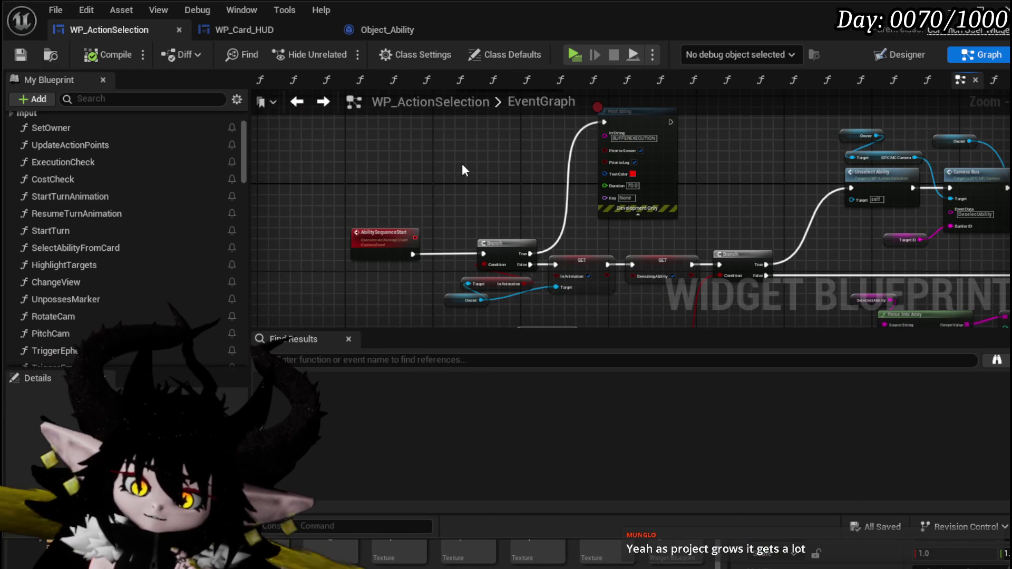
# - Pan rightward along the EventGraph to review the ability-sequence nodes
pyautogui.moveTo(751, 195); pyautogui.dragTo(429, 178)
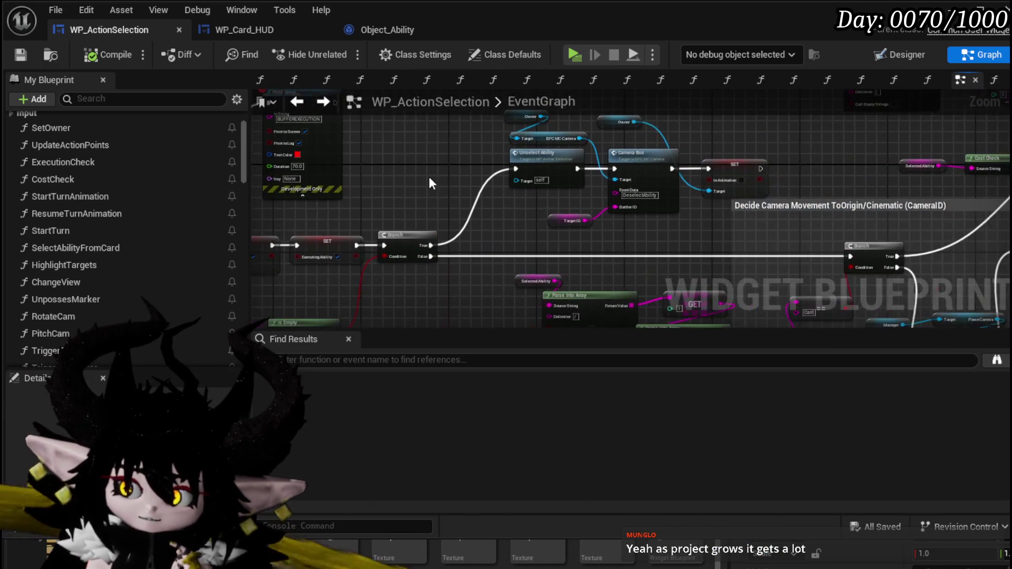
pyautogui.moveTo(896, 210)
pyautogui.mouseDown()
pyautogui.moveTo(356, 195)
pyautogui.moveTo(544, 119)
pyautogui.mouseUp()
pyautogui.moveTo(634, 166); pyautogui.dragTo(737, 135)
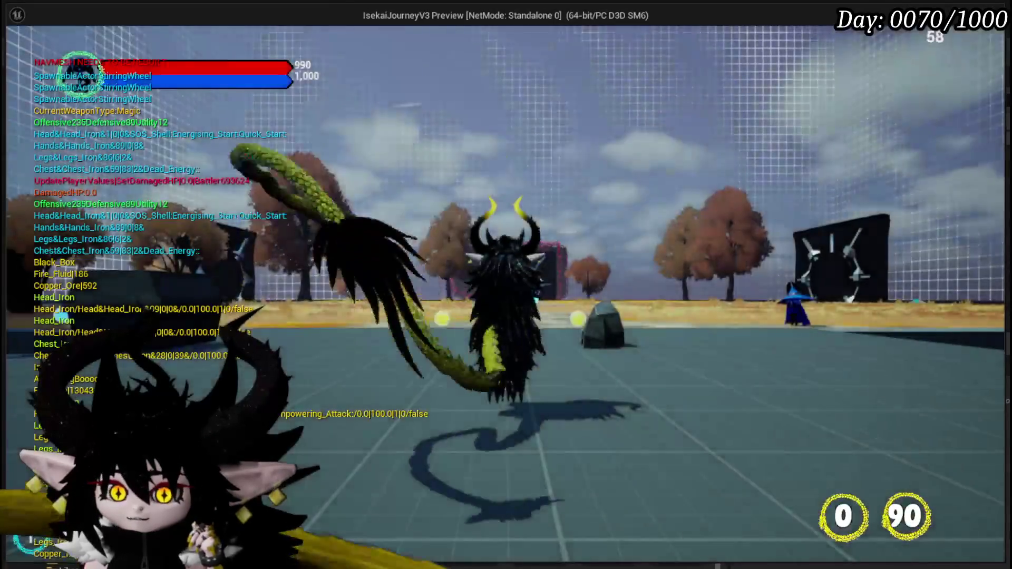
# - Run and jump along the path to the water slime and accept the encounter to enter battle
pyautogui.press('w')
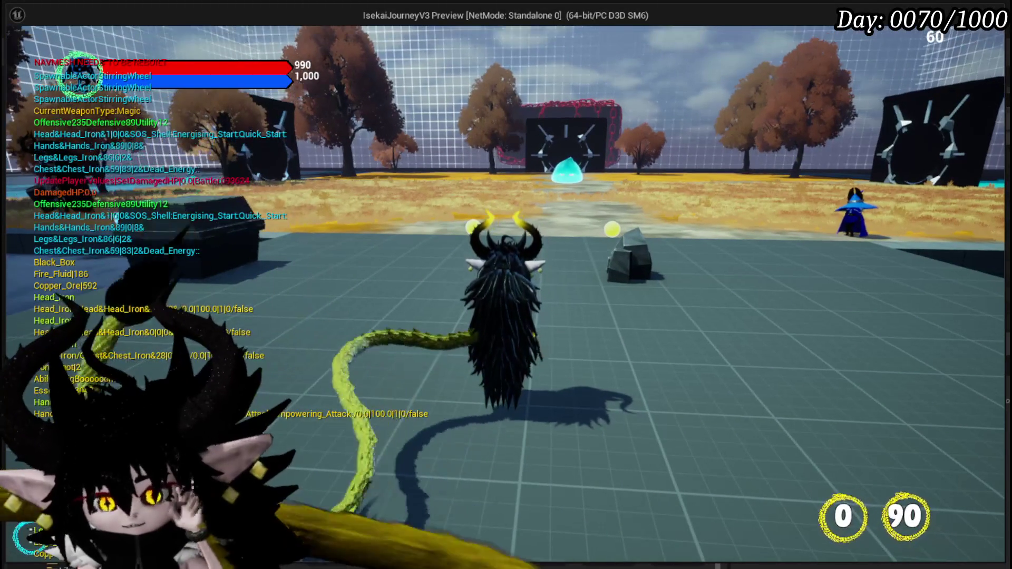
pyautogui.press('w')
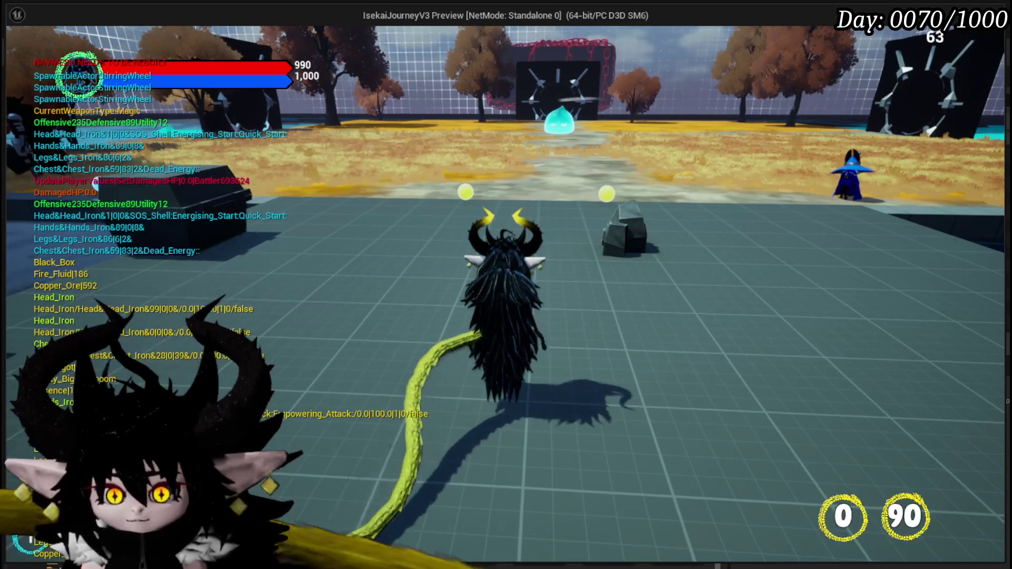
pyautogui.press('space')
pyautogui.press('w')
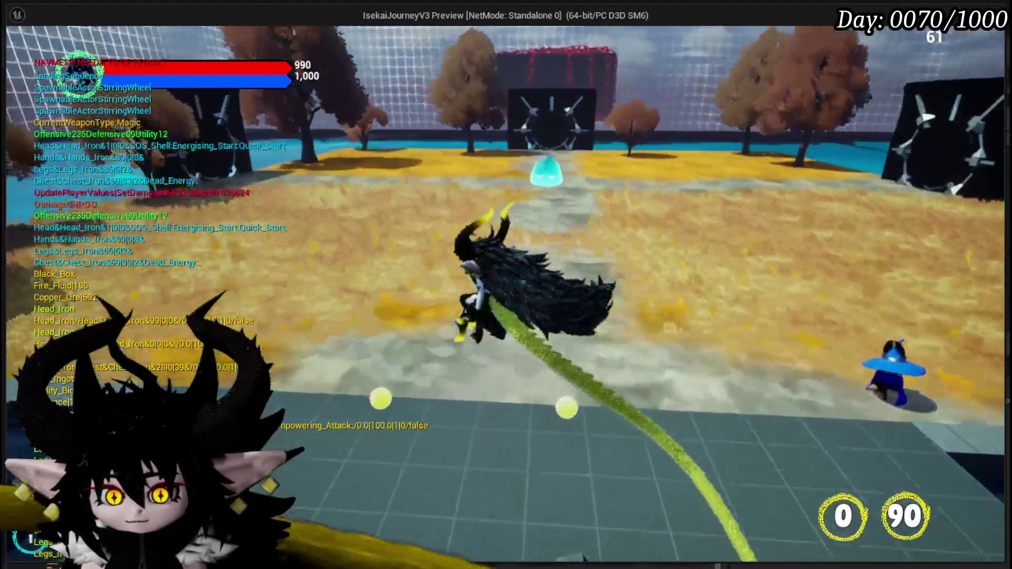
pyautogui.press('w')
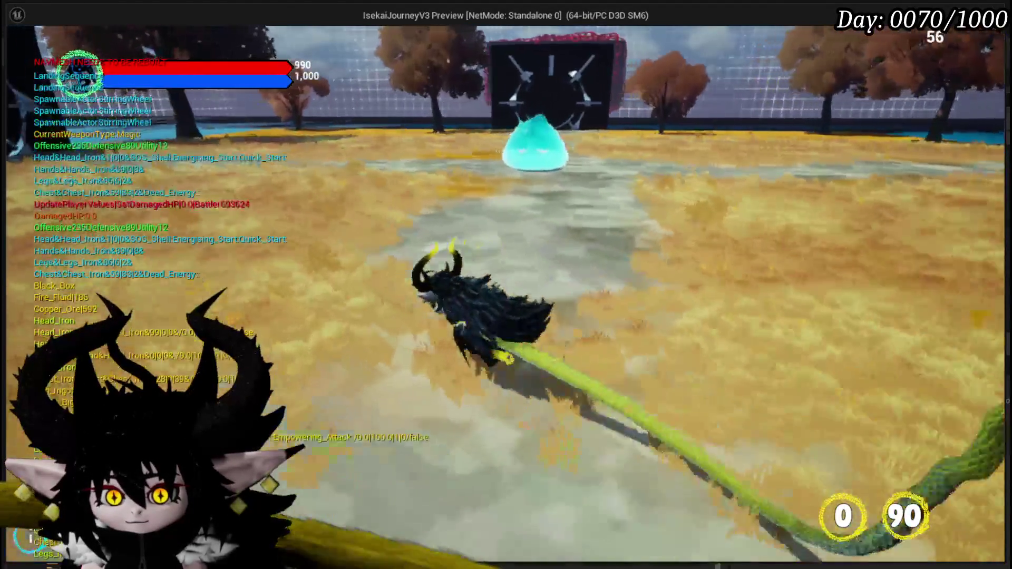
pyautogui.press('w')
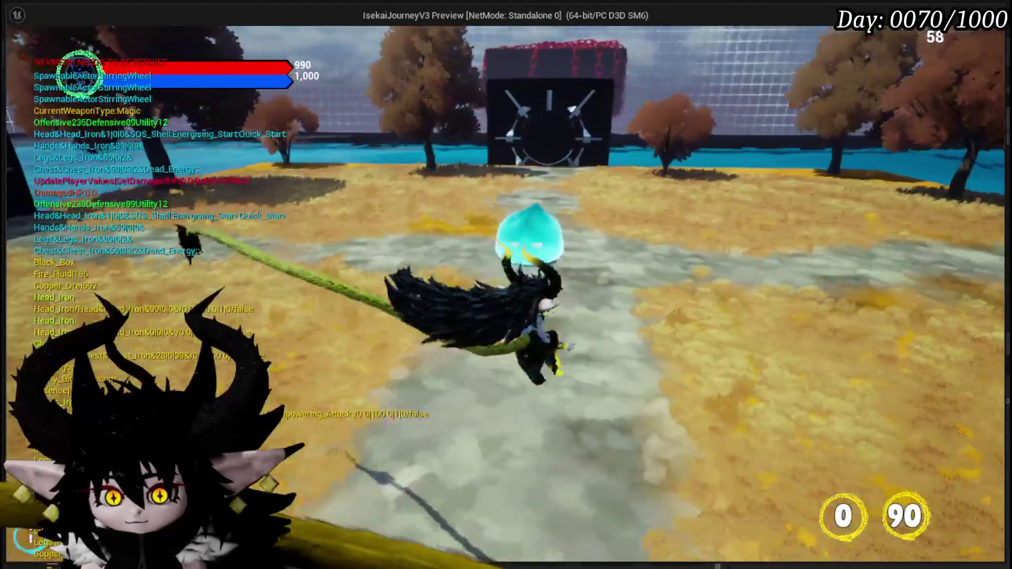
pyautogui.press('w')
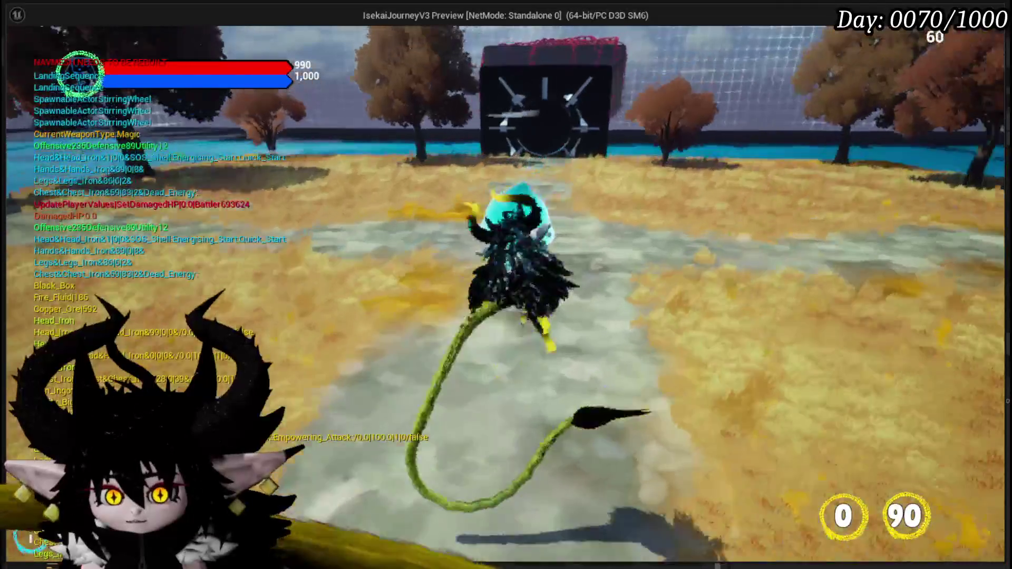
pyautogui.press('w')
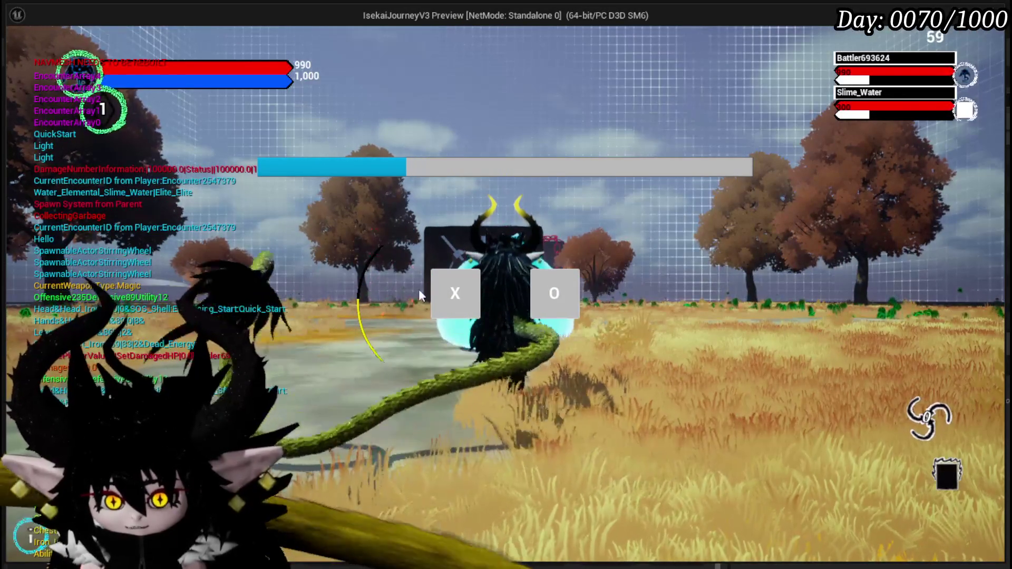
pyautogui.press('x')
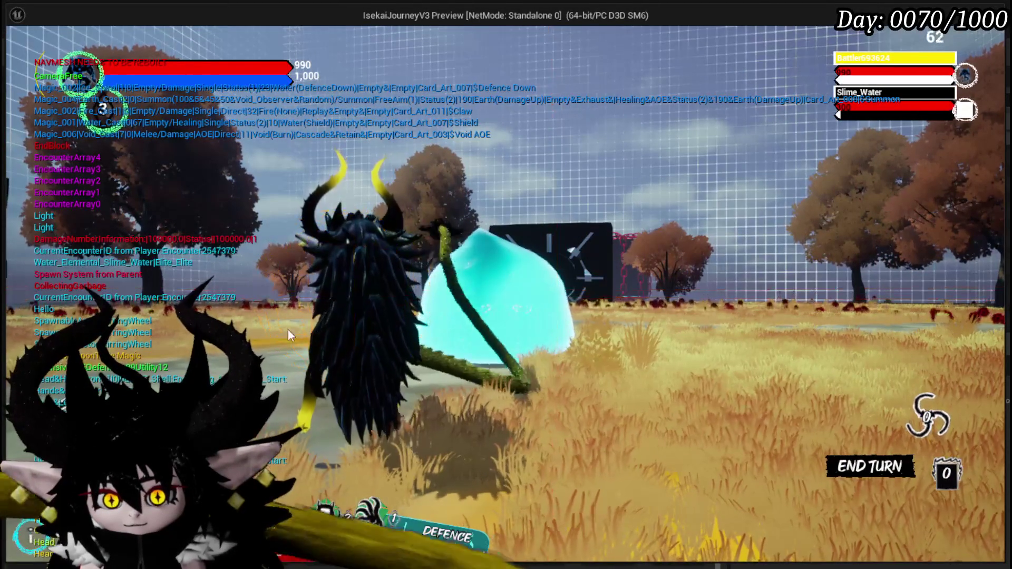
# - Use the Claw card on Slime_Water, select Claw again, then stop the preview
pyautogui.moveTo(288, 471)
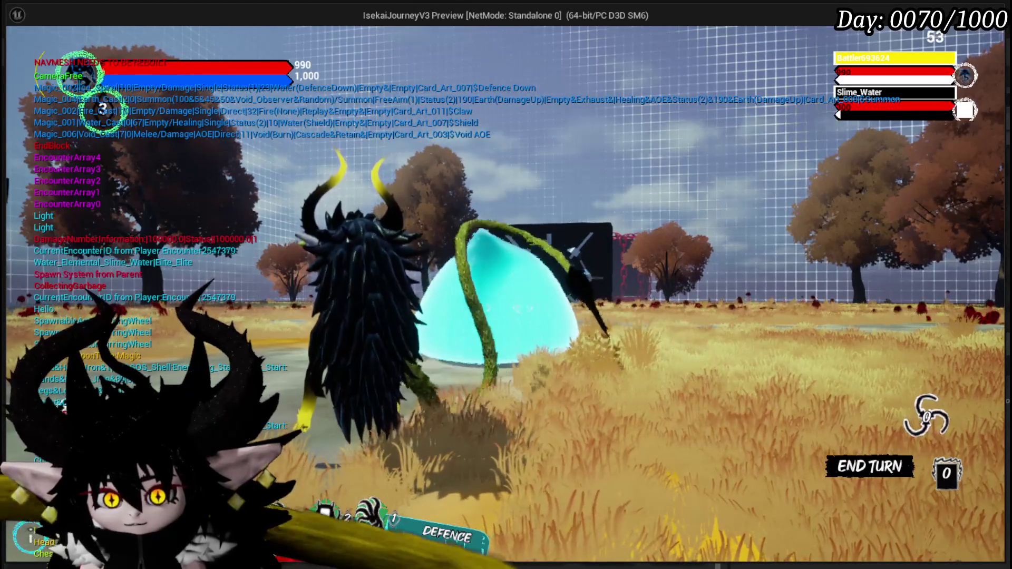
pyautogui.click(390, 369)
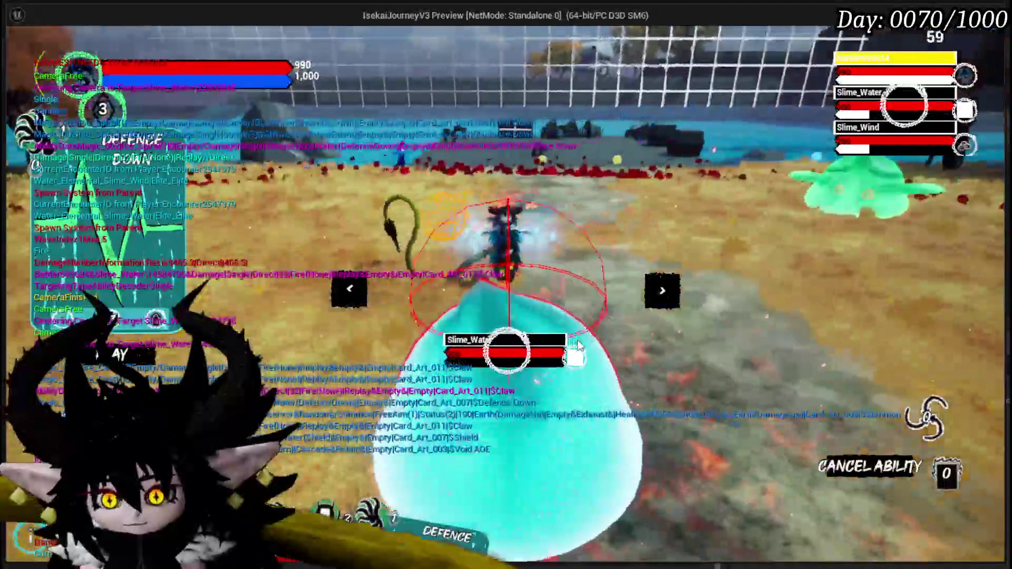
pyautogui.click(578, 345)
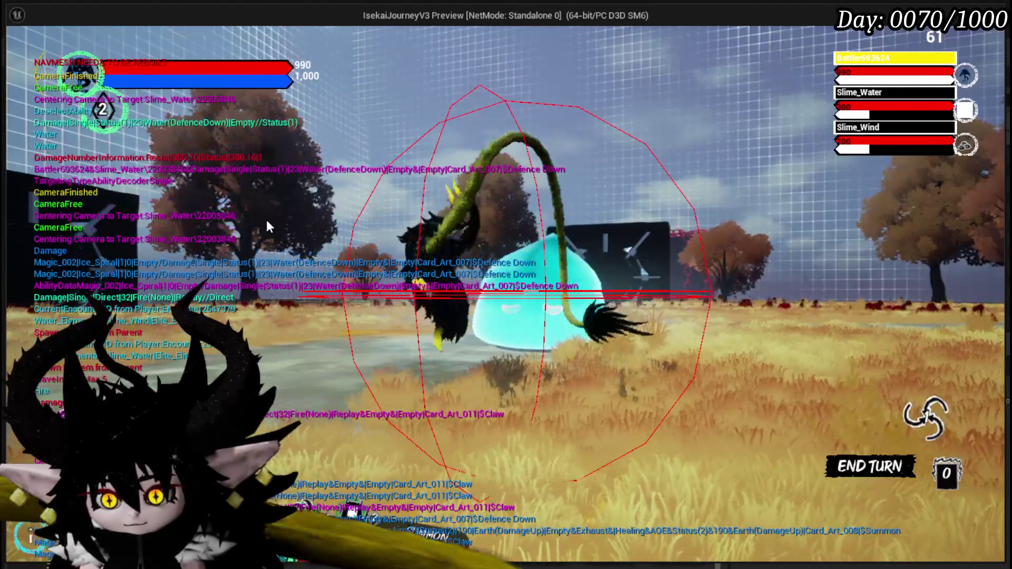
pyautogui.click(318, 521)
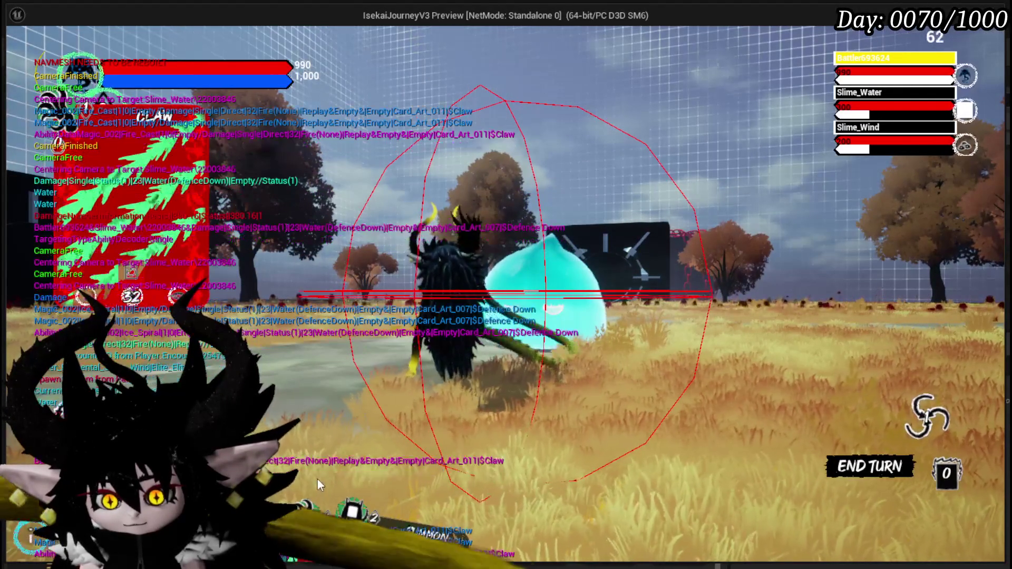
pyautogui.press('Escape')
pyautogui.hotkey('ctrl', 's')
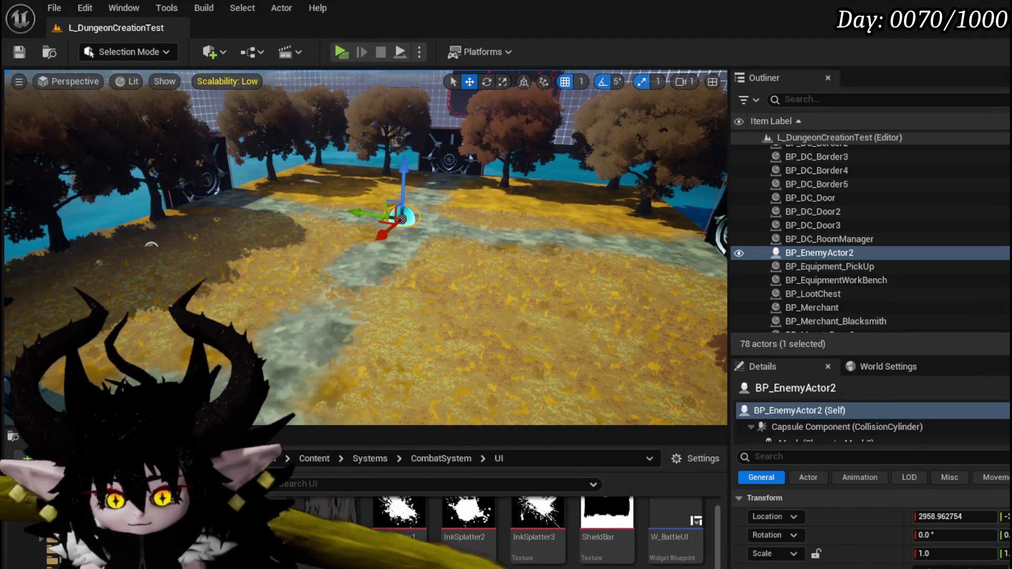
# - Switch to WP_ActionSelection's event graph, nudge the view, then bring up the WP_Card_HUD blueprint
pyautogui.hotkey('alt', 'Tab')
pyautogui.moveTo(474, 285)
pyautogui.mouseDown()
pyautogui.moveTo(339, 223)
pyautogui.moveTo(357, 295)
pyautogui.mouseUp()
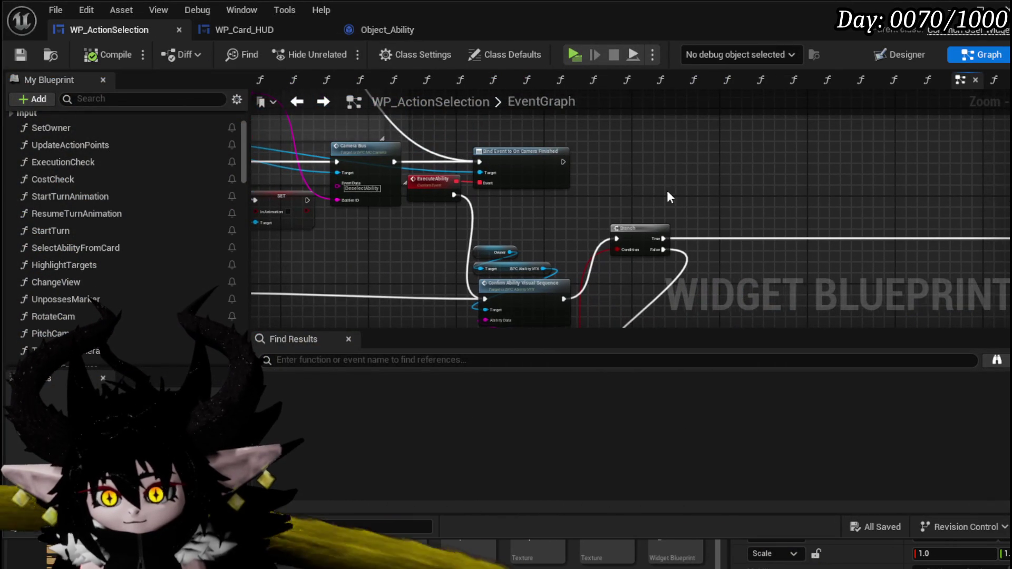
pyautogui.moveTo(668, 197); pyautogui.dragTo(718, 223)
pyautogui.click(216, 29)
pyautogui.write('Abili')
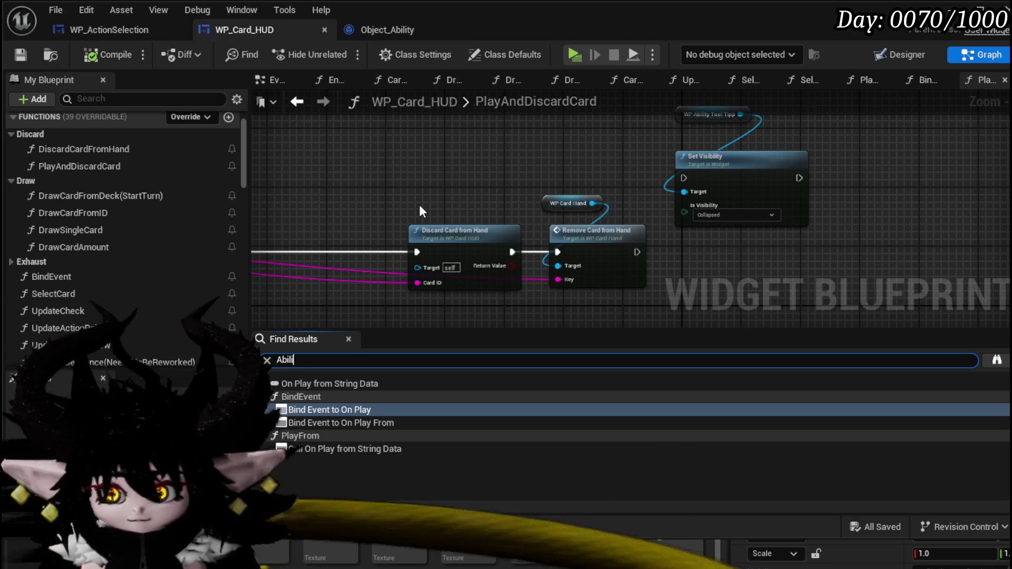
# - Search 'tyop' and jump to the Ability Tool Tipp reference in UpdateCardPreview
pyautogui.write('ty Tool')
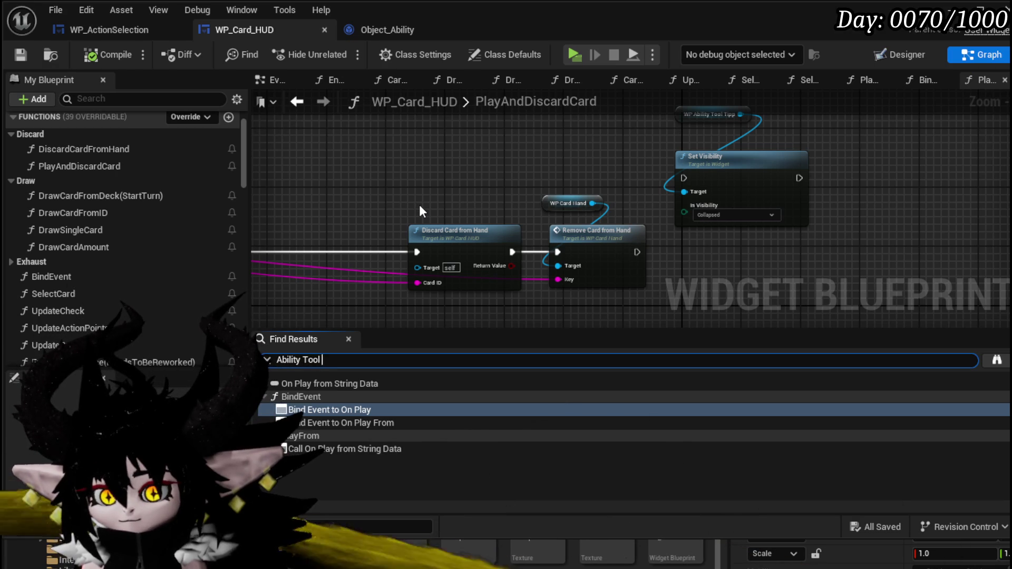
pyautogui.write('o')
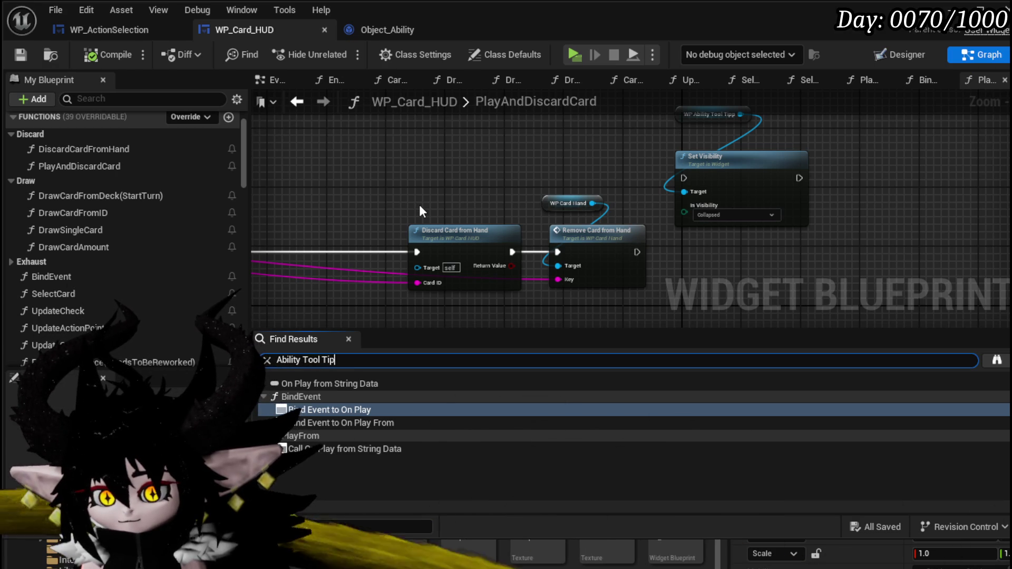
pyautogui.write('p')
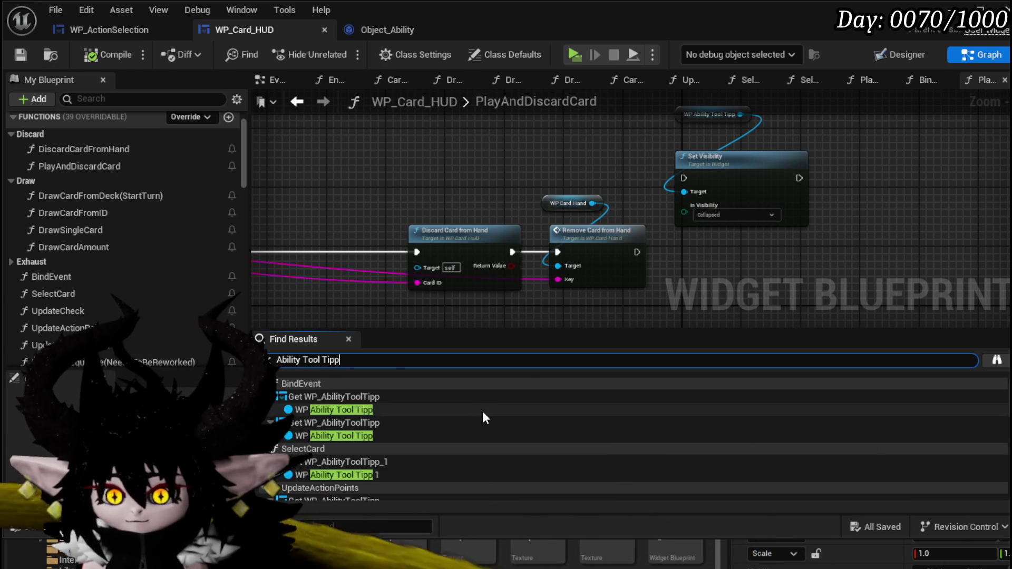
pyautogui.scroll(-2, 391, 414)
pyautogui.scroll(-4, 391, 411)
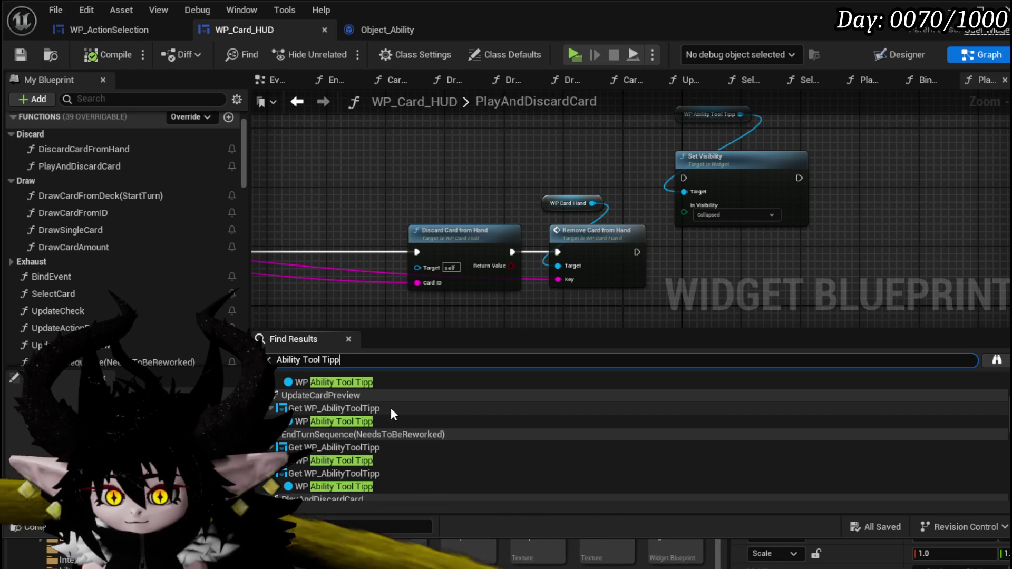
pyautogui.doubleClick(362, 420)
pyautogui.moveTo(567, 235)
pyautogui.mouseDown()
pyautogui.moveTo(502, 163)
pyautogui.moveTo(331, 166)
pyautogui.mouseUp()
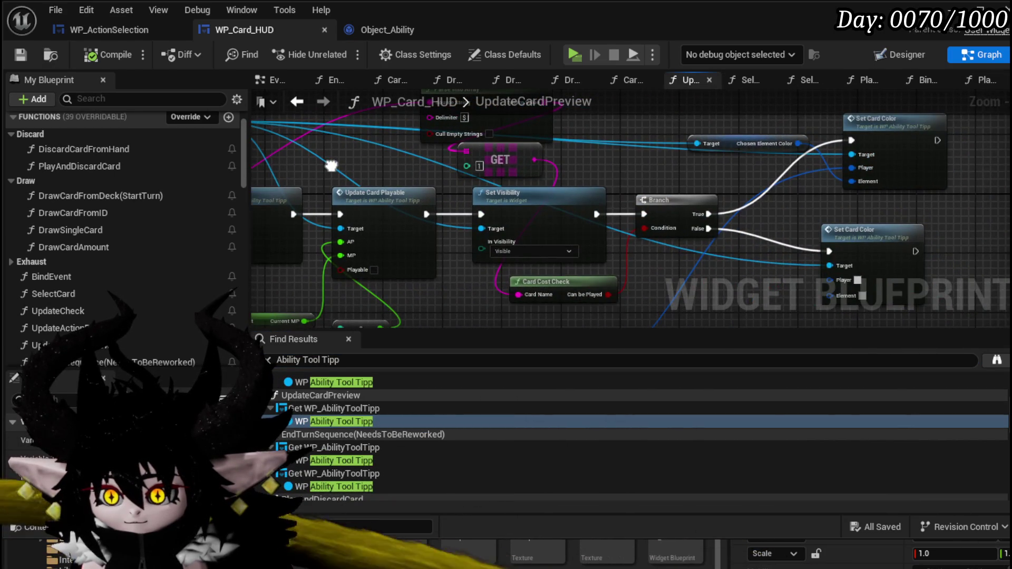
pyautogui.doubleClick(337, 421)
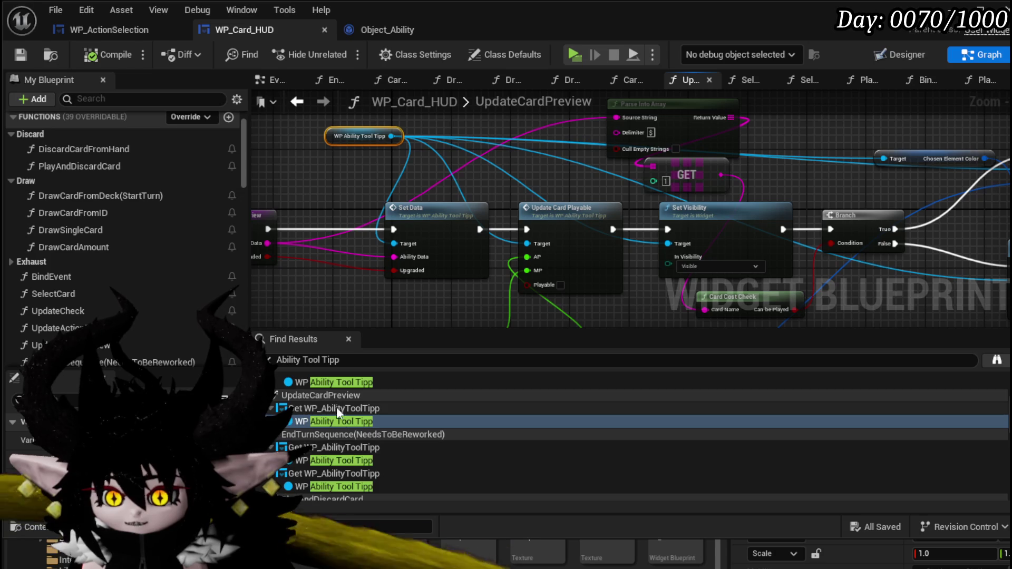
# - Step through the tooltip references in EndTurnSequence, PlayAndDiscardCard and CardMovementAnim
pyautogui.doubleClick(333, 459)
pyautogui.scroll(-3, 609, 270)
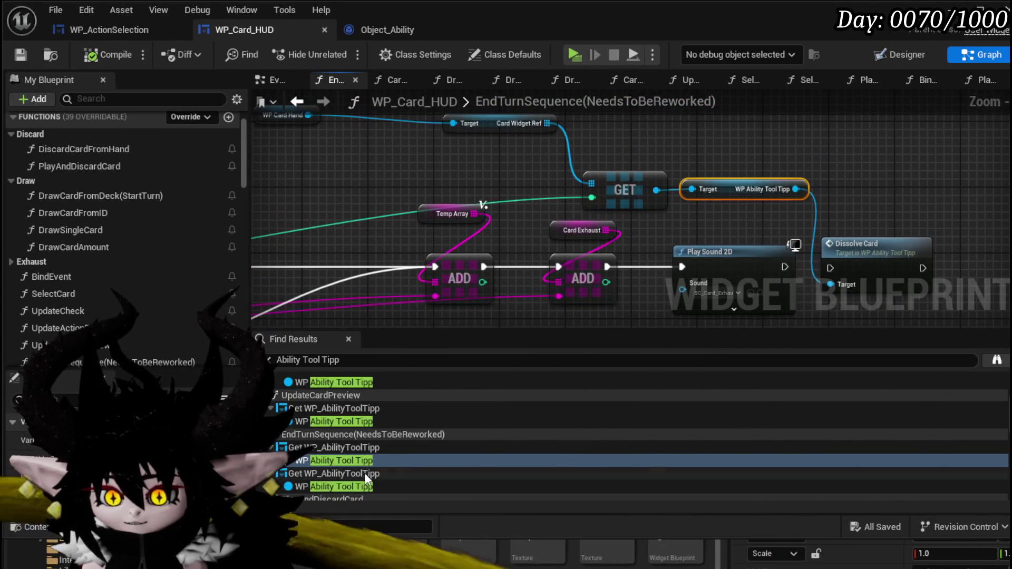
pyautogui.scroll(-5, 370, 475)
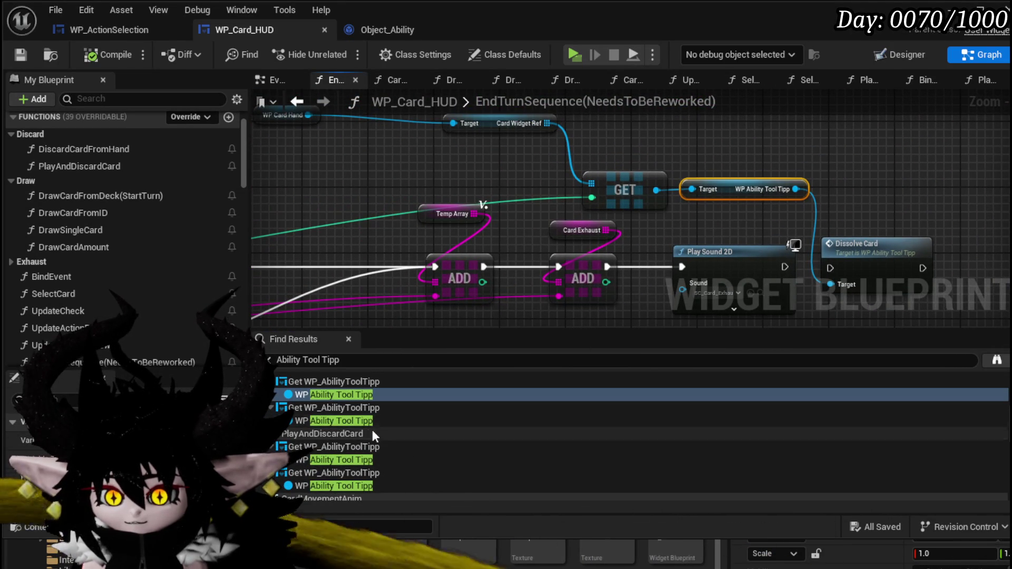
pyautogui.doubleClick(344, 463)
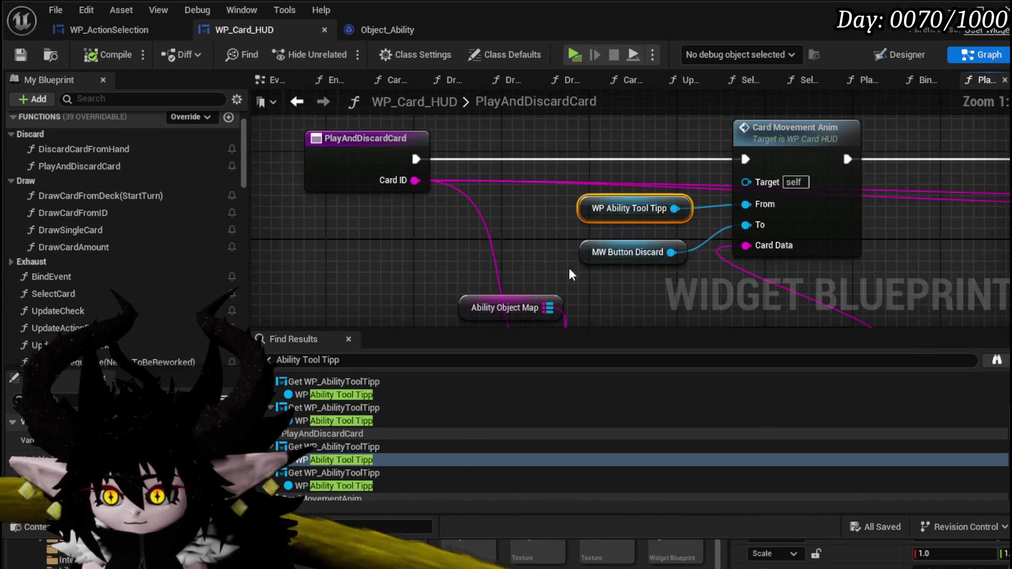
pyautogui.scroll(-2, 320, 459)
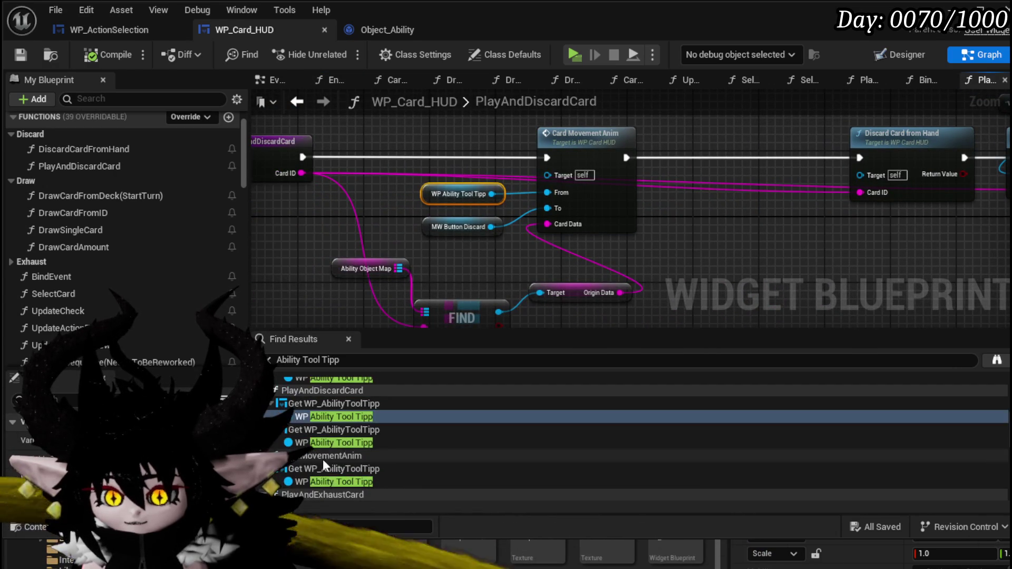
pyautogui.doubleClick(337, 441)
pyautogui.scroll(-1, 337, 442)
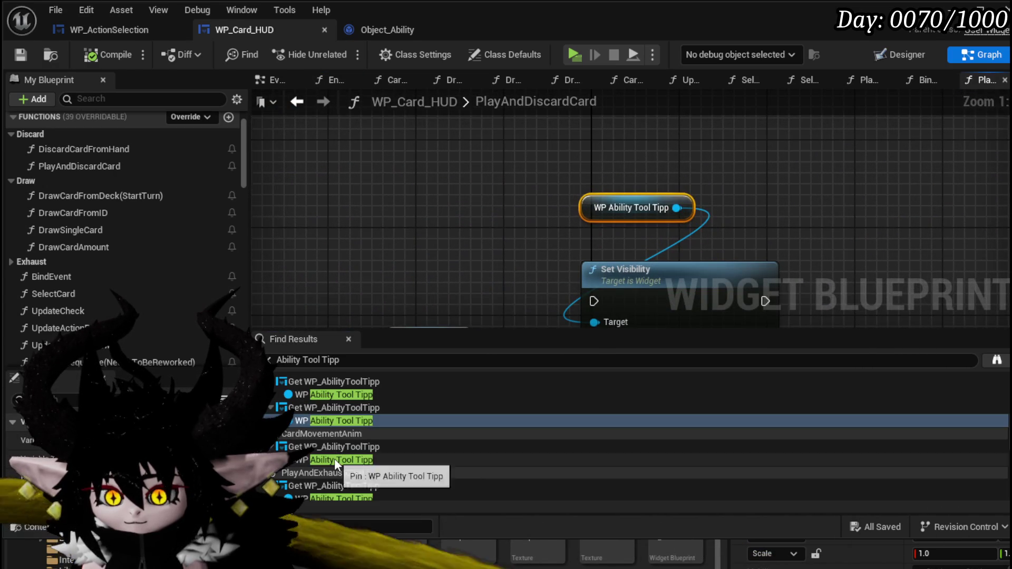
pyautogui.doubleClick(334, 460)
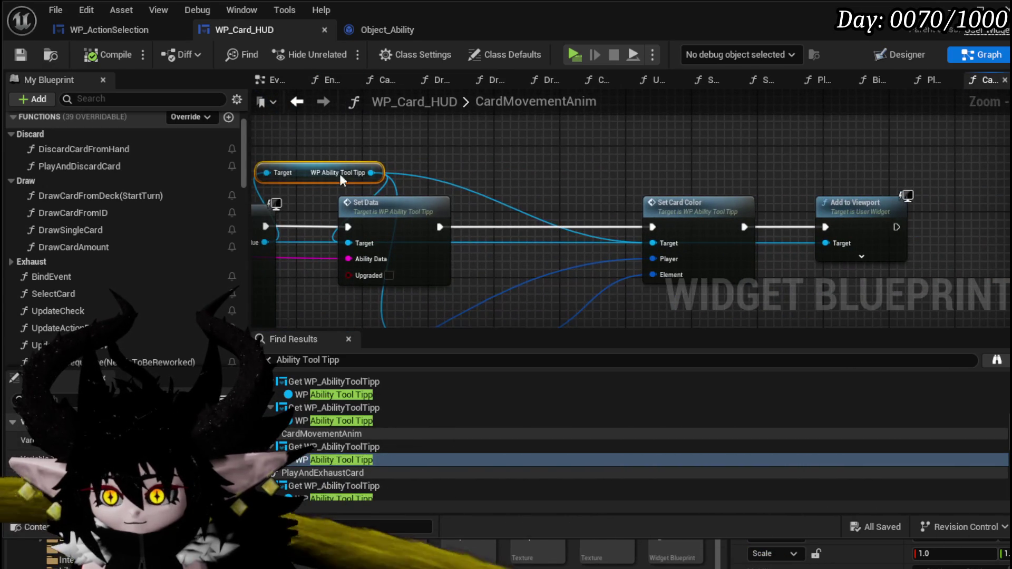
# - Jump on to the Ability Tool Tipp references in CardClearInstant and then PlayFrom
pyautogui.scroll(-1, 472, 169)
pyautogui.moveTo(472, 170); pyautogui.dragTo(914, 187)
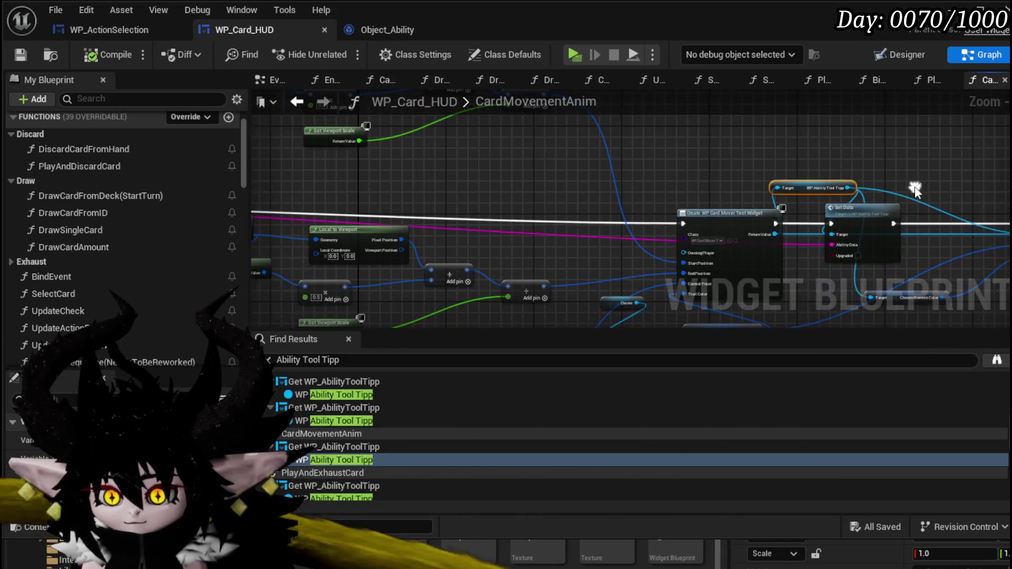
pyautogui.scroll(-2, 336, 423)
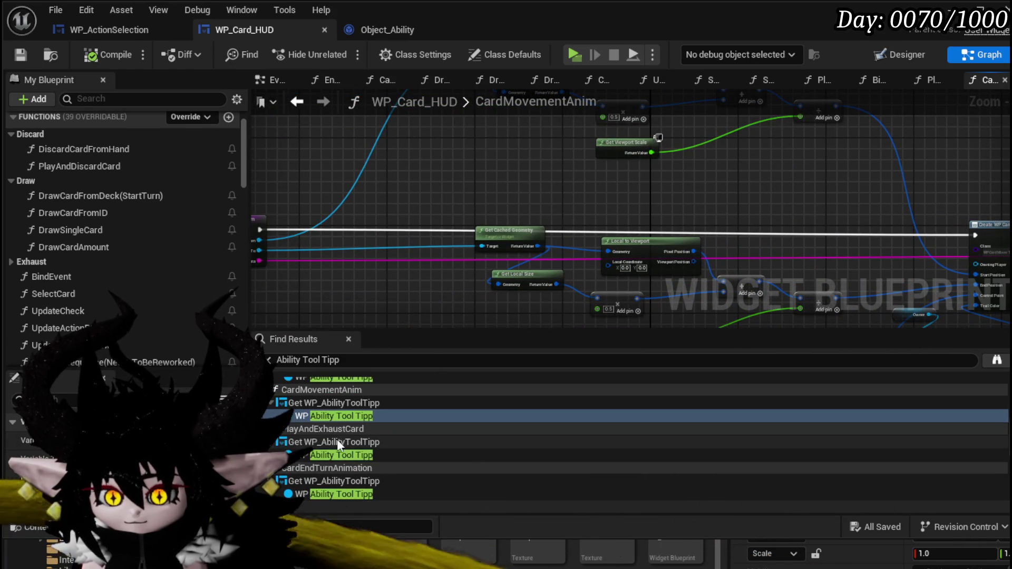
pyautogui.scroll(-1, 327, 455)
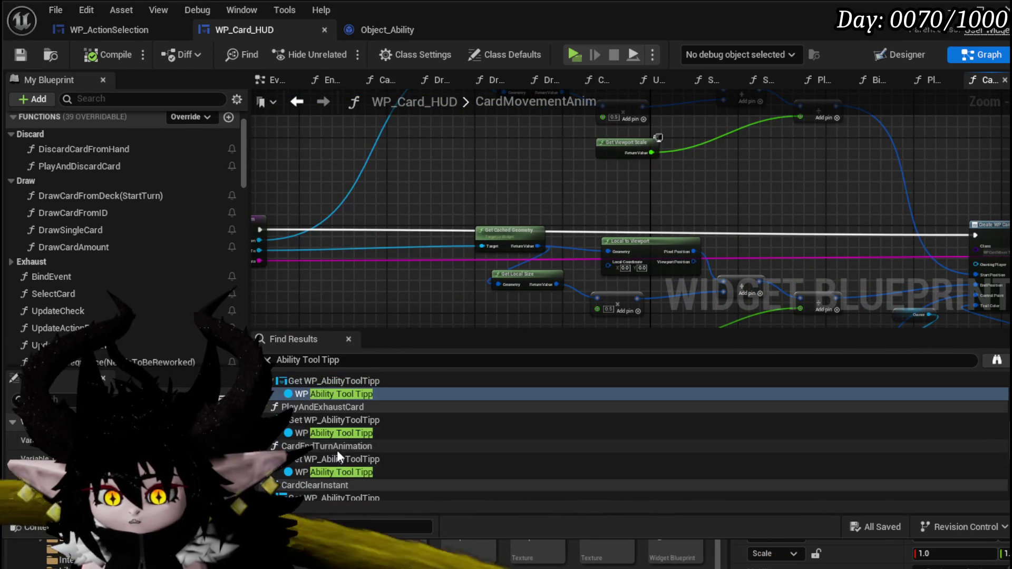
pyautogui.scroll(-2, 327, 472)
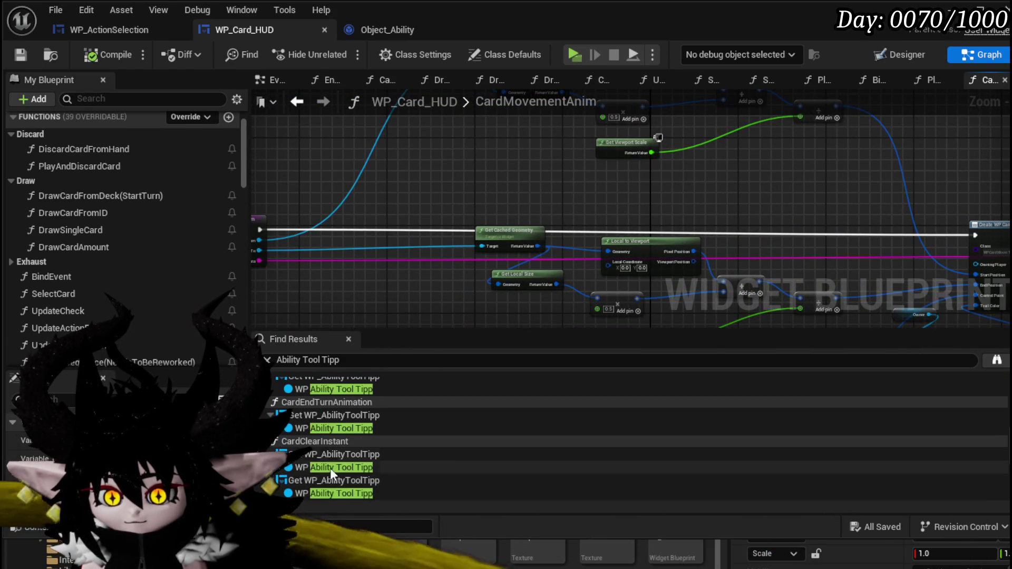
pyautogui.click(336, 467)
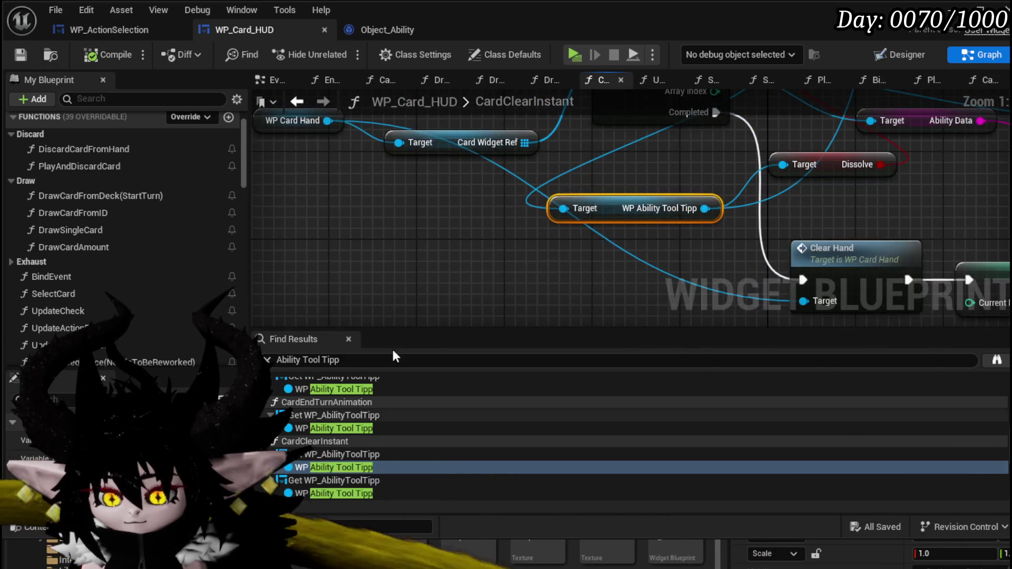
pyautogui.scroll(-3, 391, 415)
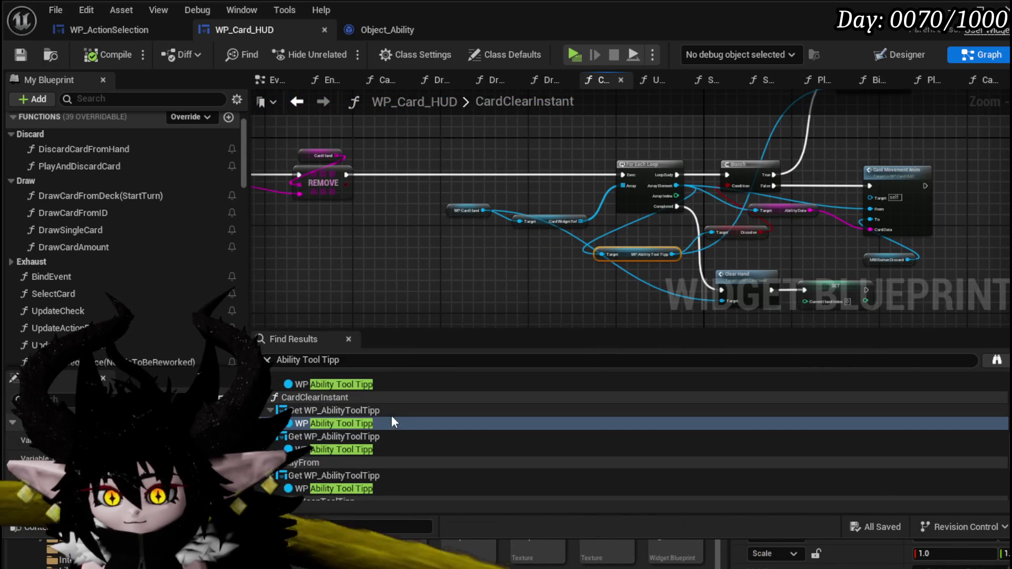
pyautogui.click(351, 453)
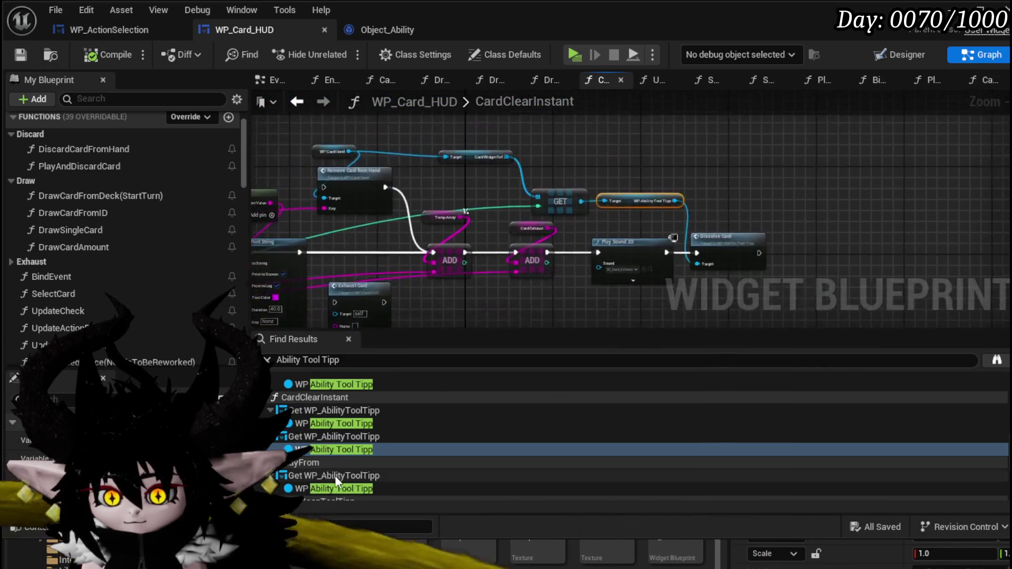
pyautogui.click(337, 488)
# - Survey the PlayFrom graph's entry, Switch and Clear Hand nodes, then open Remove Card from Hand
pyautogui.moveTo(560, 287)
pyautogui.mouseDown()
pyautogui.moveTo(551, 199)
pyautogui.moveTo(507, 161)
pyautogui.mouseUp()
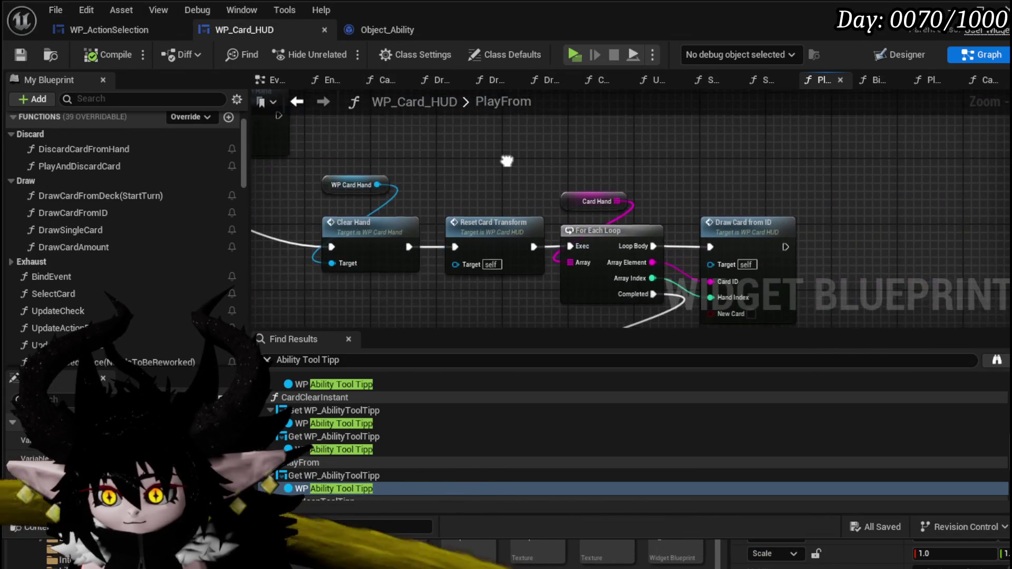
pyautogui.scroll(-4, 773, 289)
pyautogui.moveTo(772, 289)
pyautogui.mouseDown()
pyautogui.moveTo(768, 227)
pyautogui.moveTo(752, 226)
pyautogui.mouseUp()
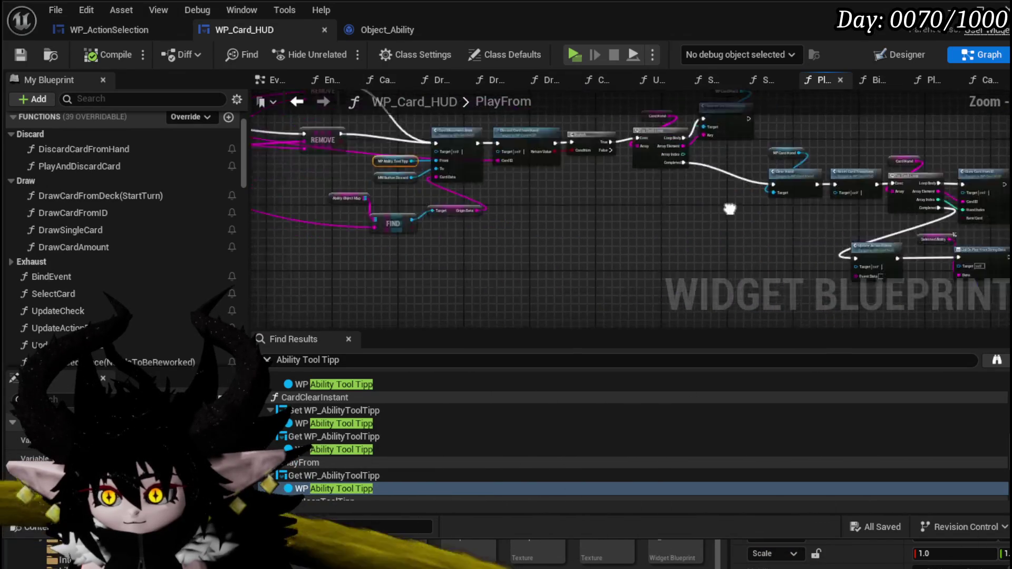
pyautogui.moveTo(592, 147); pyautogui.dragTo(875, 252)
pyautogui.moveTo(639, 158)
pyautogui.mouseDown()
pyautogui.moveTo(942, 198)
pyautogui.moveTo(887, 237)
pyautogui.mouseUp()
pyautogui.scroll(5, 827, 200)
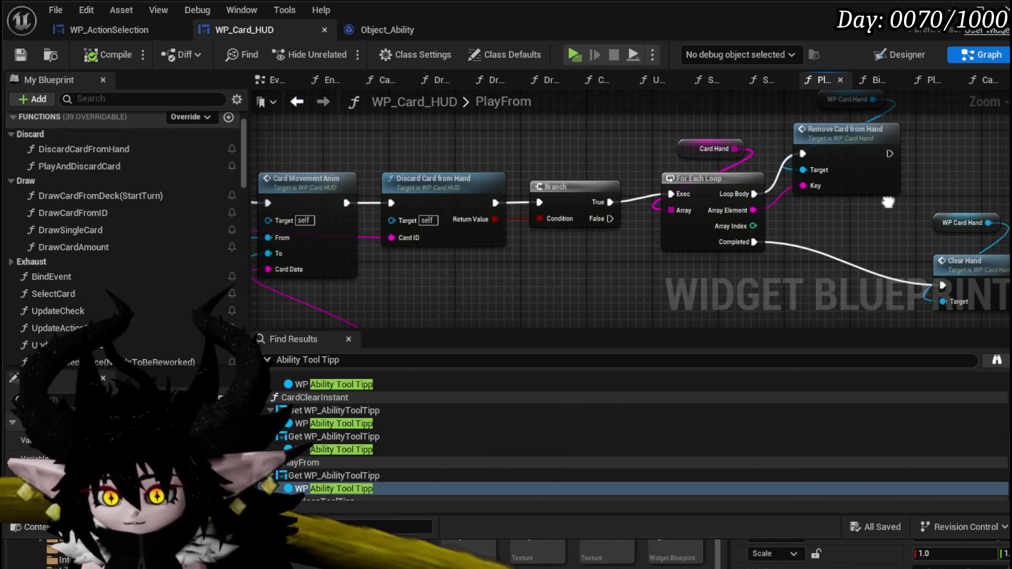
pyautogui.moveTo(887, 203); pyautogui.dragTo(782, 222)
pyautogui.click(730, 158)
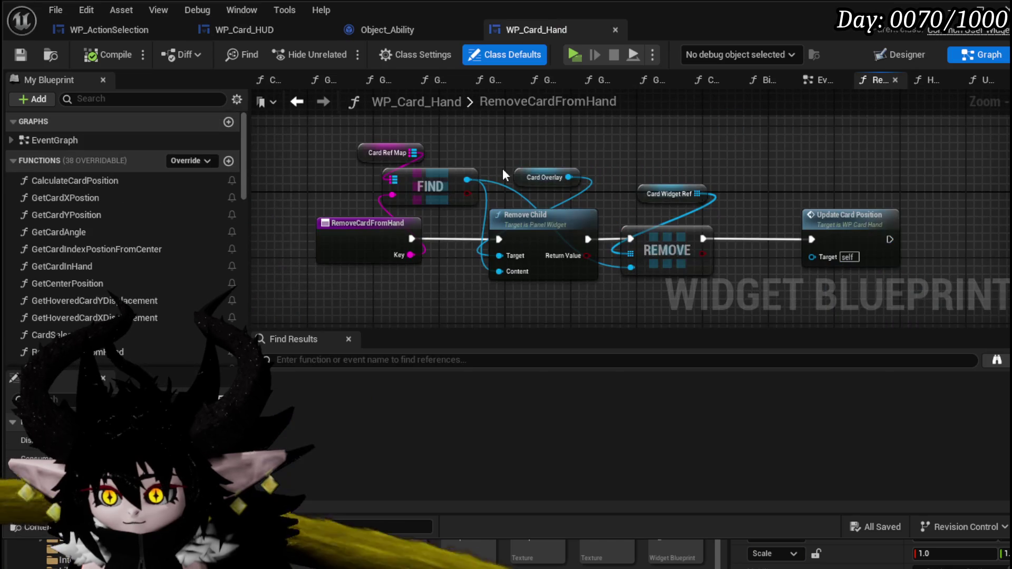
# - Go back from RemoveCardFromHand, glance at Object_Ability, and return to WP_Card_HUD's PlayFrom graph
pyautogui.click(297, 101)
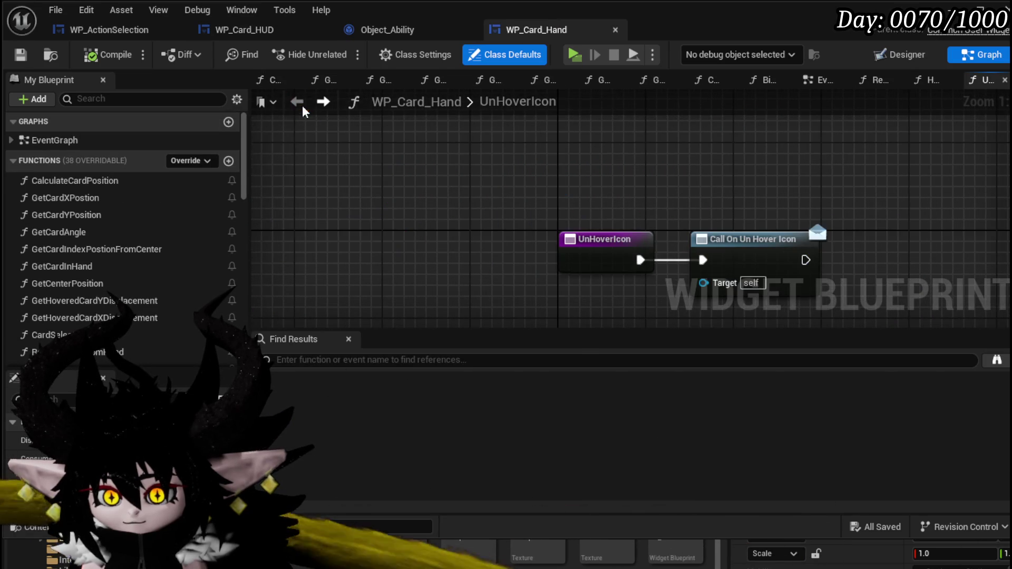
pyautogui.click(387, 31)
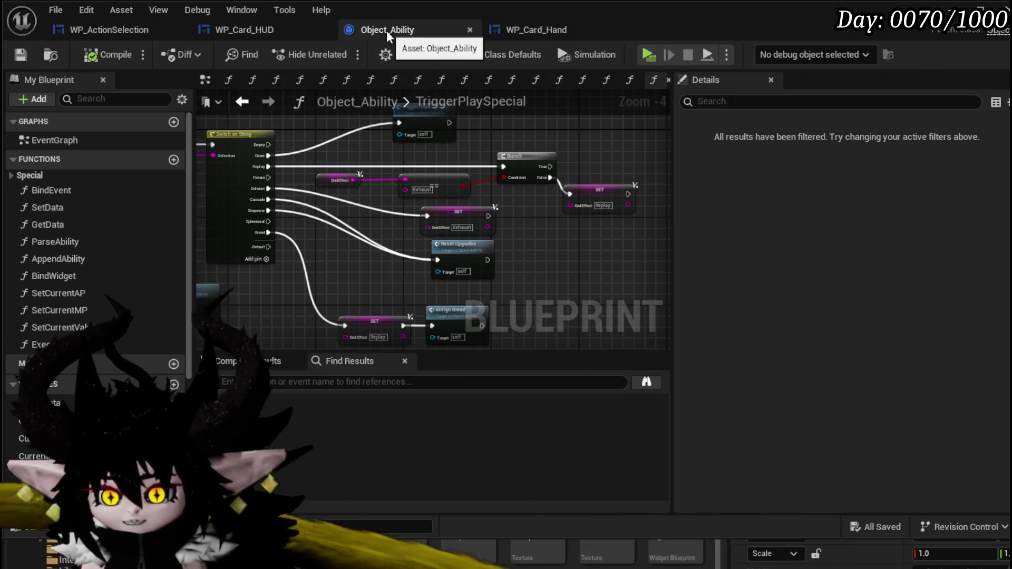
pyautogui.click(508, 30)
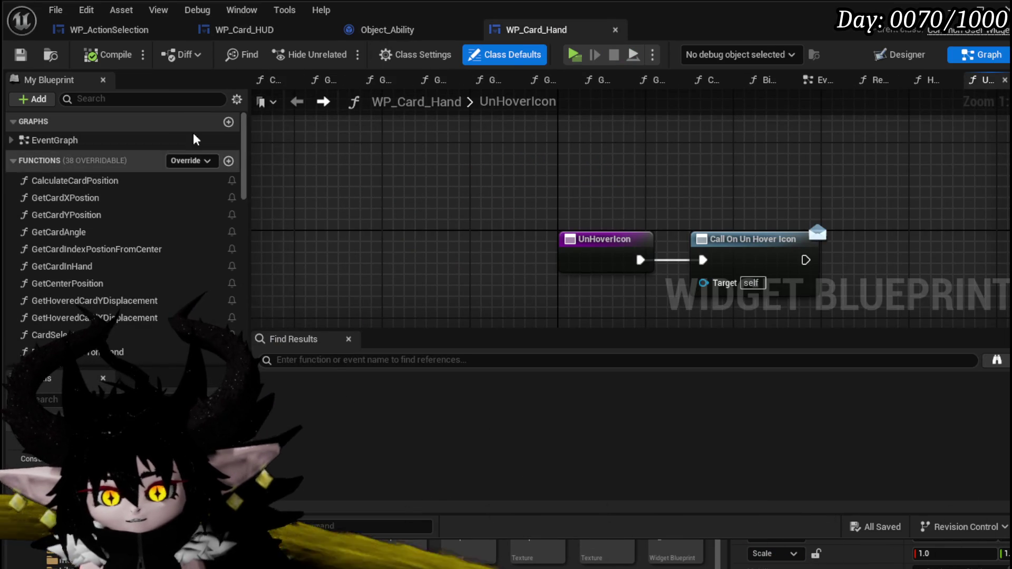
pyautogui.click(244, 30)
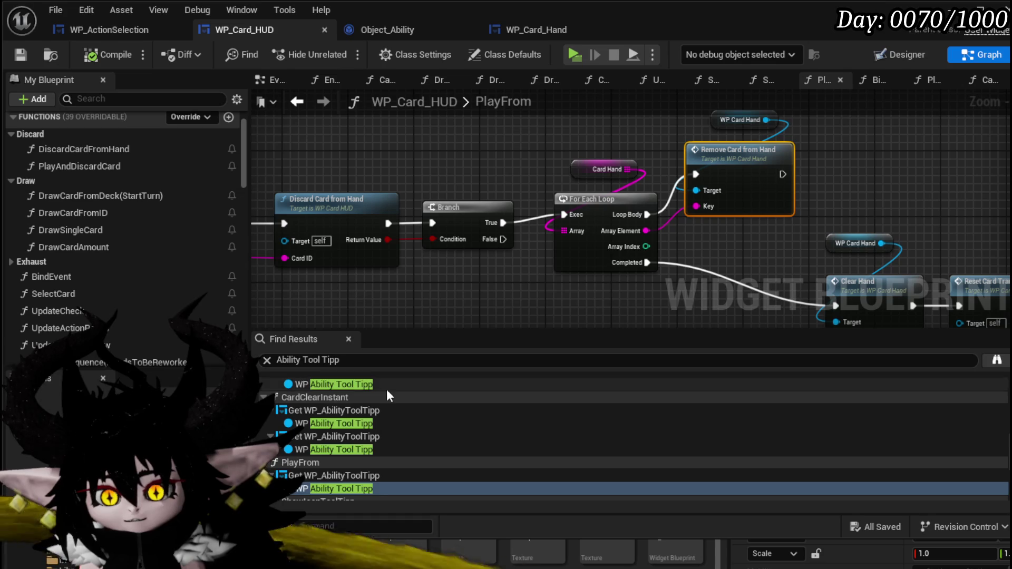
pyautogui.scroll(-5, 388, 393)
pyautogui.scroll(-3, 363, 473)
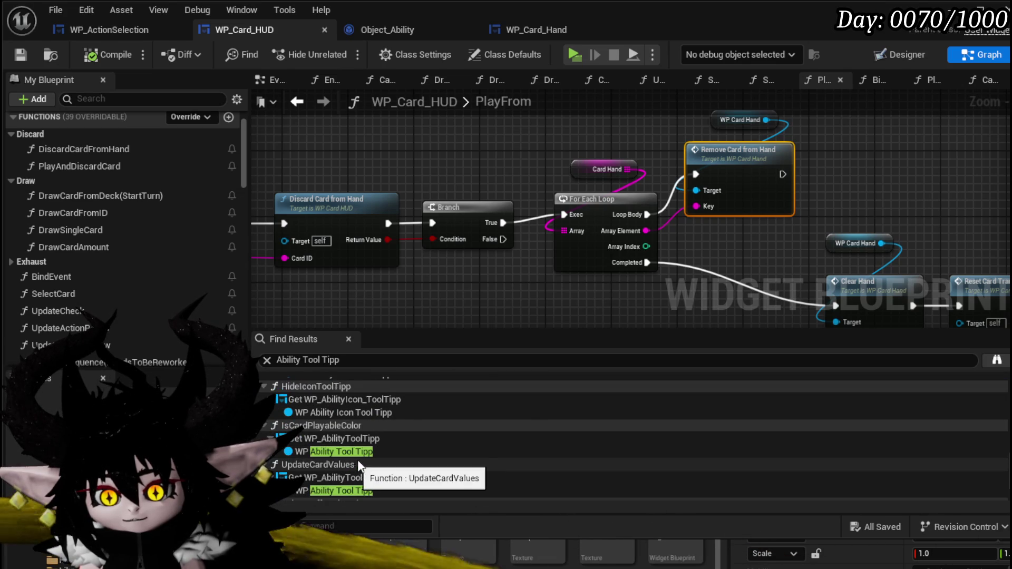
pyautogui.scroll(-1, 350, 460)
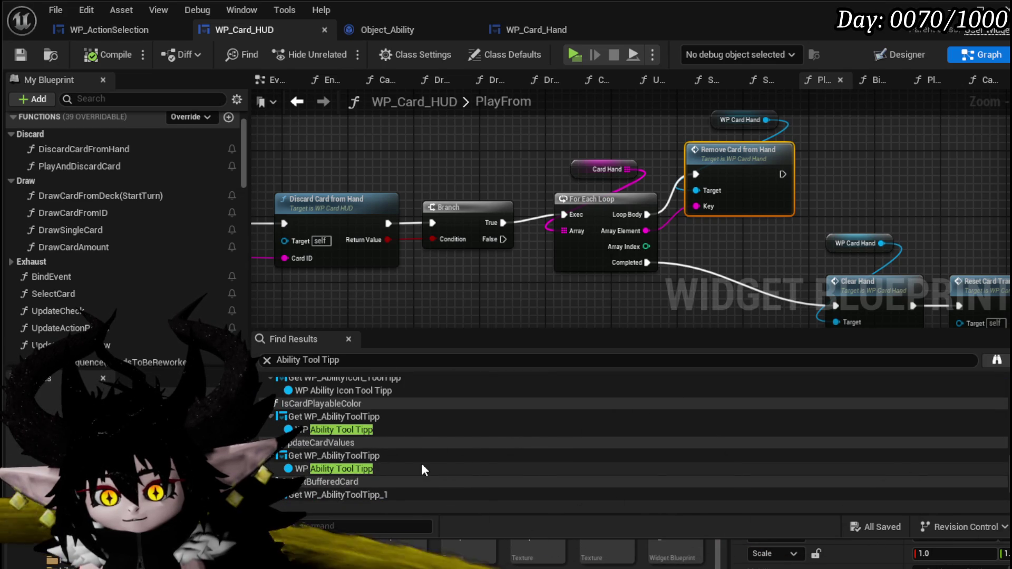
pyautogui.scroll(-1, 421, 464)
pyautogui.scroll(-1, 422, 464)
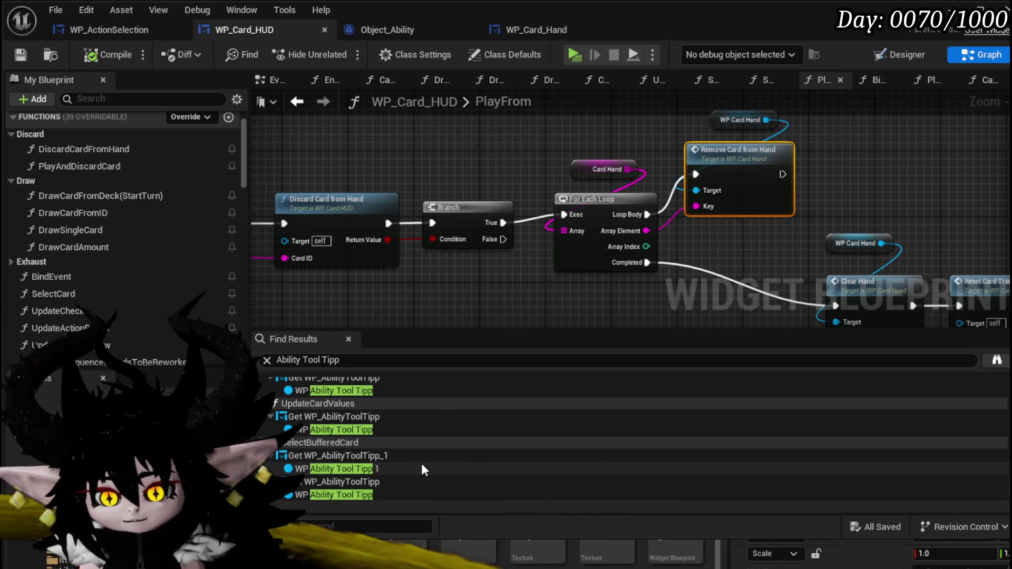
pyautogui.scroll(1, 374, 456)
pyautogui.scroll(-1, 369, 469)
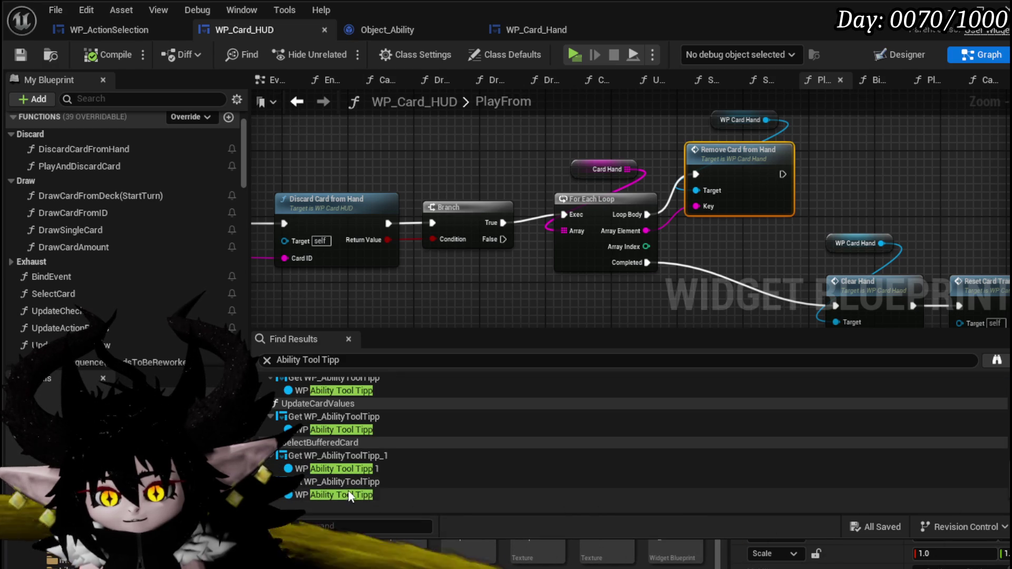
# - Add a breakpoint on WP_Card_HUD's SelectBufferedCard event, then compile and save
pyautogui.click(352, 495)
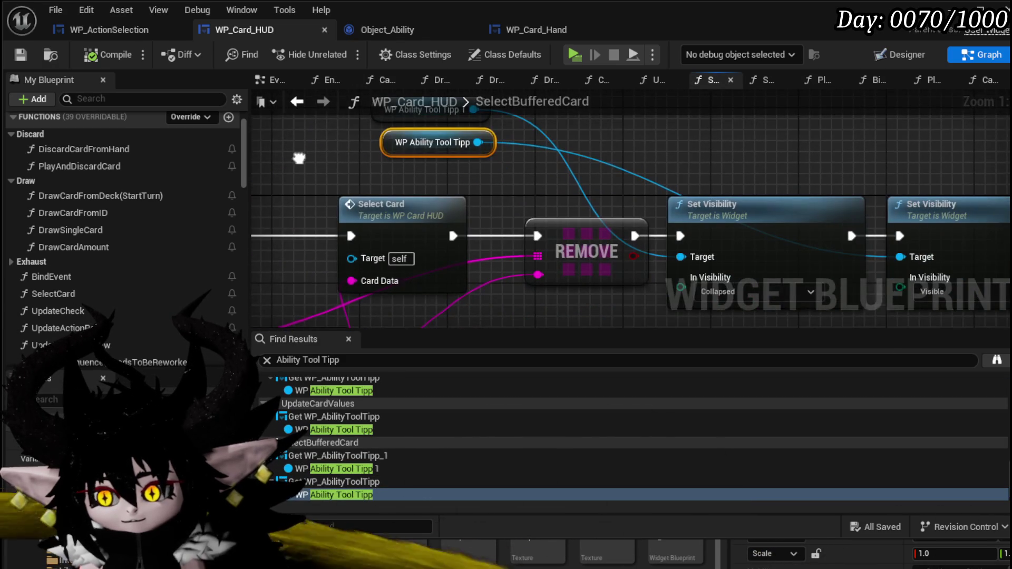
pyautogui.scroll(-3, 774, 162)
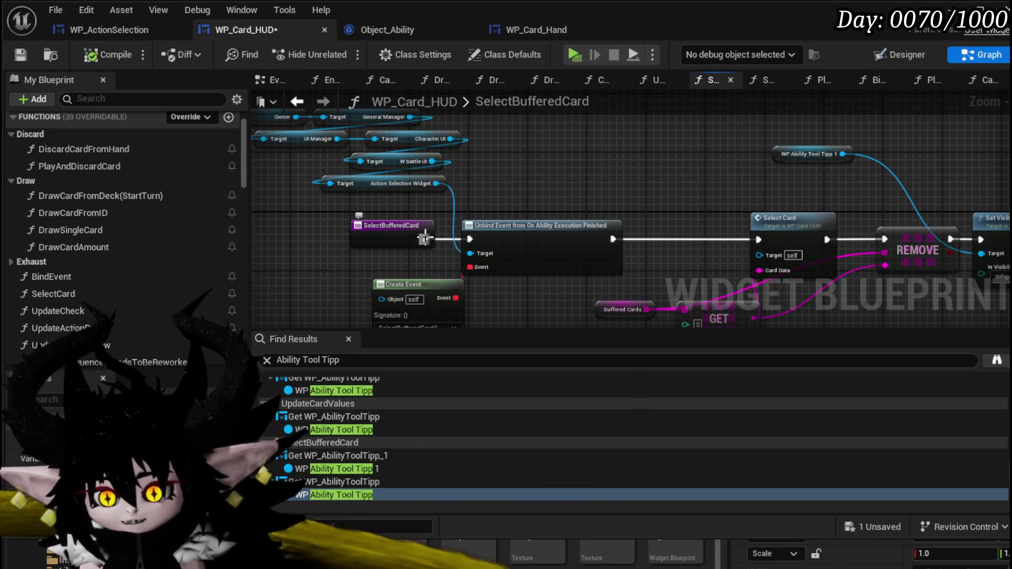
pyautogui.keyDown('alt'); pyautogui.click(425, 239); pyautogui.keyUp('alt')
pyautogui.rightClick(422, 239)
pyautogui.press('Escape')
pyautogui.press('F9')
pyautogui.click(22, 54)
# - Inspect the tooltip reference in UpdateCardPreview, then switch to the WP_ActionSelection blueprint
pyautogui.scroll(-5, 451, 405)
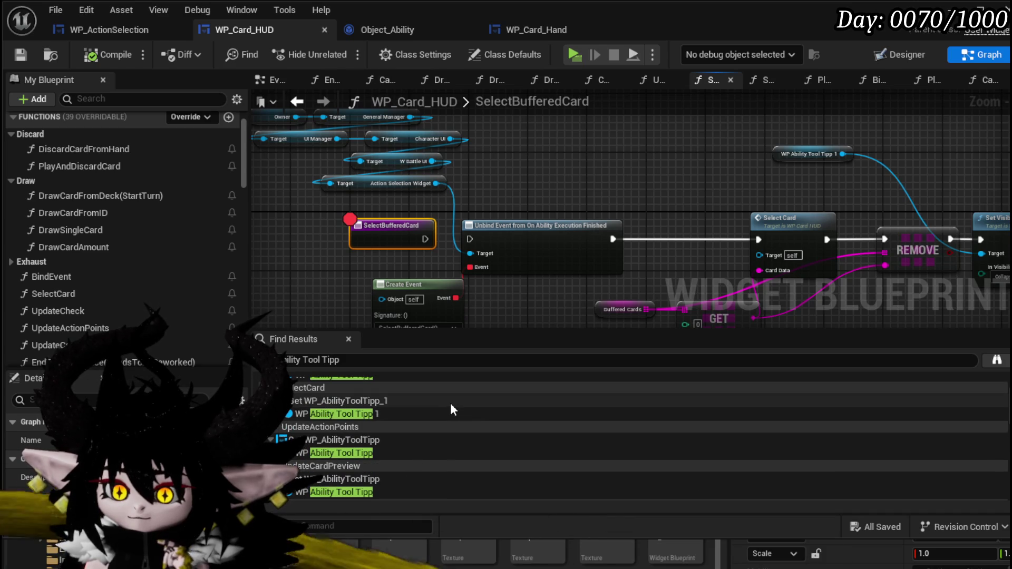
pyautogui.scroll(2, 450, 402)
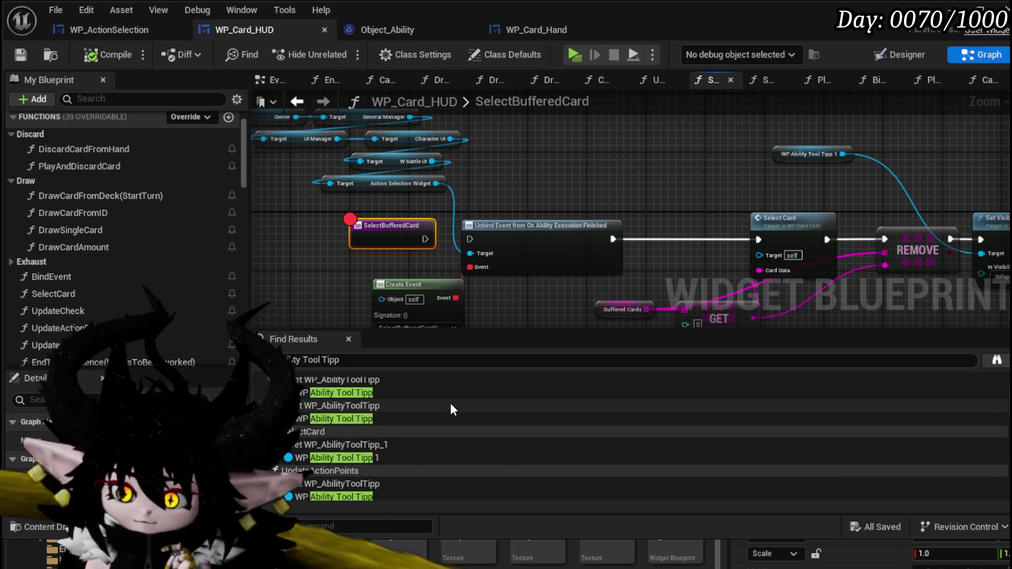
pyautogui.scroll(2, 450, 402)
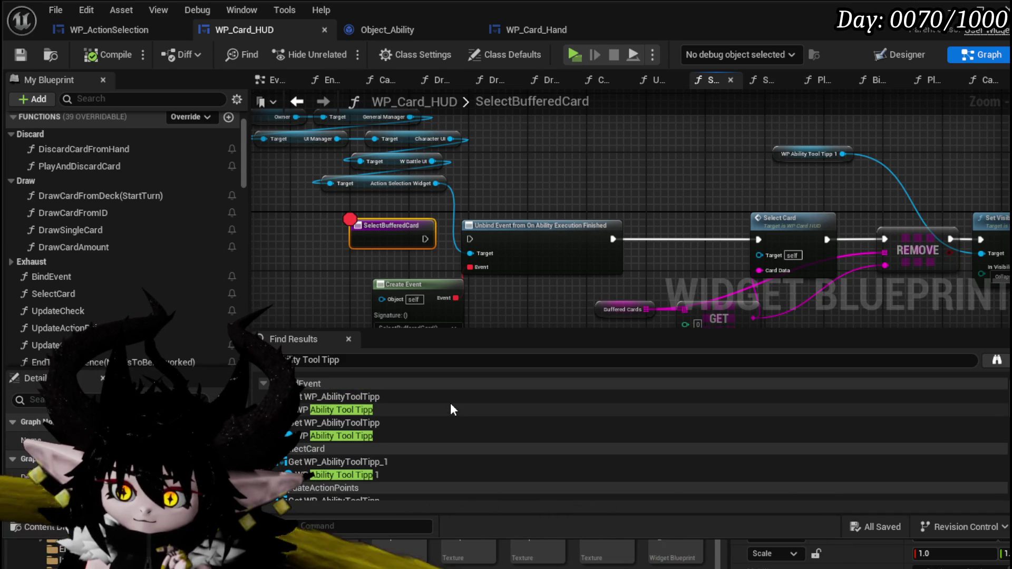
pyautogui.scroll(-3, 380, 410)
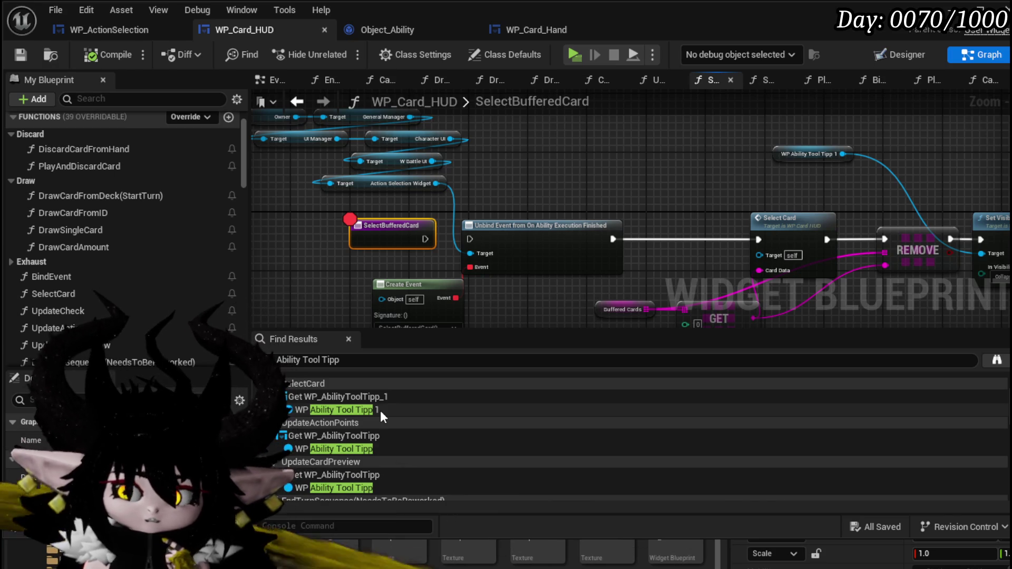
pyautogui.scroll(-1, 371, 444)
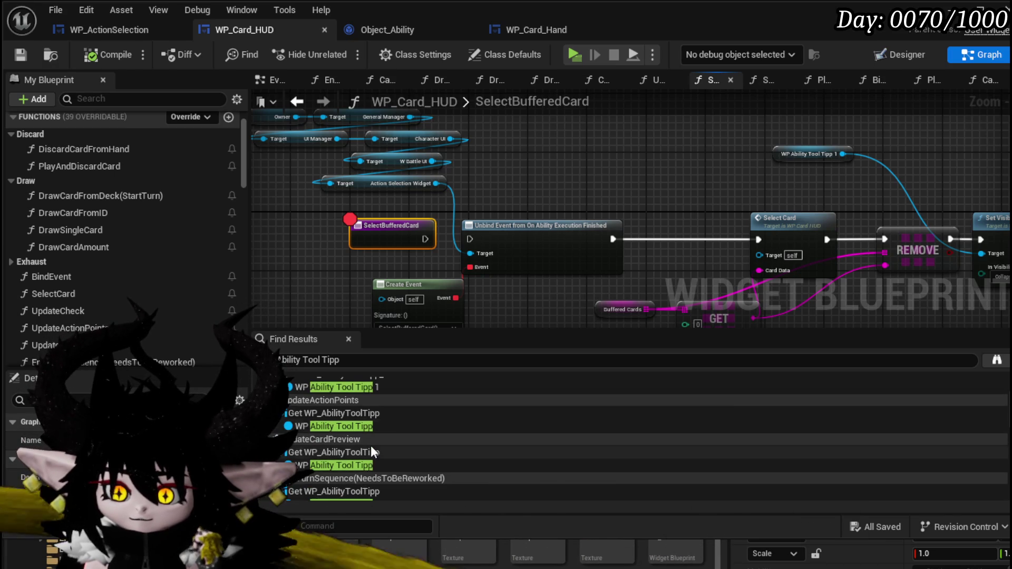
pyautogui.click(353, 463)
pyautogui.moveTo(938, 271)
pyautogui.mouseDown()
pyautogui.moveTo(754, 172)
pyautogui.moveTo(627, 153)
pyautogui.moveTo(553, 183)
pyautogui.moveTo(295, 223)
pyautogui.moveTo(799, 224)
pyautogui.mouseUp()
pyautogui.click(81, 29)
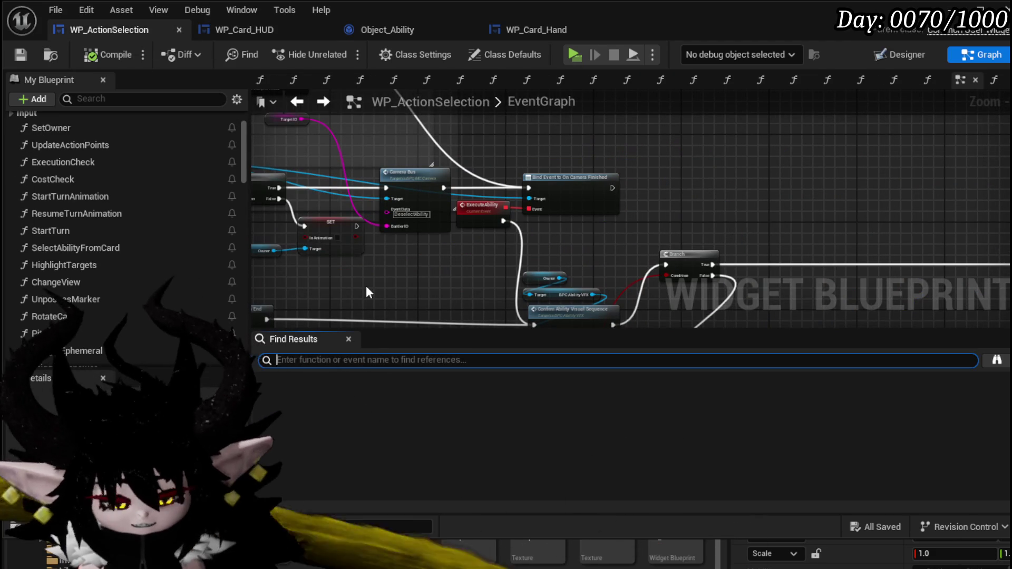
# - Search for 'ability preview' and 'tool tip p' references, then clear the failed search
pyautogui.write('ability ')
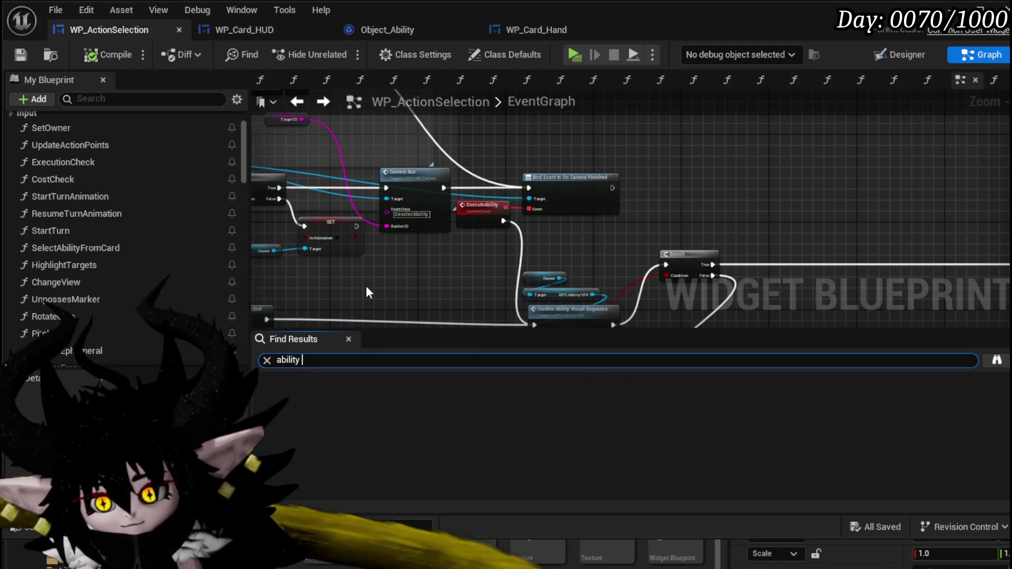
pyautogui.write('preview')
pyautogui.press('Return')
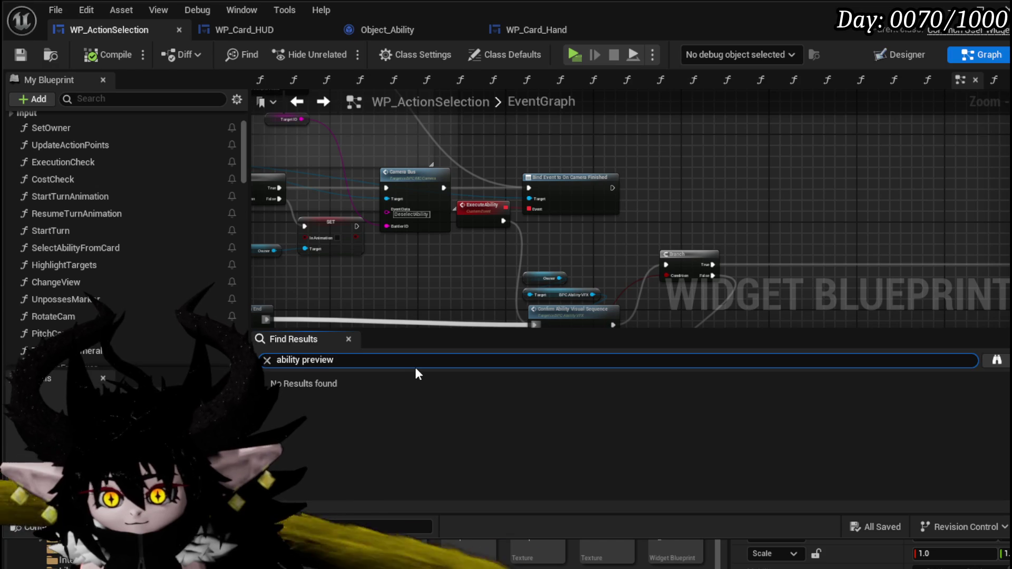
pyautogui.write('tool ')
pyautogui.write('tip ')
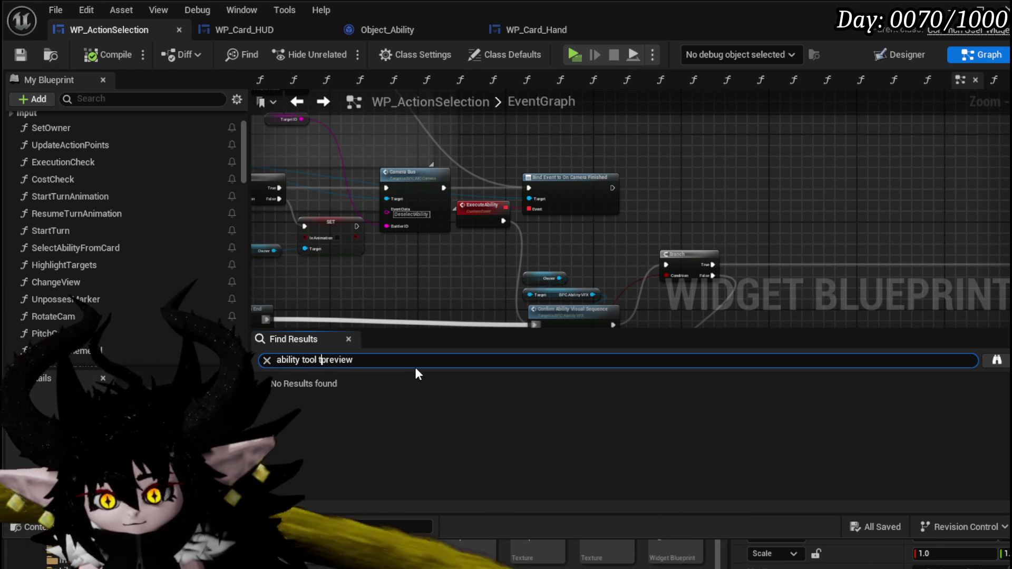
pyautogui.write('p')
pyautogui.press('End')
pyautogui.moveTo(368, 360); pyautogui.dragTo(177, 349)
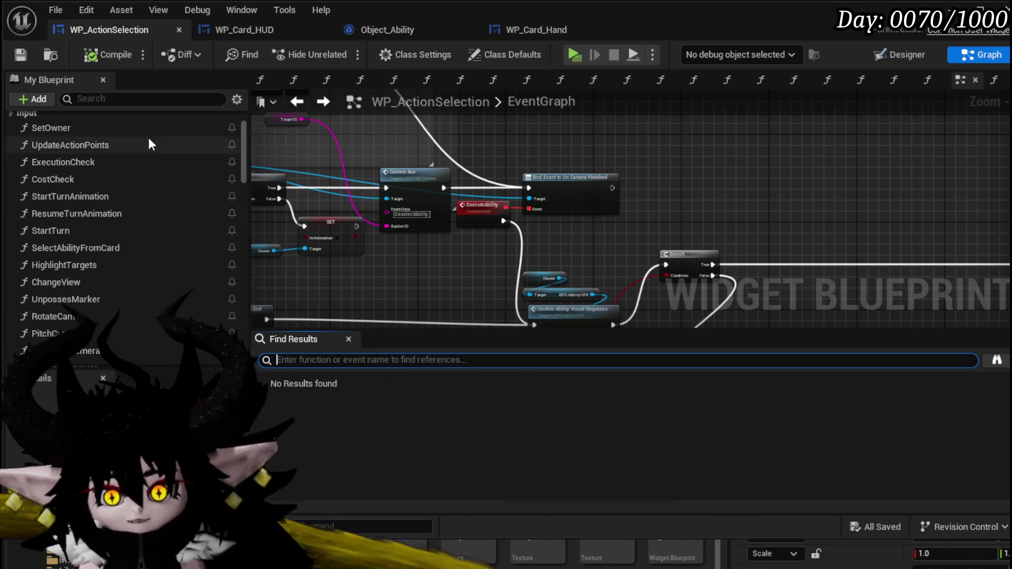
pyautogui.click(718, 213)
pyautogui.write('Set')
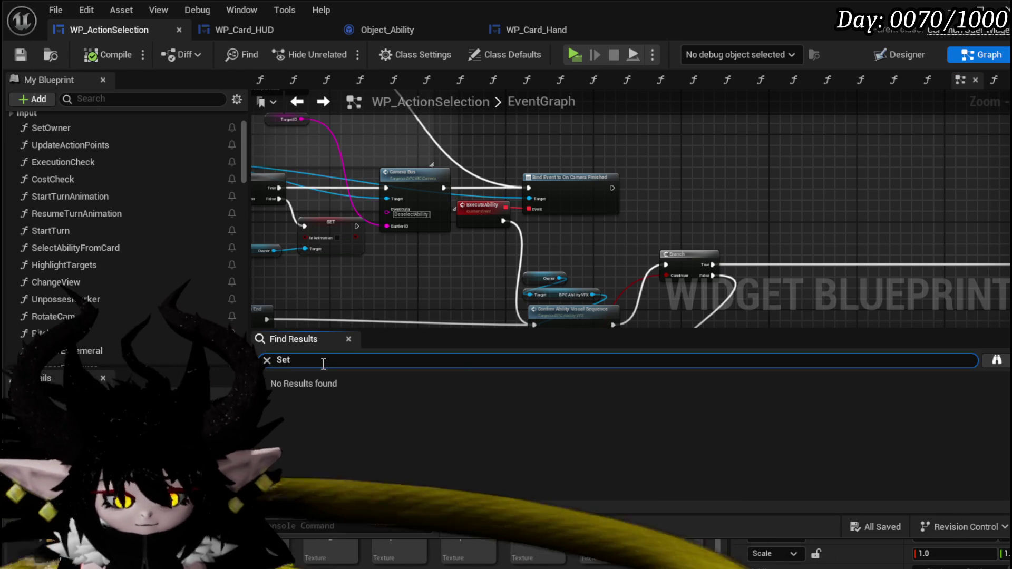
# - Search for 'Visibility' references and jump to the first Set Visibility call
pyautogui.write('Visi')
pyautogui.press('BackSpace')
pyautogui.press('BackSpace')
pyautogui.press('BackSpace')
pyautogui.write('bility')
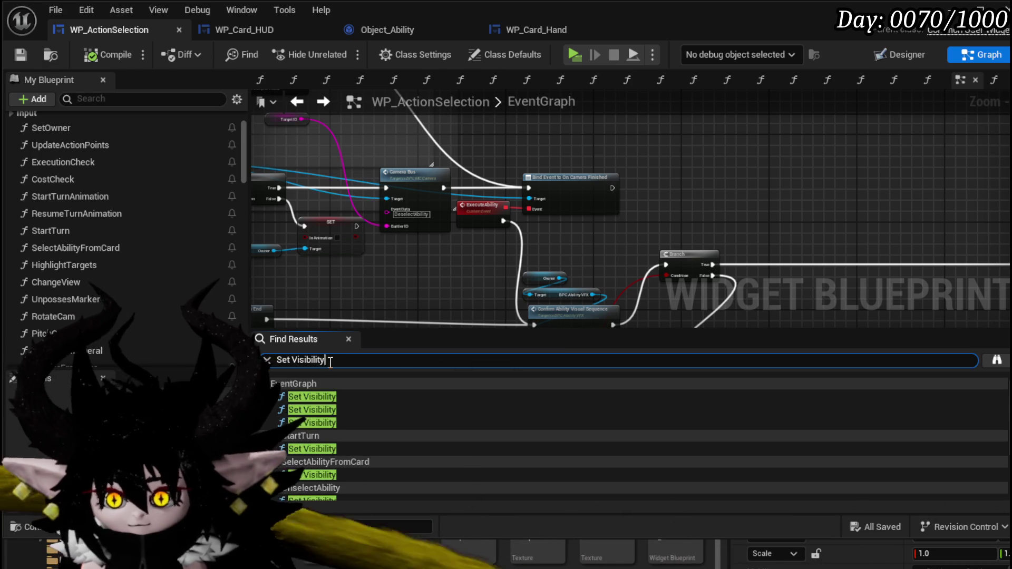
pyautogui.doubleClick(332, 400)
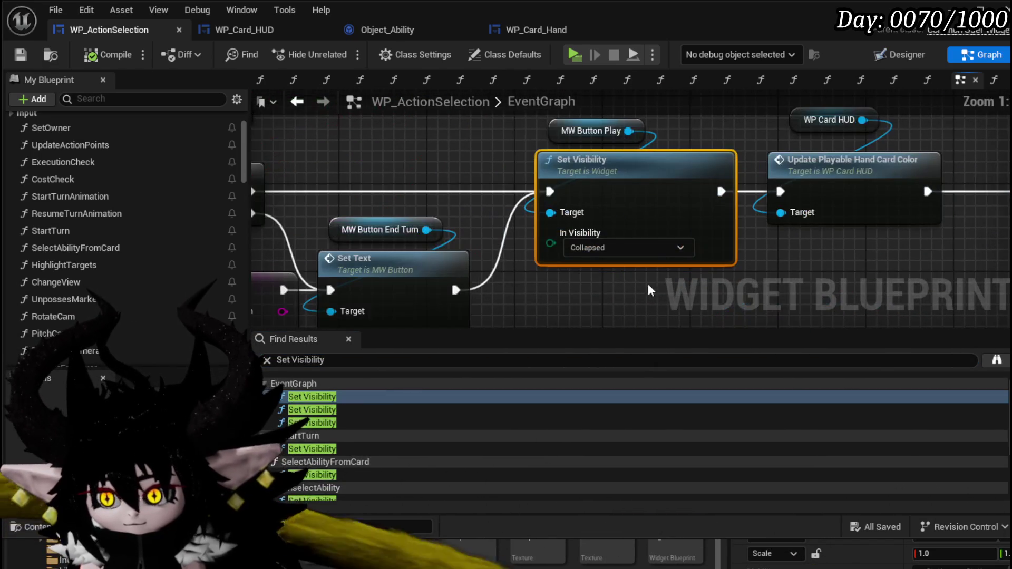
# - Step through the Set Visibility results in EventGraph, SelectAbilityFromCard and UnselectAbility
pyautogui.scroll(-8, 660, 289)
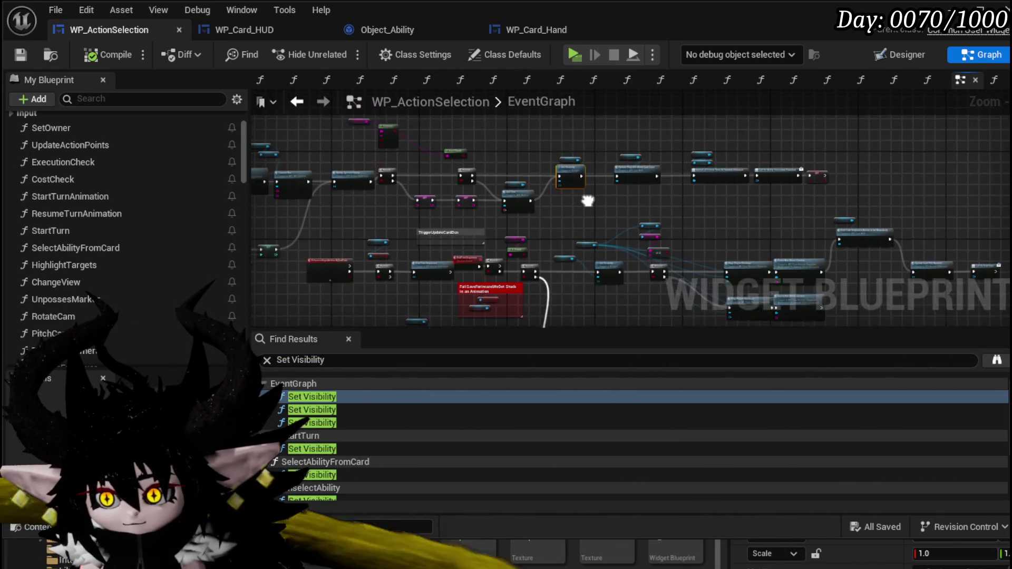
pyautogui.scroll(5, 549, 265)
pyautogui.scroll(2, 549, 263)
pyautogui.scroll(-3, 476, 279)
pyautogui.click(318, 415)
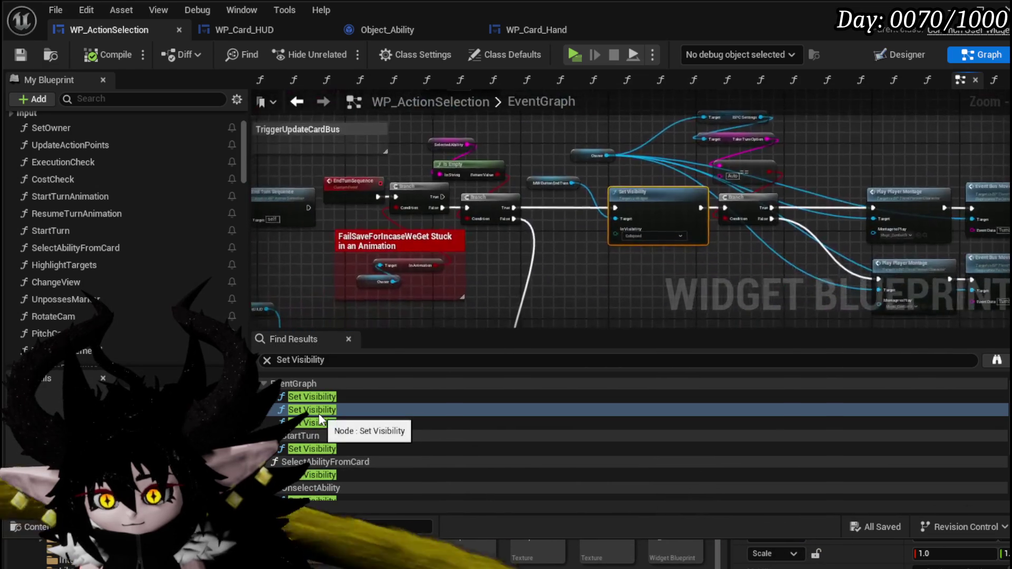
pyautogui.click(323, 426)
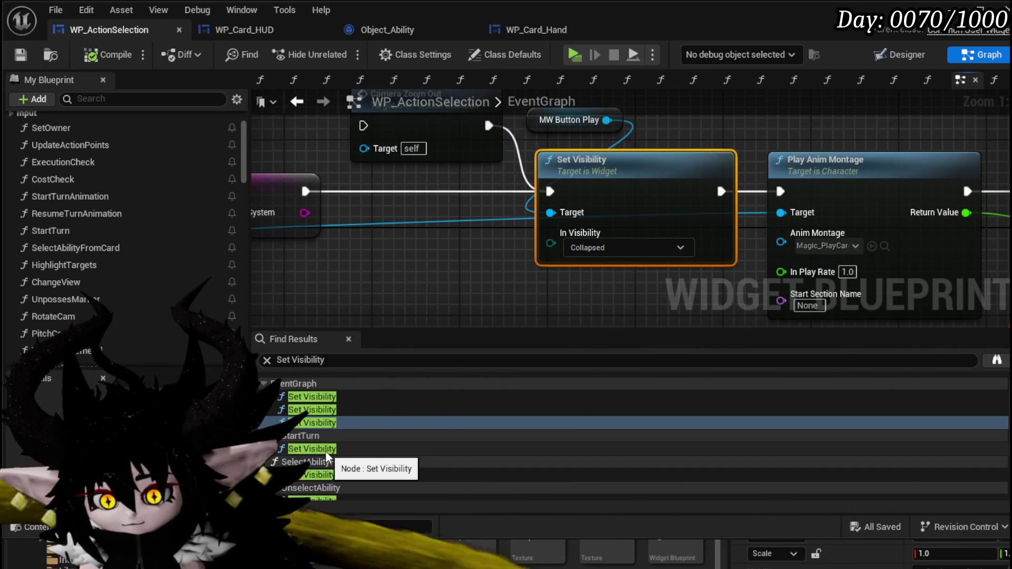
pyautogui.scroll(-2, 330, 450)
pyautogui.click(330, 453)
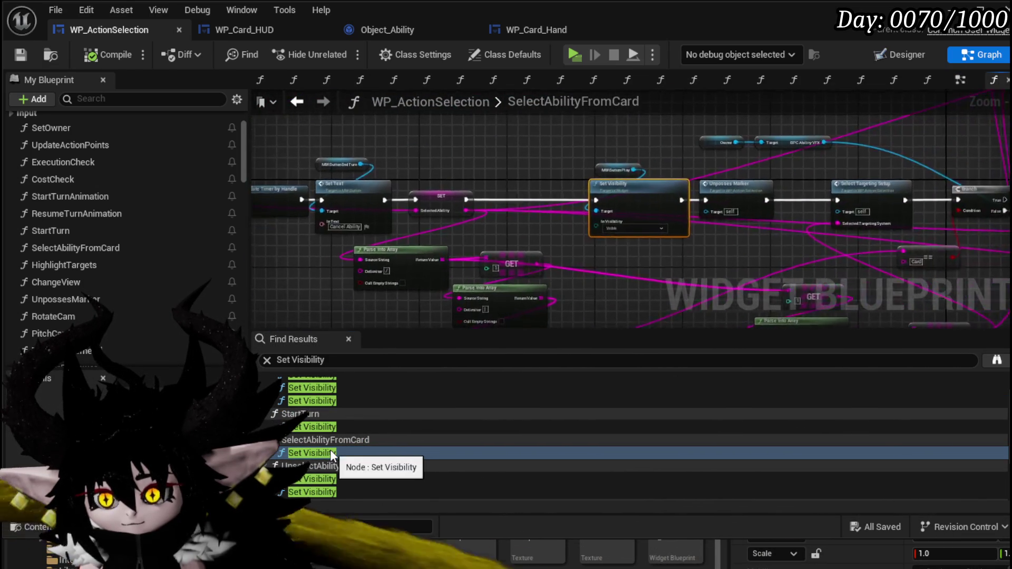
pyautogui.scroll(-2, 330, 450)
pyautogui.click(331, 457)
# - Break the exec link into UnselectAbility's tooltip Set Visibility, compile and save, and minimize the editor
pyautogui.moveTo(435, 300)
pyautogui.mouseDown()
pyautogui.moveTo(437, 338)
pyautogui.moveTo(435, 274)
pyautogui.moveTo(486, 274)
pyautogui.moveTo(784, 109)
pyautogui.moveTo(753, 267)
pyautogui.moveTo(490, 315)
pyautogui.mouseUp()
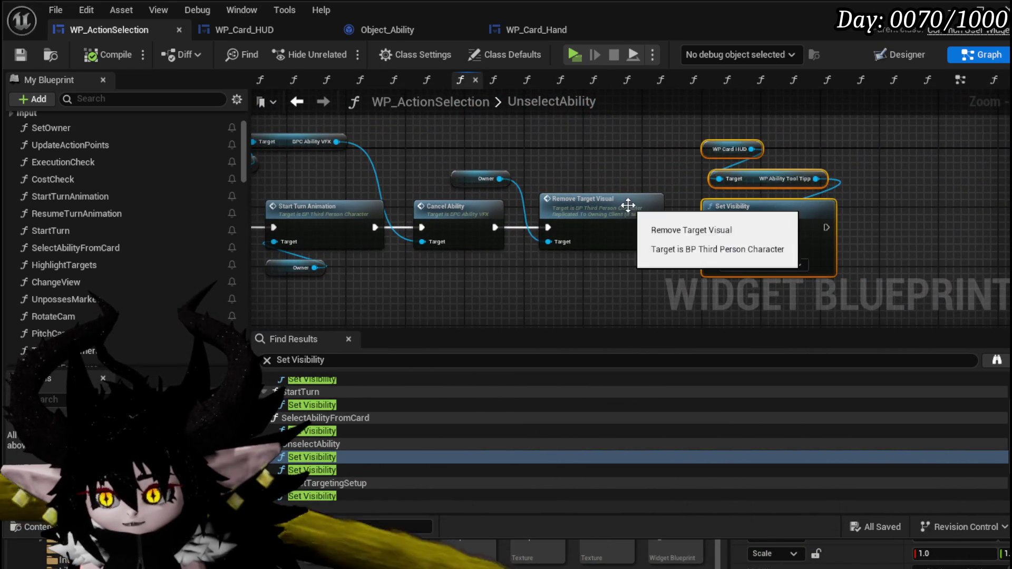
pyautogui.moveTo(628, 205); pyautogui.dragTo(487, 217)
pyautogui.keyDown('alt'); pyautogui.click(511, 238); pyautogui.keyUp('alt')
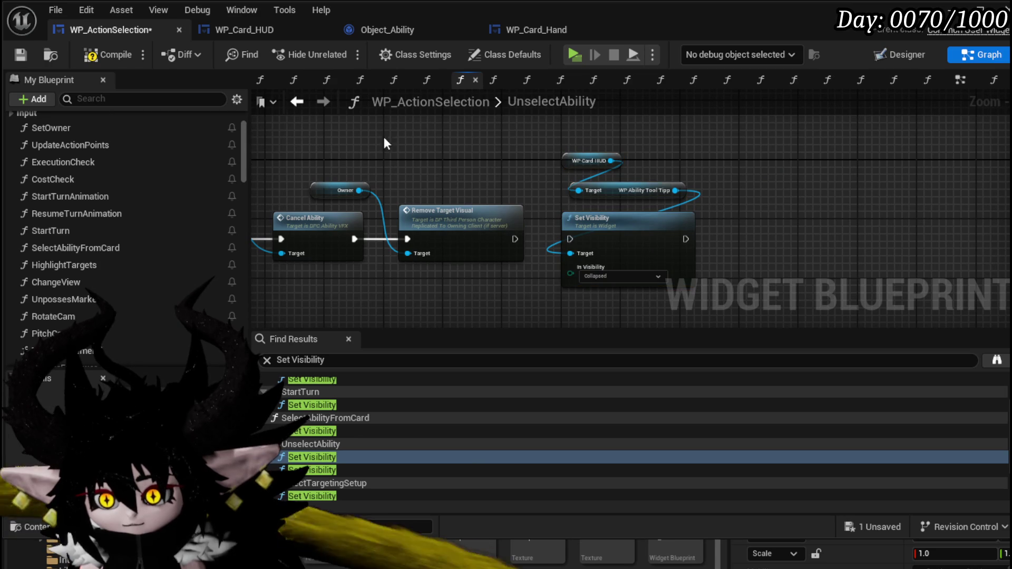
pyautogui.click(97, 56)
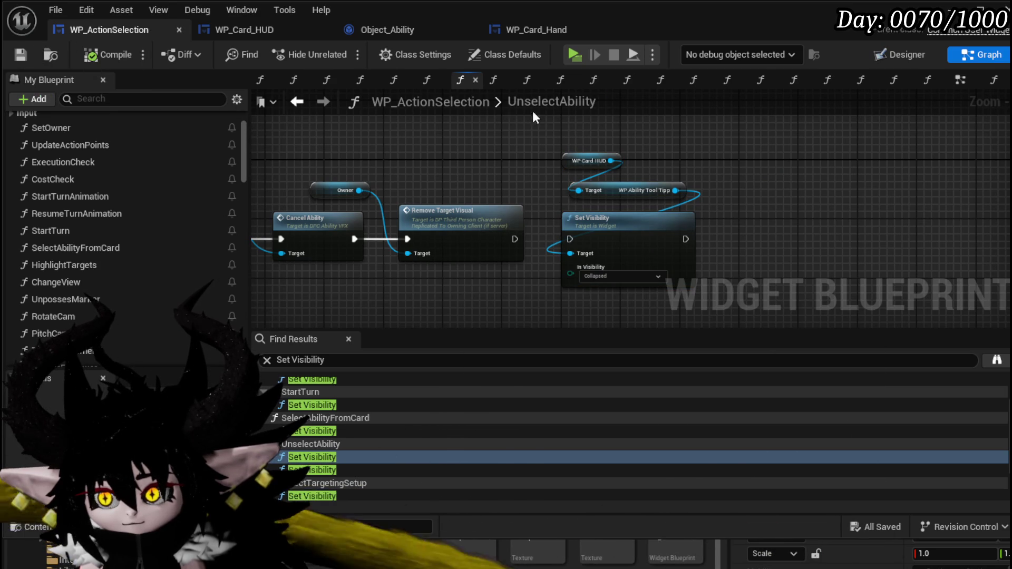
pyautogui.click(947, 12)
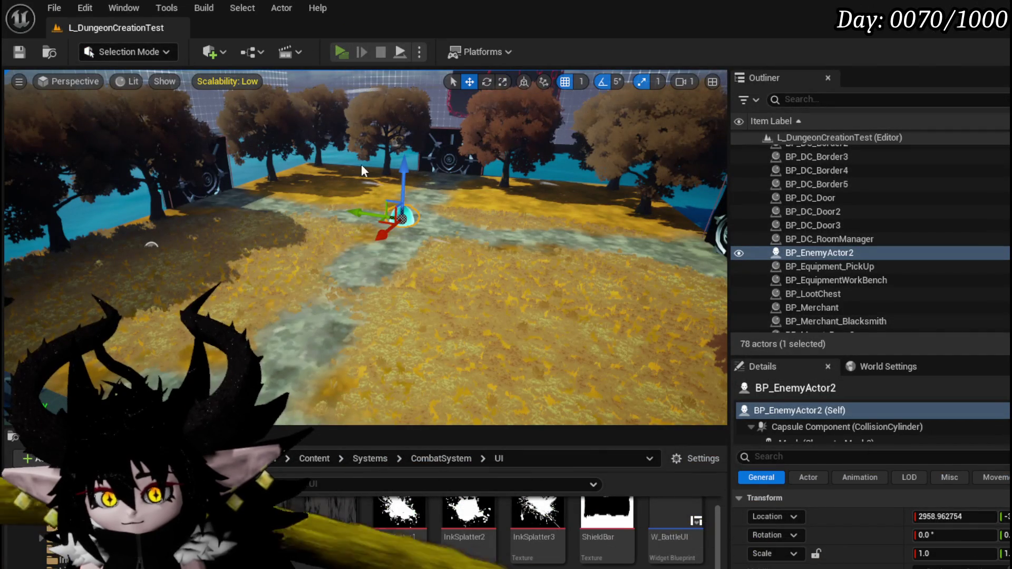
# - Play-test the level casting Power Up on a target and Giga Draw, then stop and return to WP_ActionSelection
pyautogui.hotkey('alt', 'p')
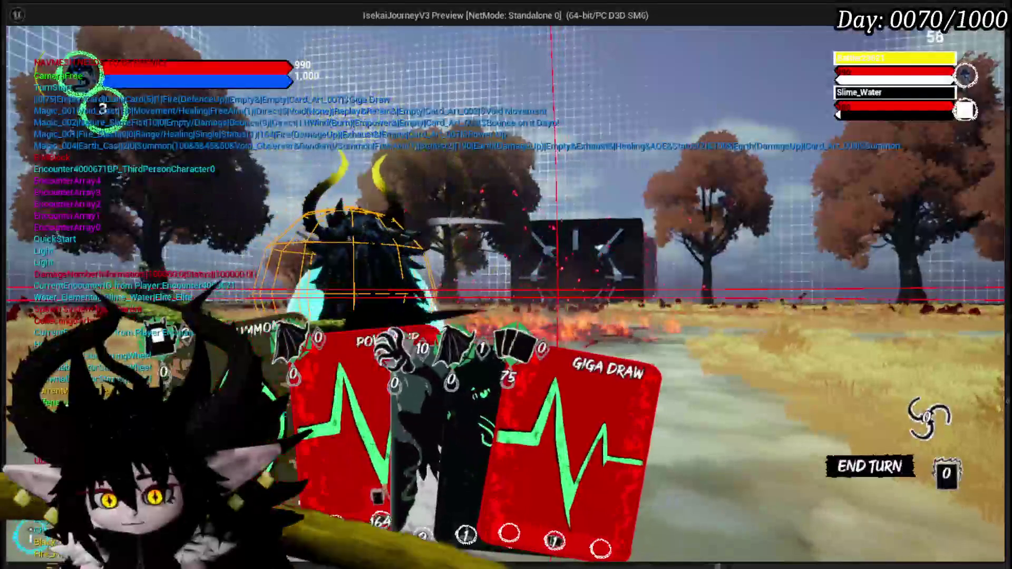
pyautogui.click(330, 449)
pyautogui.click(563, 343)
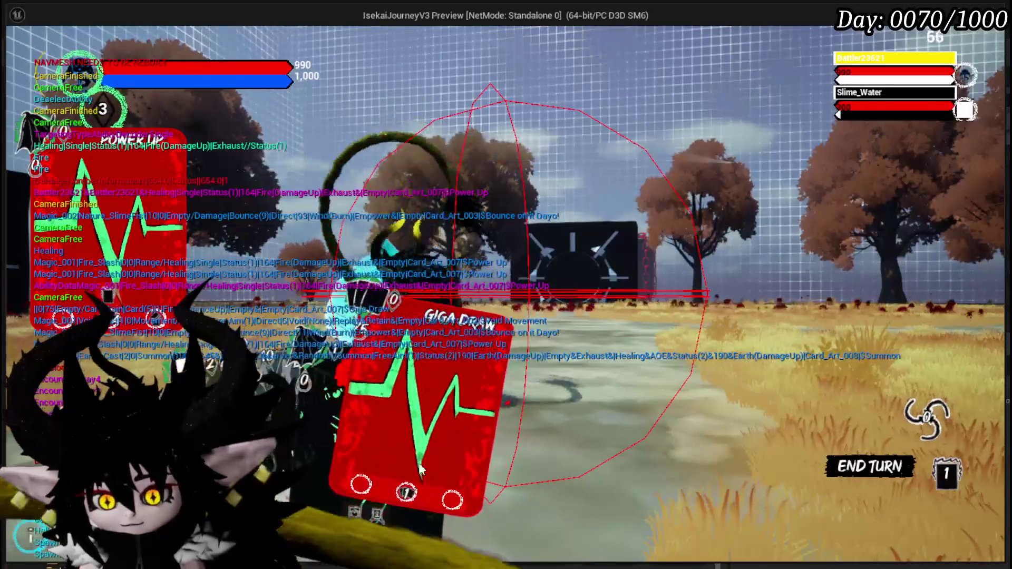
pyautogui.click(434, 438)
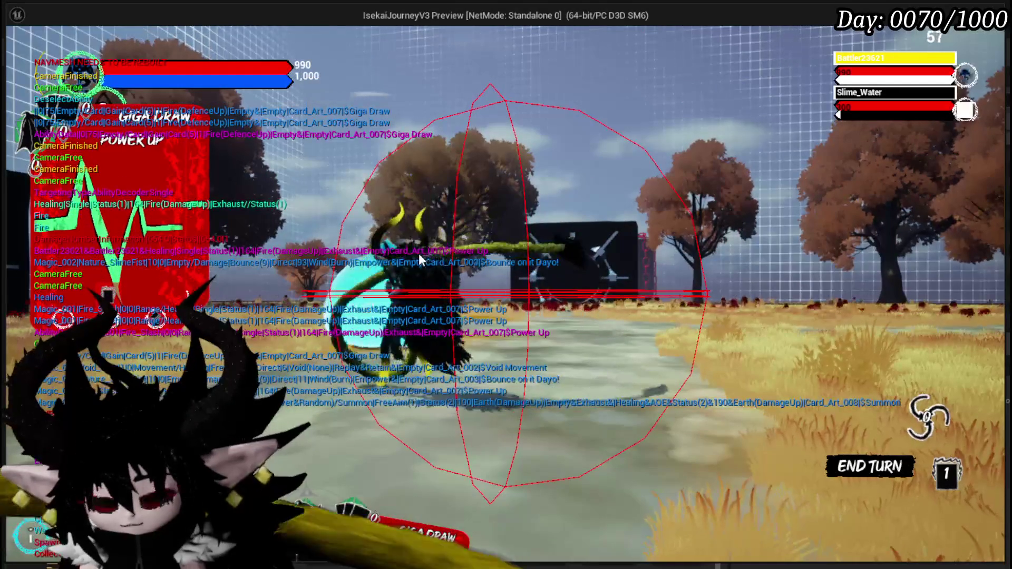
pyautogui.hotkey('alt', 'Tab')
pyautogui.press('Escape')
pyautogui.hotkey('ctrl', 's')
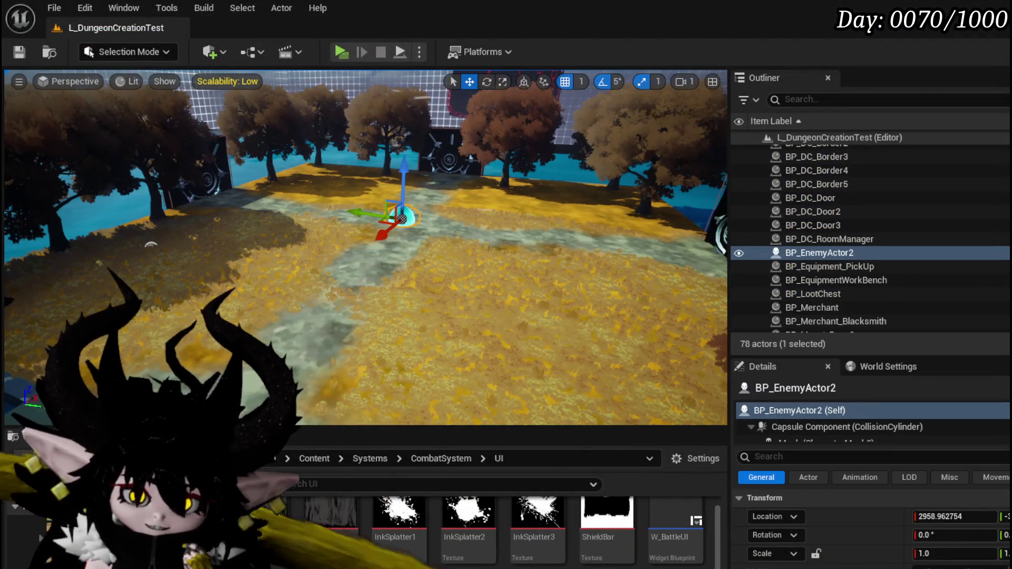
pyautogui.hotkey('alt', 'Tab')
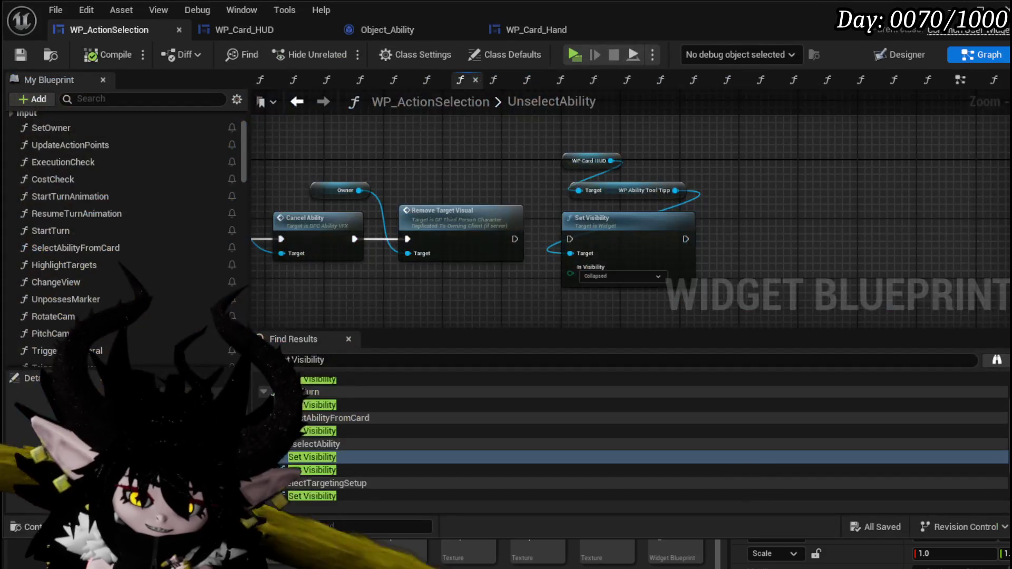
# - Review the full UnselectAbility chain, then open the ClearSelectedAbilityString function graph
pyautogui.moveTo(479, 240)
pyautogui.mouseDown()
pyautogui.moveTo(580, 253)
pyautogui.moveTo(744, 215)
pyautogui.moveTo(495, 256)
pyautogui.mouseUp()
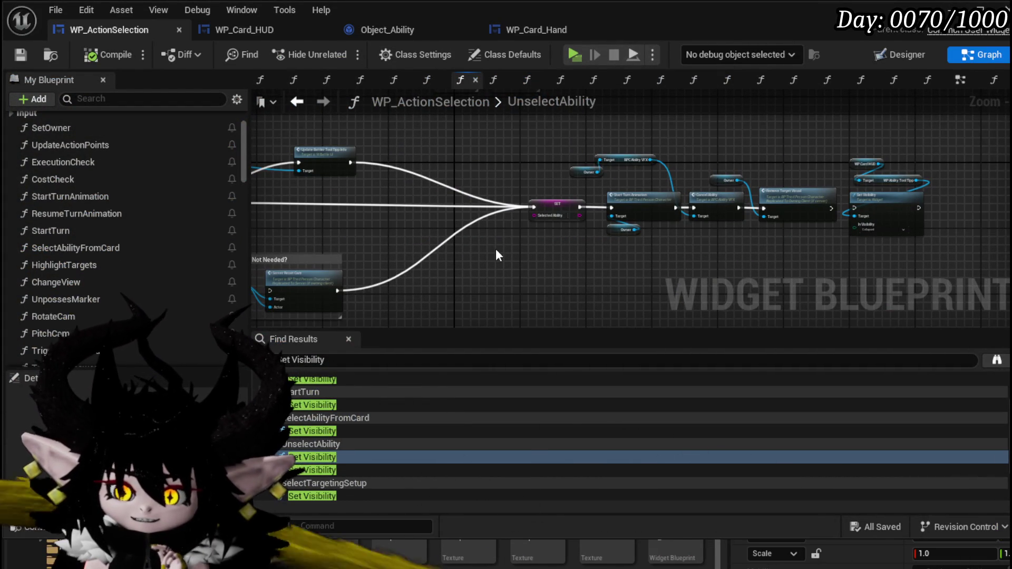
pyautogui.scroll(-3, 485, 253)
pyautogui.moveTo(551, 236); pyautogui.dragTo(696, 235)
pyautogui.scroll(3, 420, 233)
pyautogui.moveTo(441, 244); pyautogui.dragTo(632, 243)
pyautogui.scroll(-3, 146, 208)
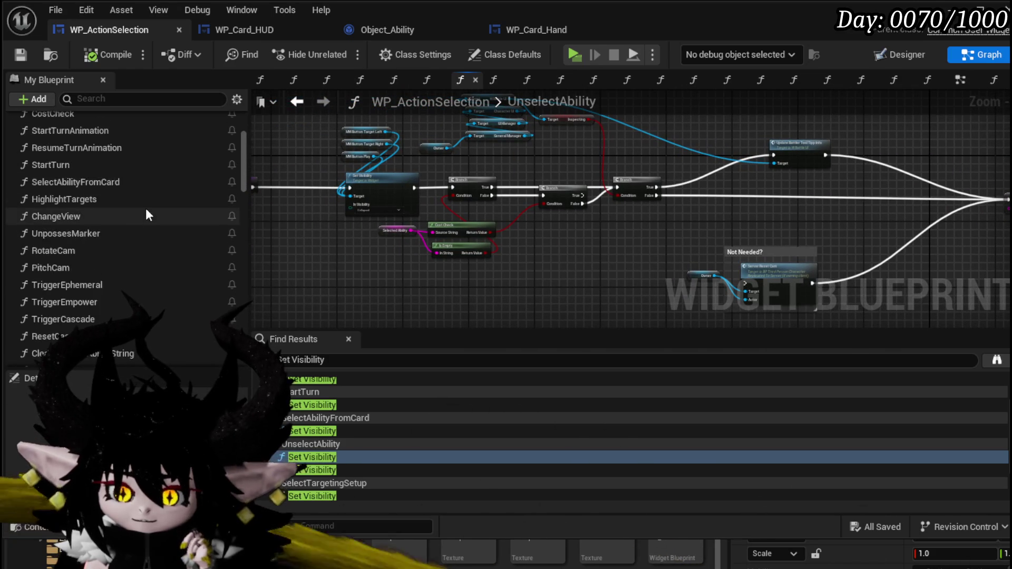
pyautogui.scroll(-4, 146, 208)
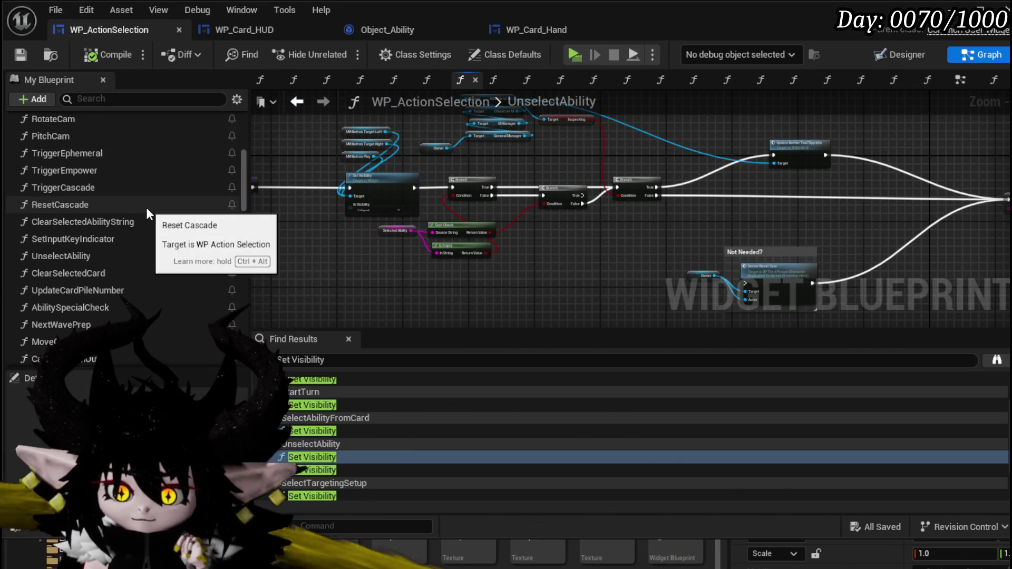
pyautogui.scroll(10, 124, 156)
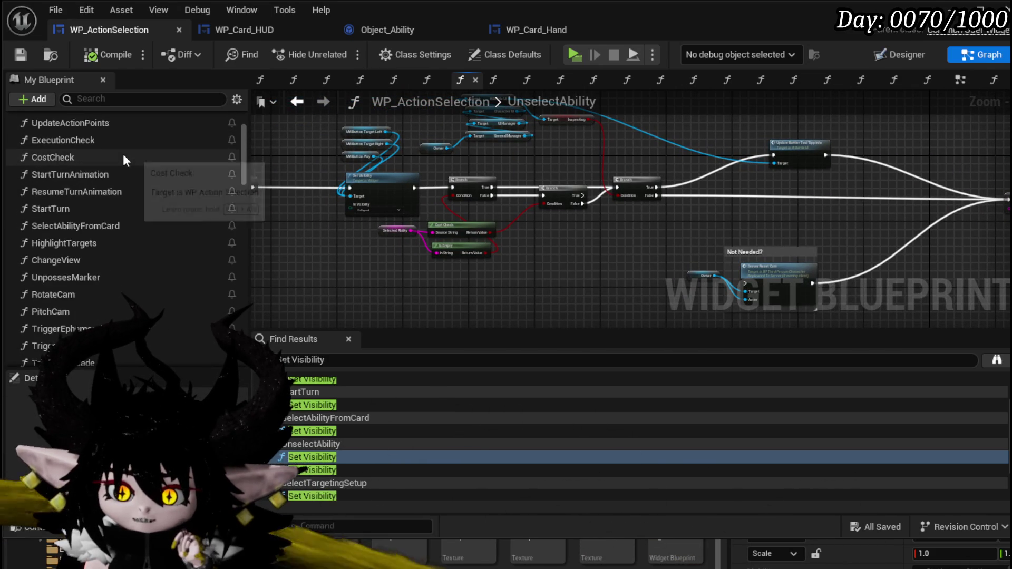
pyautogui.scroll(-5, 126, 184)
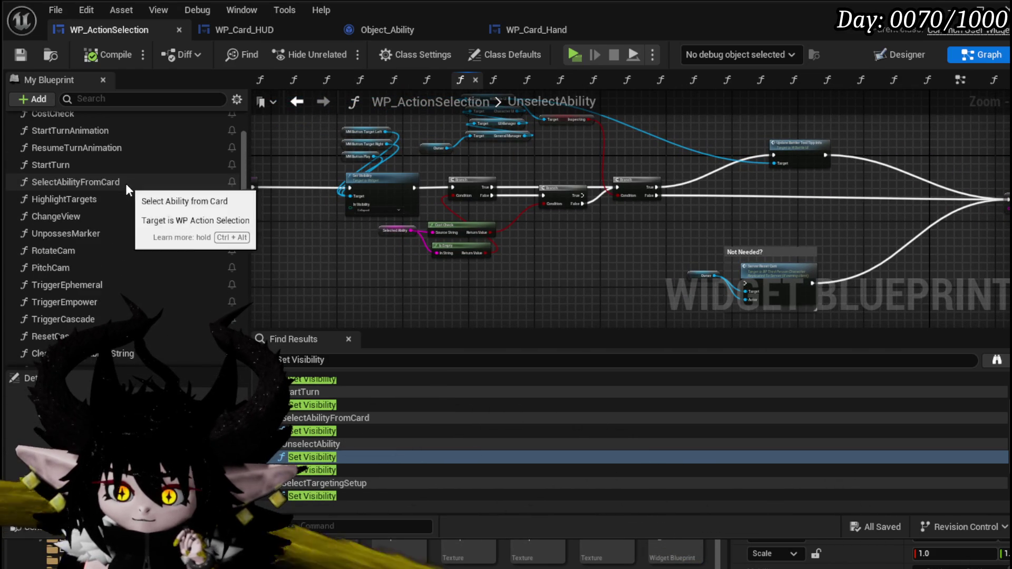
pyautogui.scroll(-4, 127, 187)
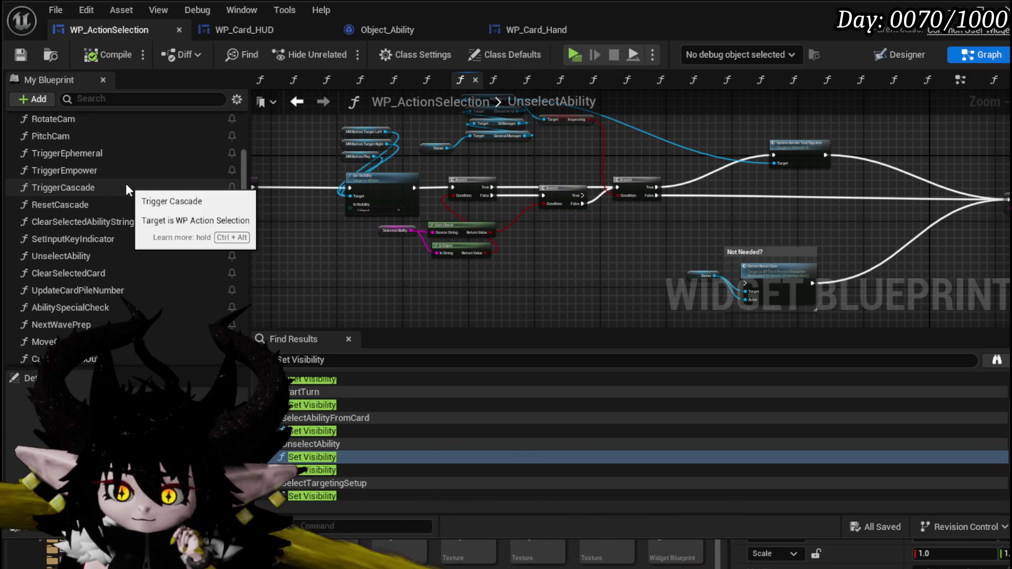
pyautogui.scroll(-1, 125, 184)
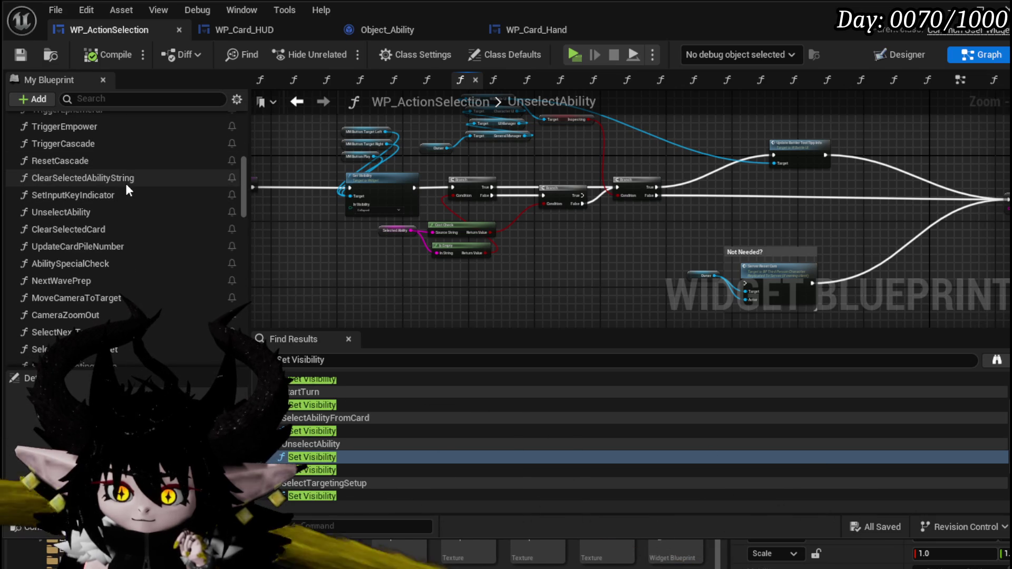
pyautogui.doubleClick(125, 184)
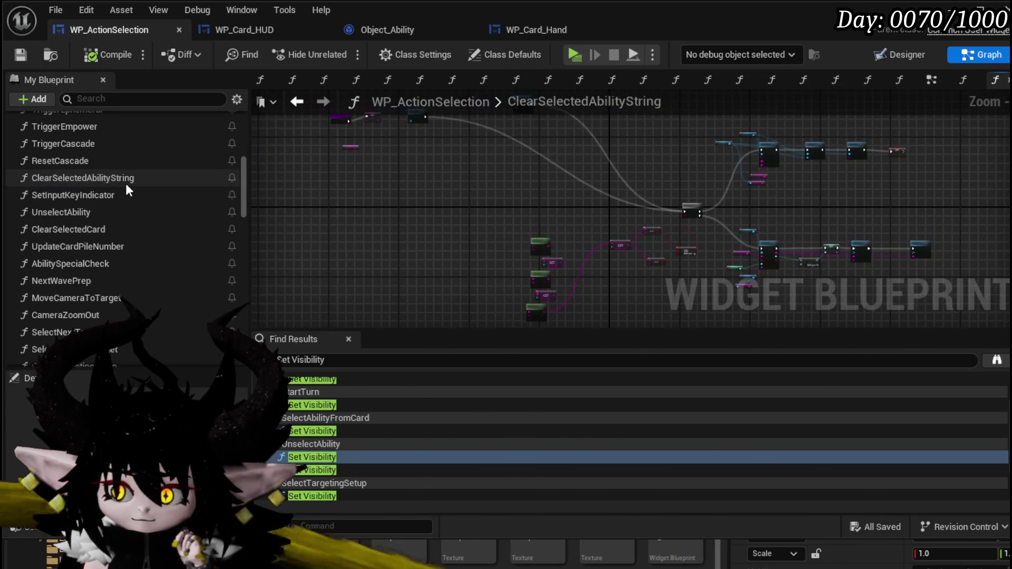
# - Delete the old node chain in ClearSelectedAbilityString, keep the SET Selected Ability node, and save
pyautogui.moveTo(430, 176); pyautogui.dragTo(466, 245)
pyautogui.scroll(-1, 430, 141)
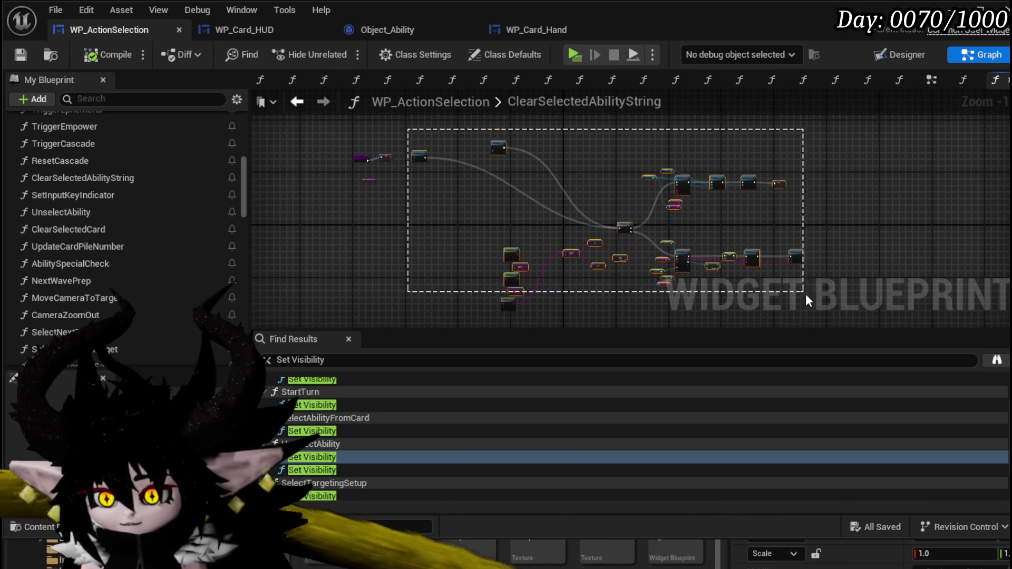
pyautogui.moveTo(803, 293); pyautogui.dragTo(827, 316)
pyautogui.press('Delete')
pyautogui.scroll(2, 562, 191)
pyautogui.scroll(5, 502, 244)
pyautogui.click(466, 142)
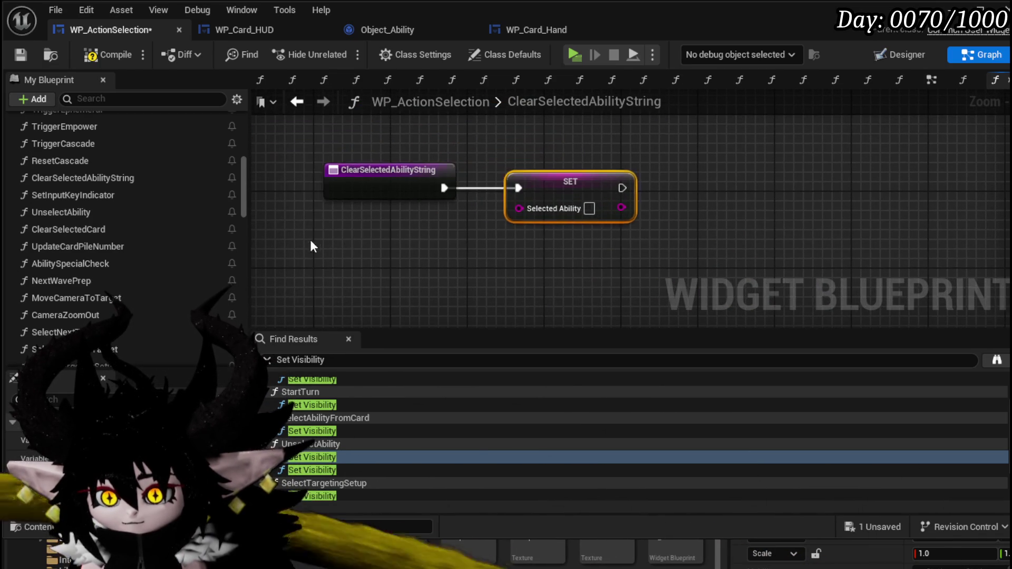
pyautogui.moveTo(593, 177); pyautogui.dragTo(642, 209)
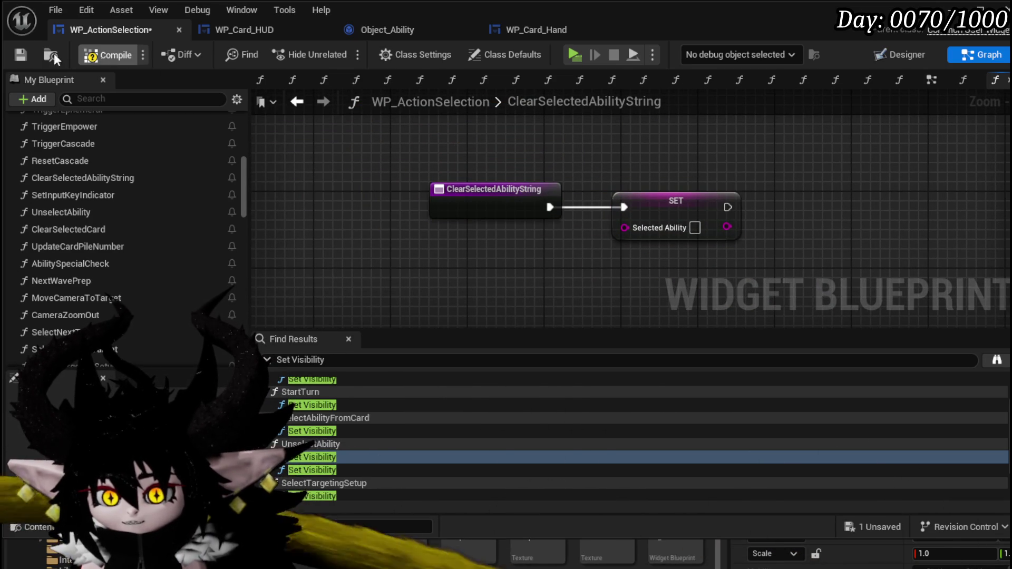
pyautogui.click(11, 54)
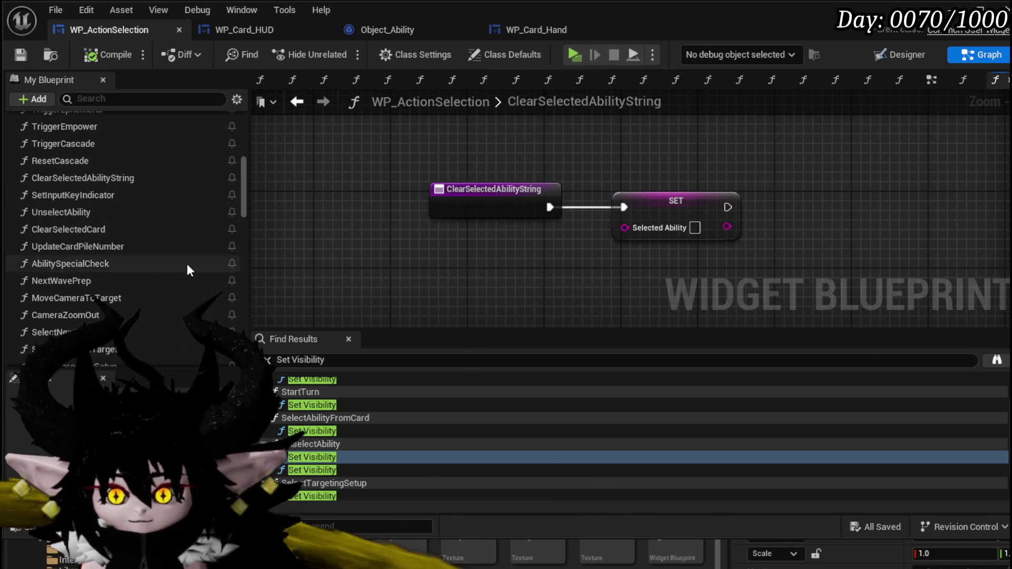
pyautogui.moveTo(515, 244); pyautogui.dragTo(713, 183)
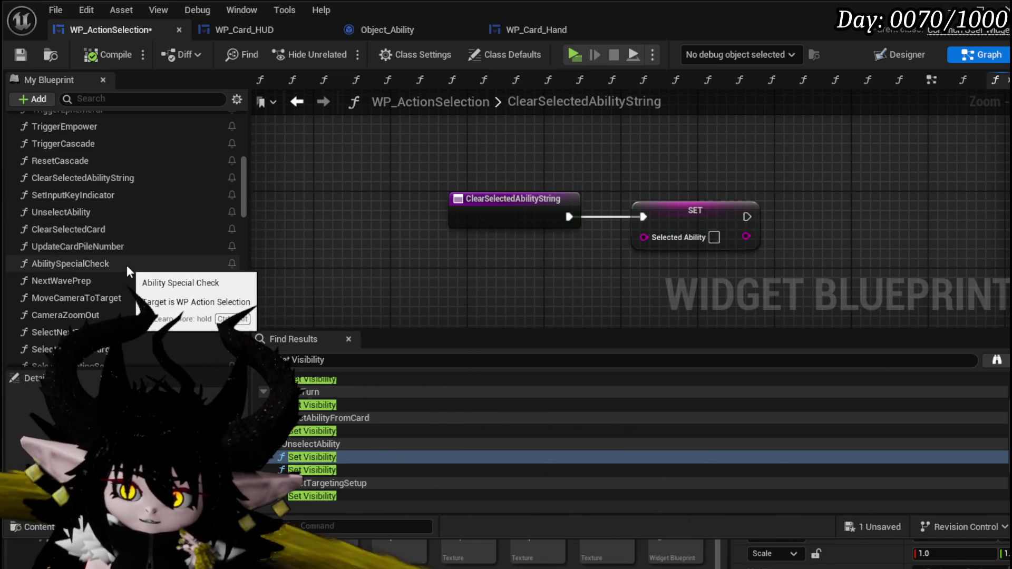
# - Find UnselectAbility in the Functions list and open its graph
pyautogui.scroll(-2, 138, 277)
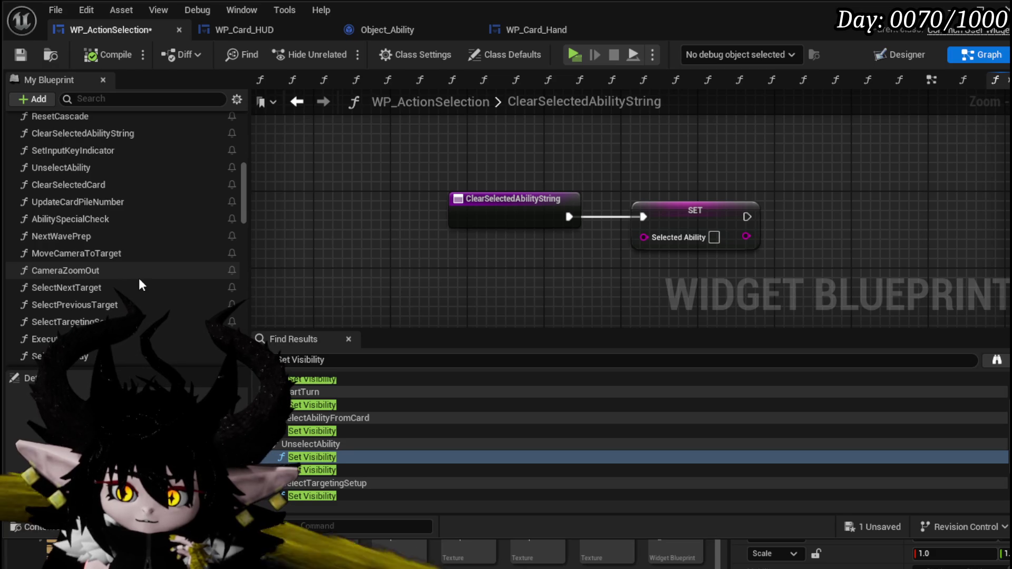
pyautogui.scroll(-1, 138, 277)
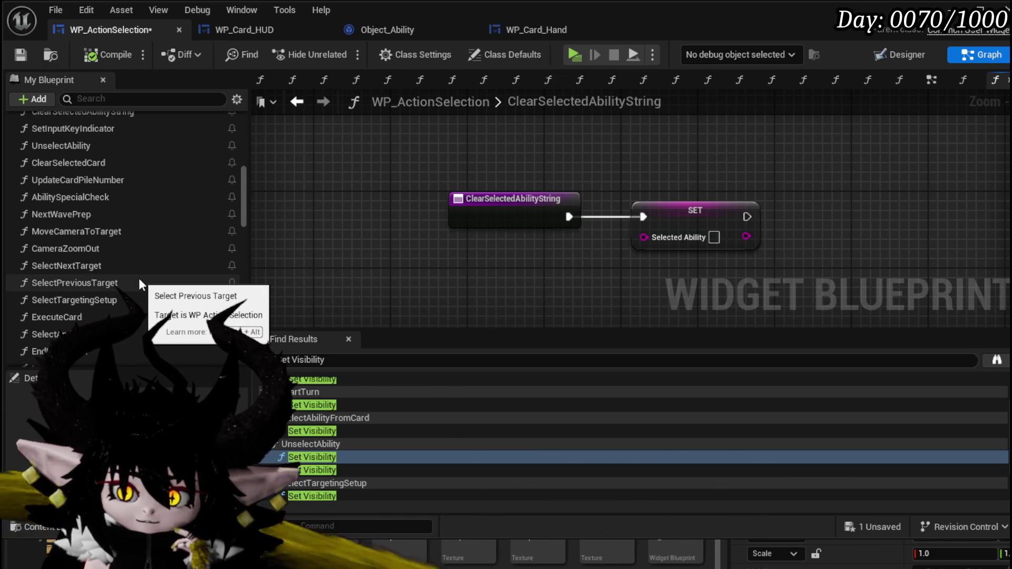
pyautogui.scroll(-3, 140, 285)
pyautogui.scroll(-1, 139, 285)
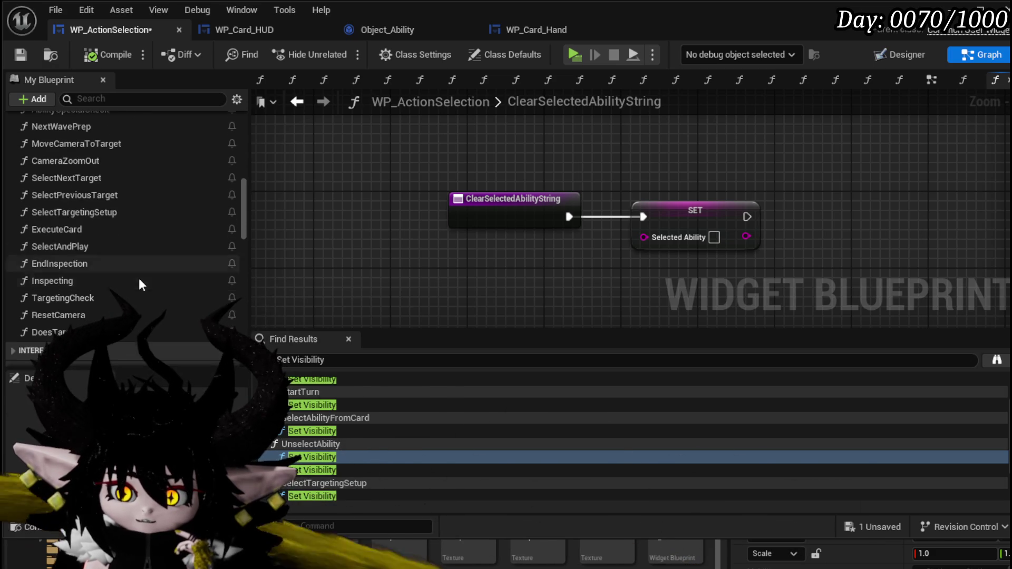
pyautogui.scroll(2, 140, 285)
pyautogui.scroll(1, 140, 285)
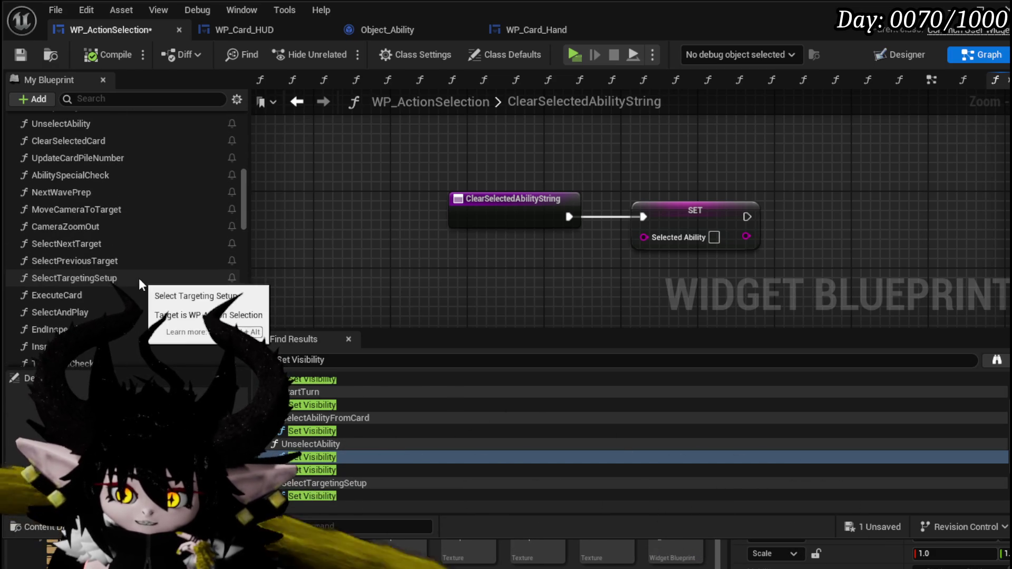
pyautogui.scroll(1, 138, 277)
pyautogui.scroll(1, 131, 276)
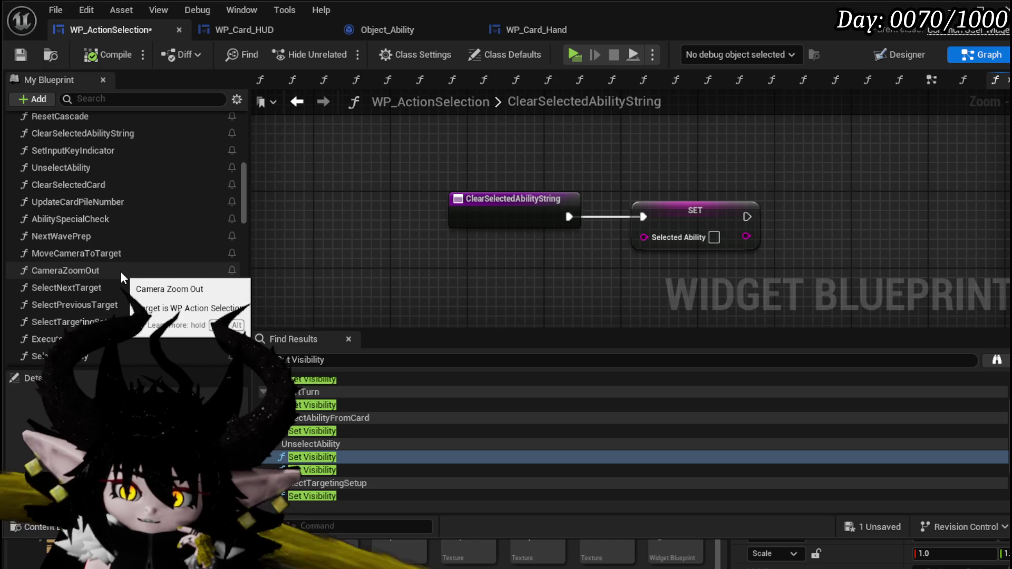
pyautogui.scroll(3, 120, 271)
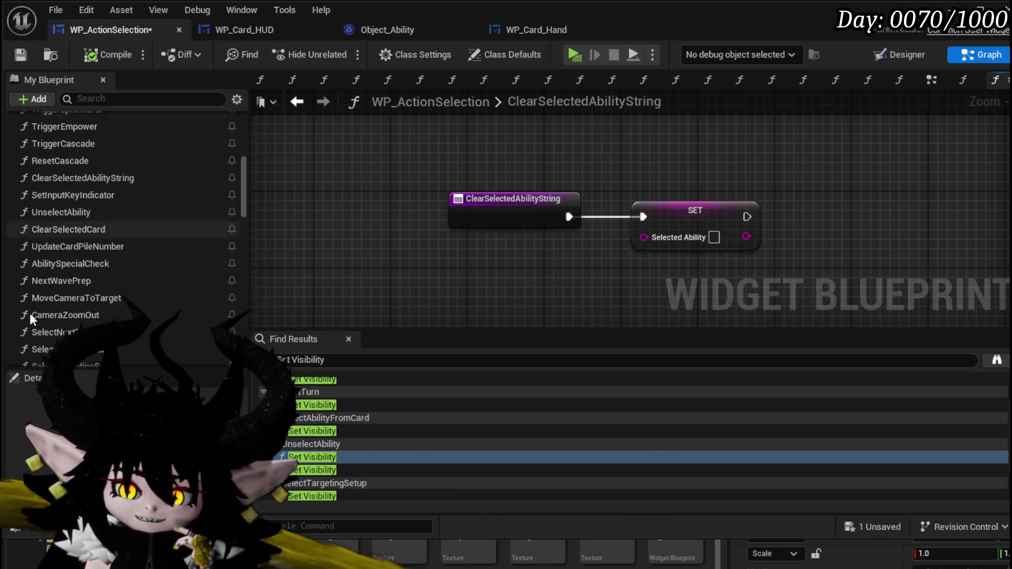
pyautogui.scroll(3, 126, 211)
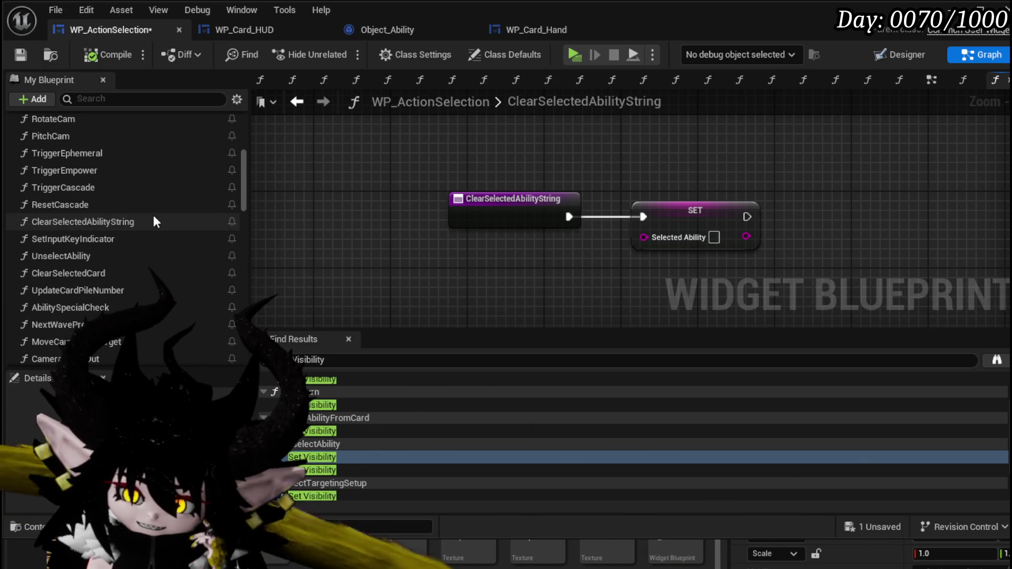
pyautogui.scroll(1, 153, 219)
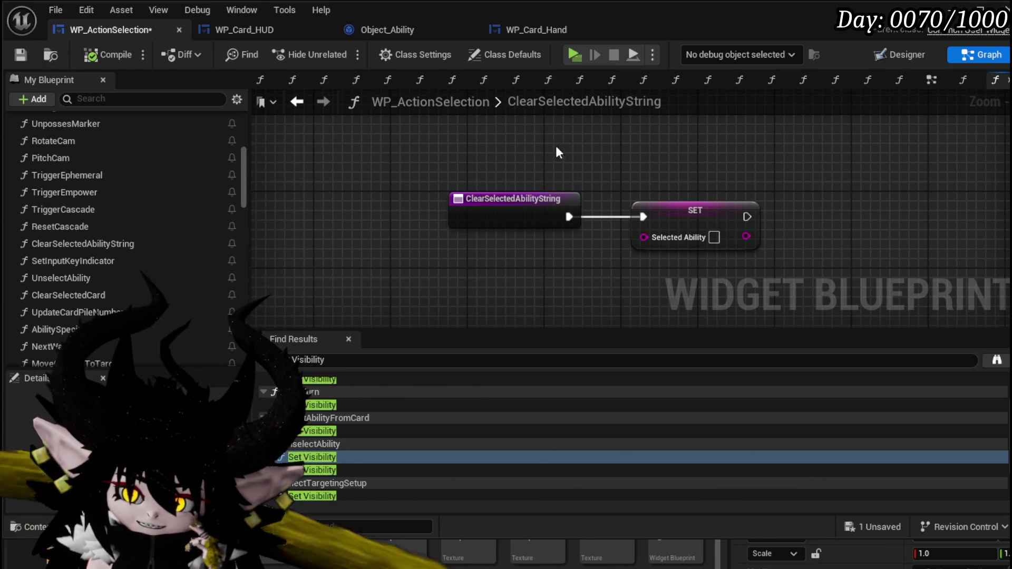
pyautogui.scroll(4, 96, 181)
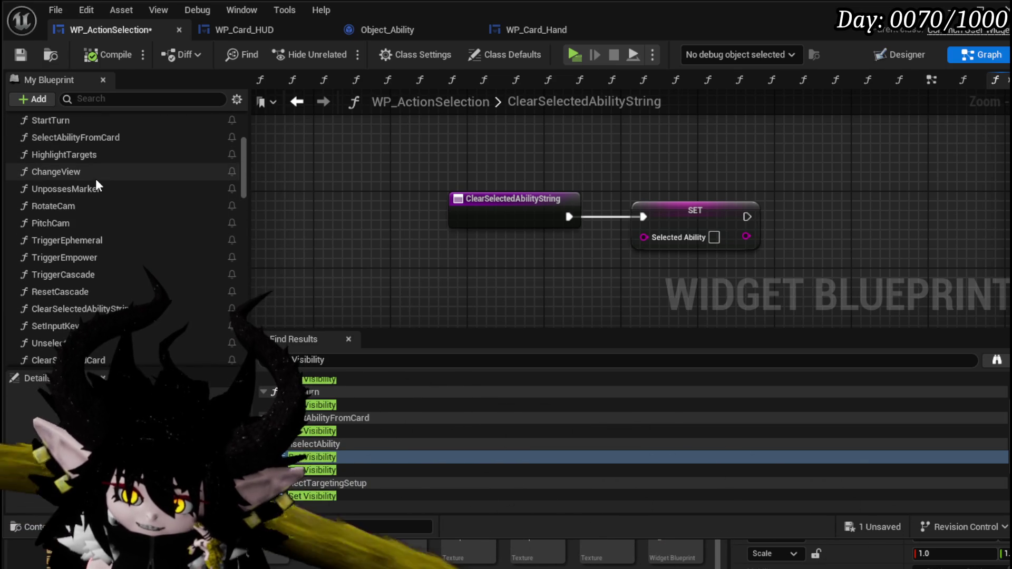
pyautogui.scroll(3, 96, 179)
pyautogui.scroll(4, 96, 179)
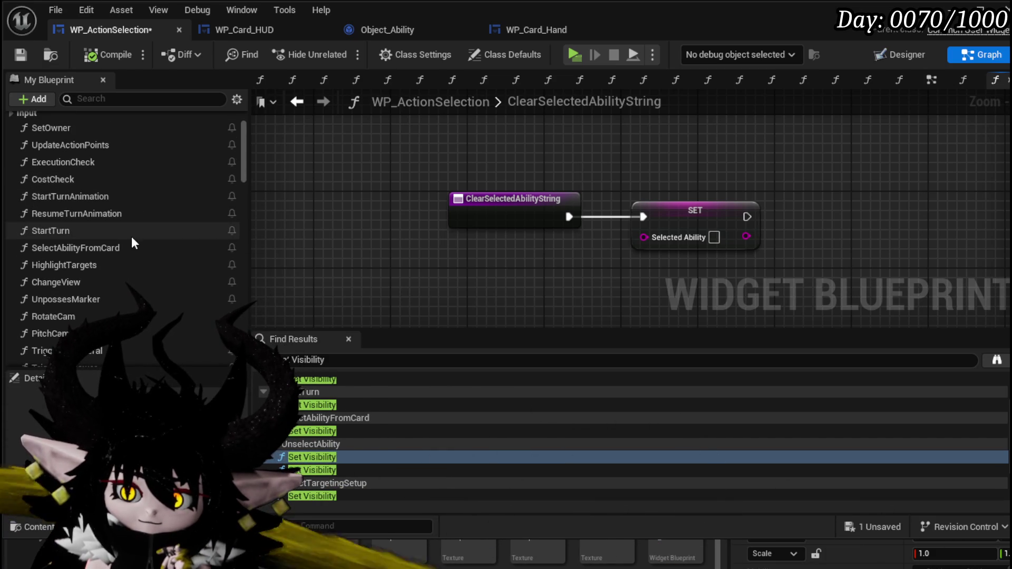
pyautogui.scroll(-2, 132, 236)
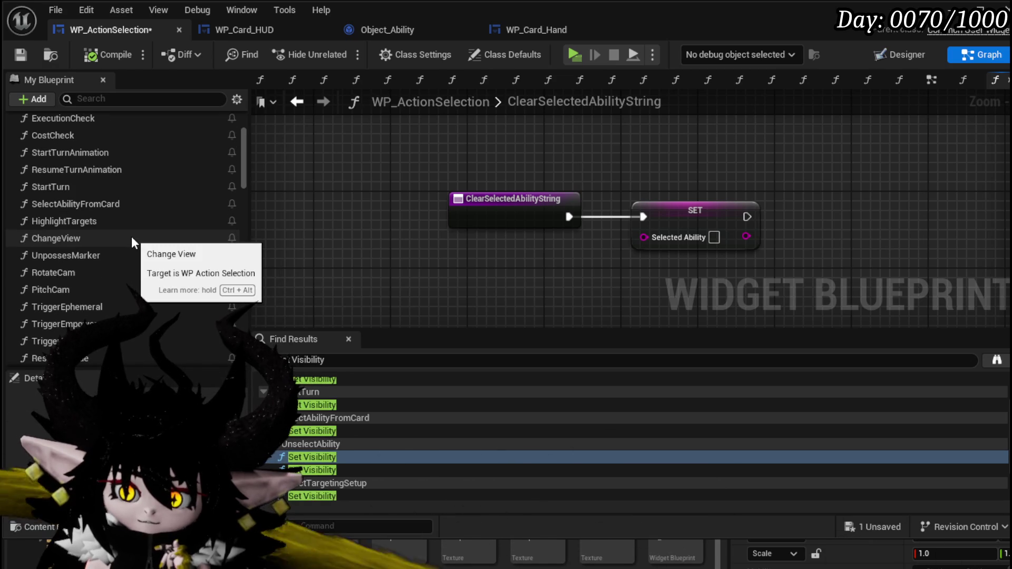
pyautogui.scroll(-2, 131, 236)
pyautogui.scroll(-1, 132, 243)
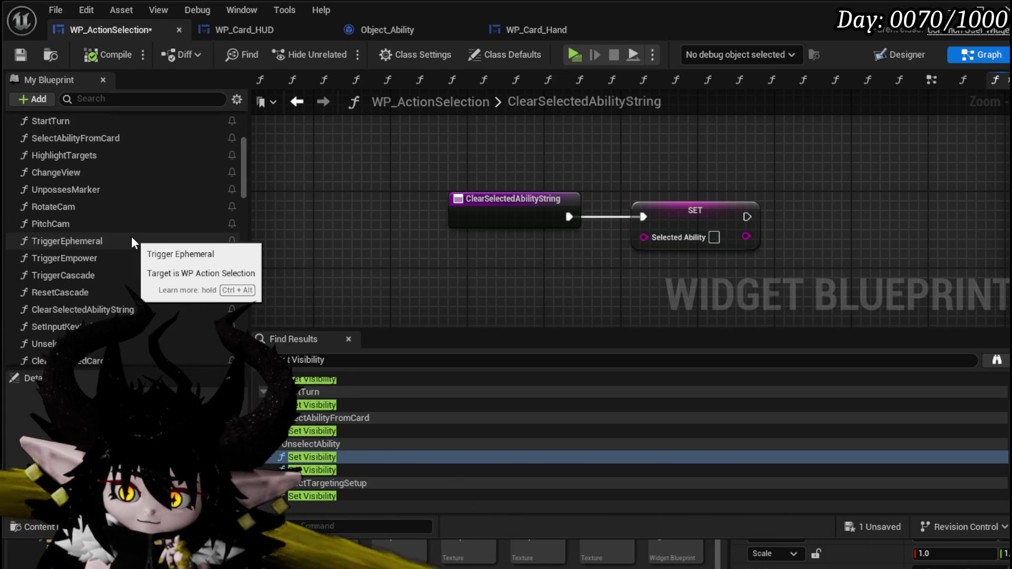
pyautogui.scroll(-1, 132, 243)
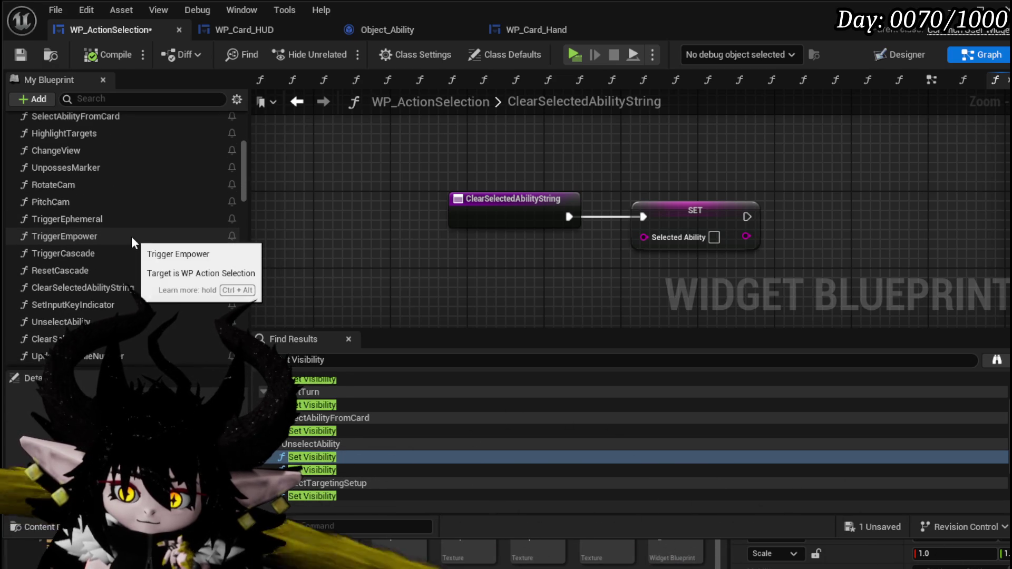
pyautogui.doubleClick(312, 457)
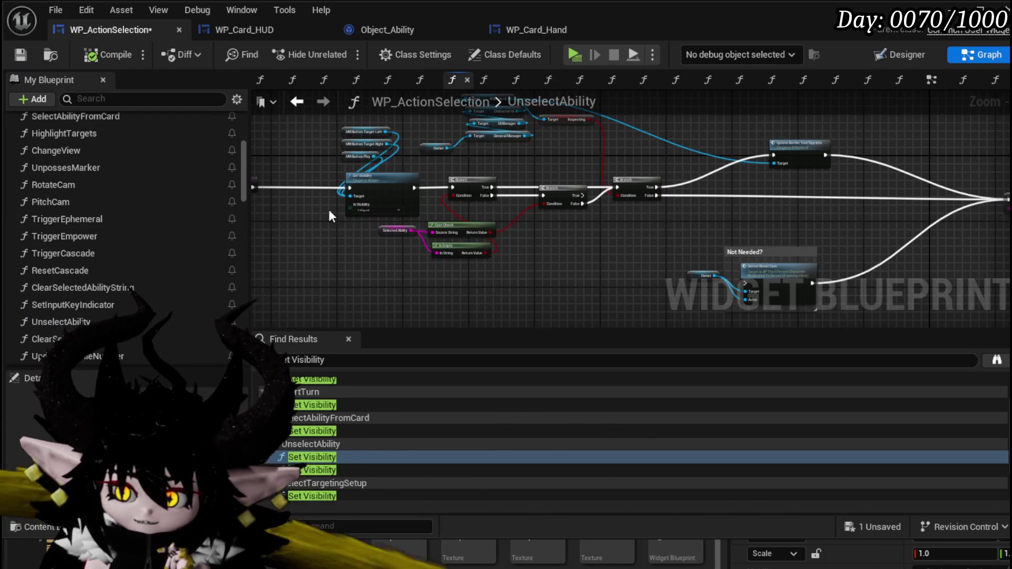
# - Delete the Not Needed comment, Server Reset Cam call and Owner getter from UnselectAbility
pyautogui.scroll(5, 405, 222)
pyautogui.moveTo(410, 254)
pyautogui.mouseDown()
pyautogui.moveTo(398, 265)
pyautogui.moveTo(382, 242)
pyautogui.mouseUp()
pyautogui.moveTo(844, 174); pyautogui.dragTo(411, 196)
pyautogui.moveTo(975, 289)
pyautogui.mouseDown()
pyautogui.moveTo(663, 223)
pyautogui.moveTo(393, 260)
pyautogui.moveTo(486, 201)
pyautogui.moveTo(512, 208)
pyautogui.moveTo(679, 150)
pyautogui.mouseUp()
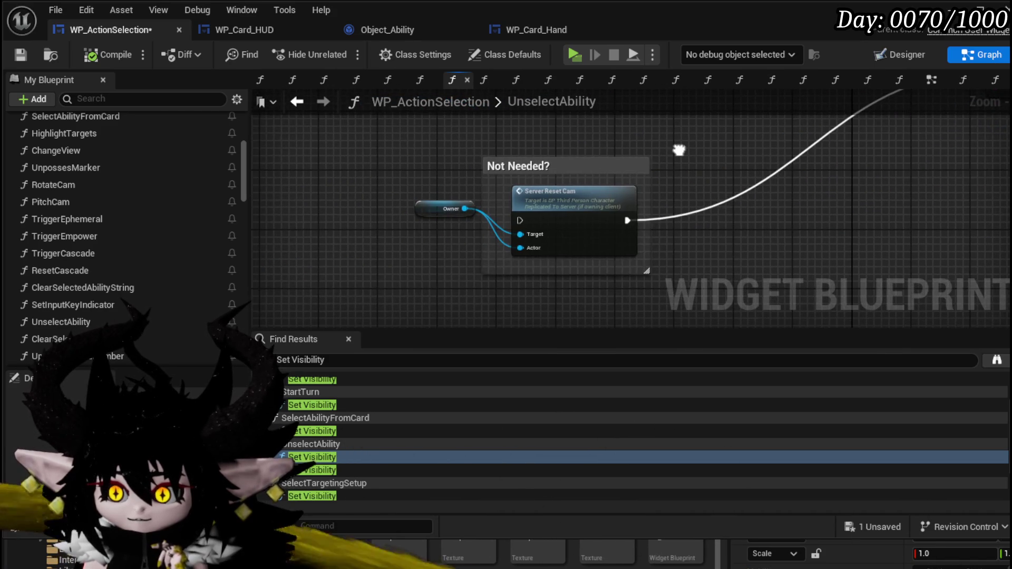
pyautogui.moveTo(362, 142); pyautogui.dragTo(699, 289)
pyautogui.press('Delete')
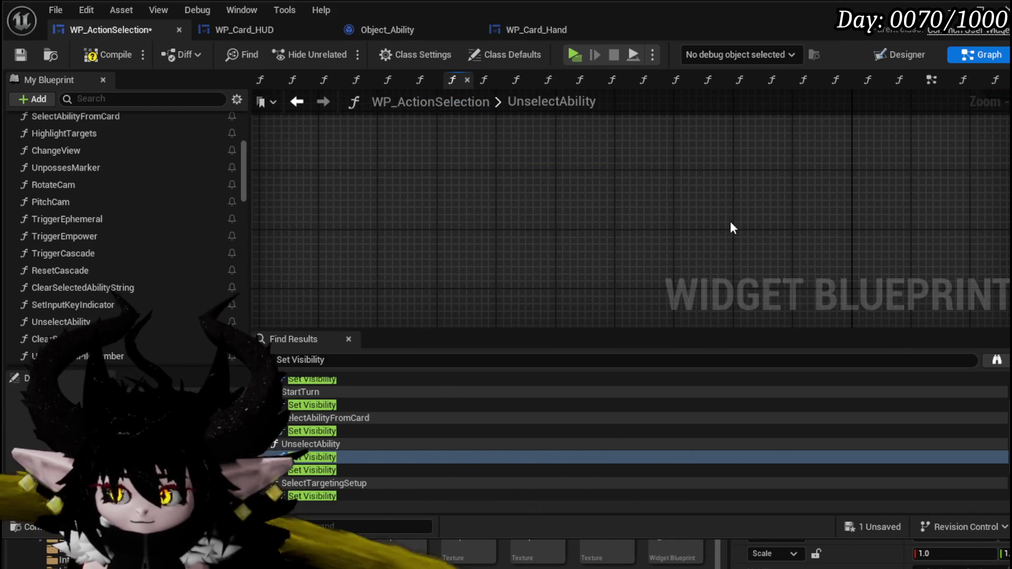
# - Review the Set Visibility node and HUD getters, then open the ClearSelectedCard function graph
pyautogui.moveTo(728, 222); pyautogui.dragTo(400, 296)
pyautogui.moveTo(527, 271); pyautogui.dragTo(585, 261)
pyautogui.scroll(2, 585, 260)
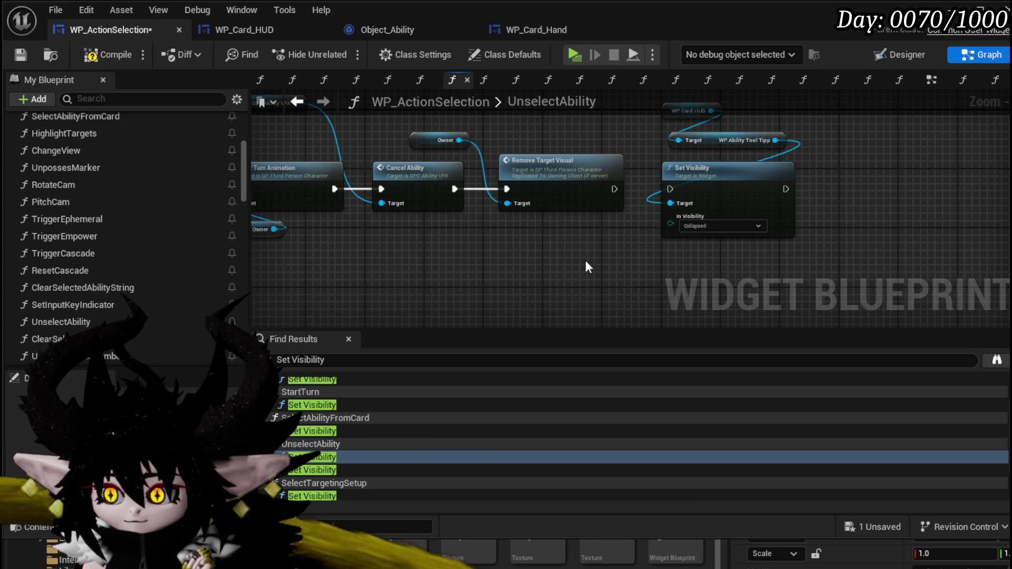
pyautogui.moveTo(585, 260); pyautogui.dragTo(749, 281)
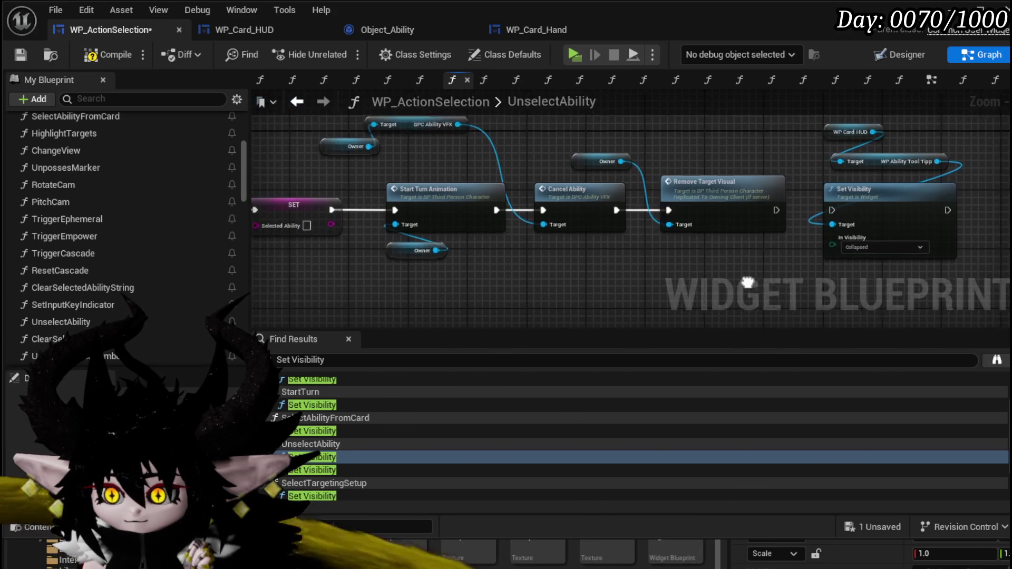
pyautogui.moveTo(817, 281); pyautogui.dragTo(896, 122)
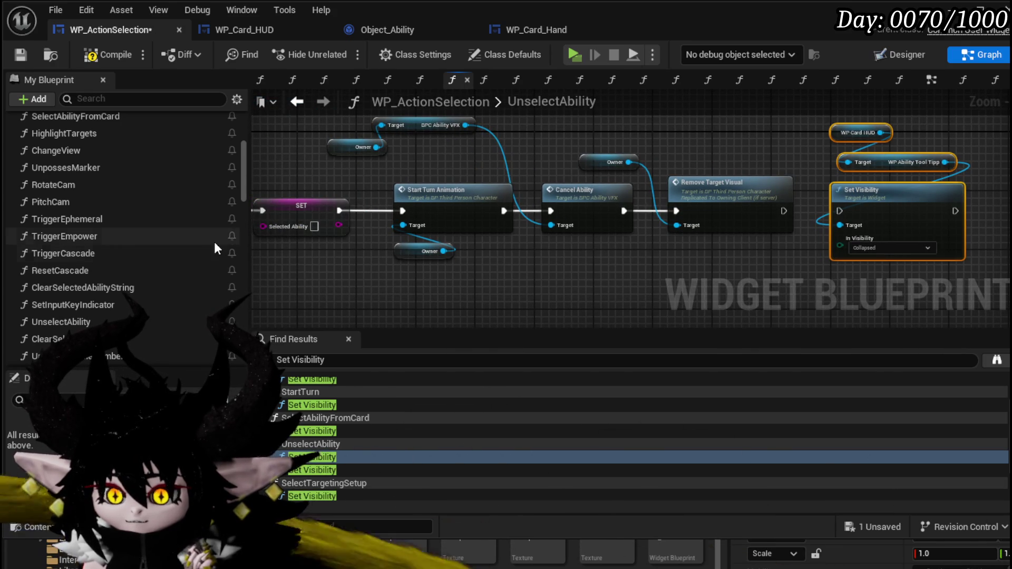
pyautogui.click(864, 283)
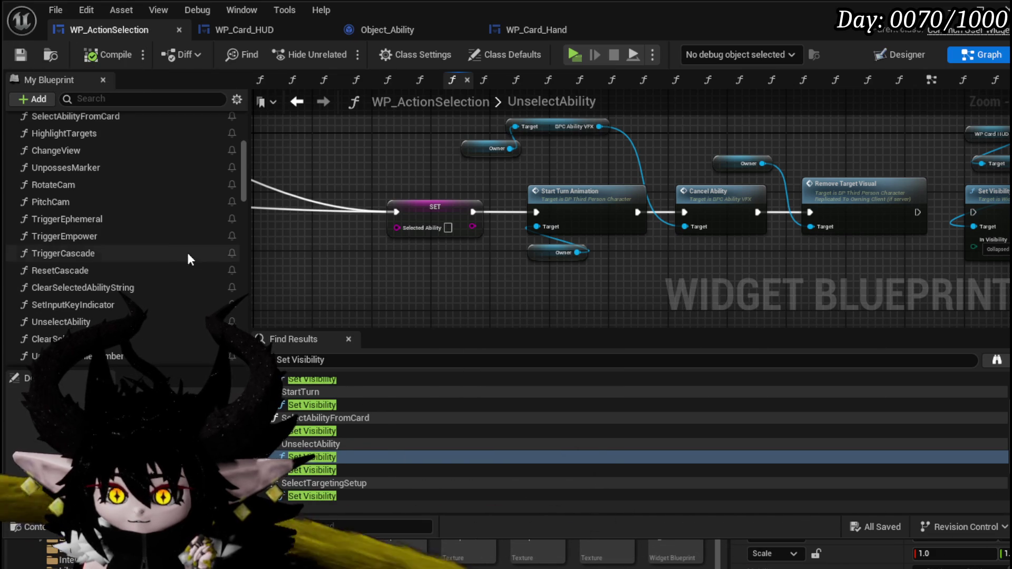
pyautogui.scroll(-1, 178, 266)
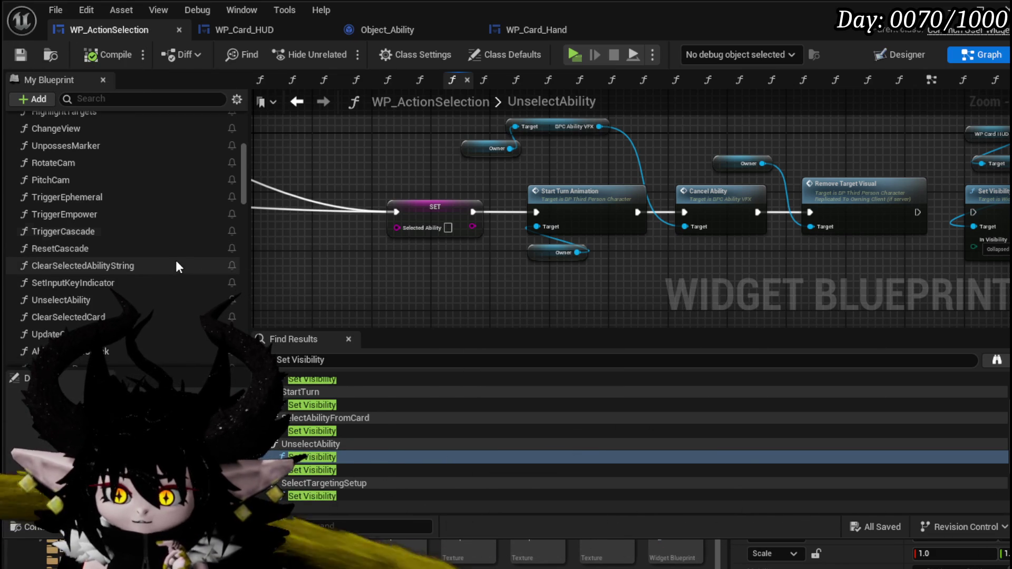
pyautogui.doubleClick(104, 317)
# - Move ClearSelectedCard's two call nodes down, wire its entry into Clear Selected Ability String, and save
pyautogui.scroll(3, 434, 144)
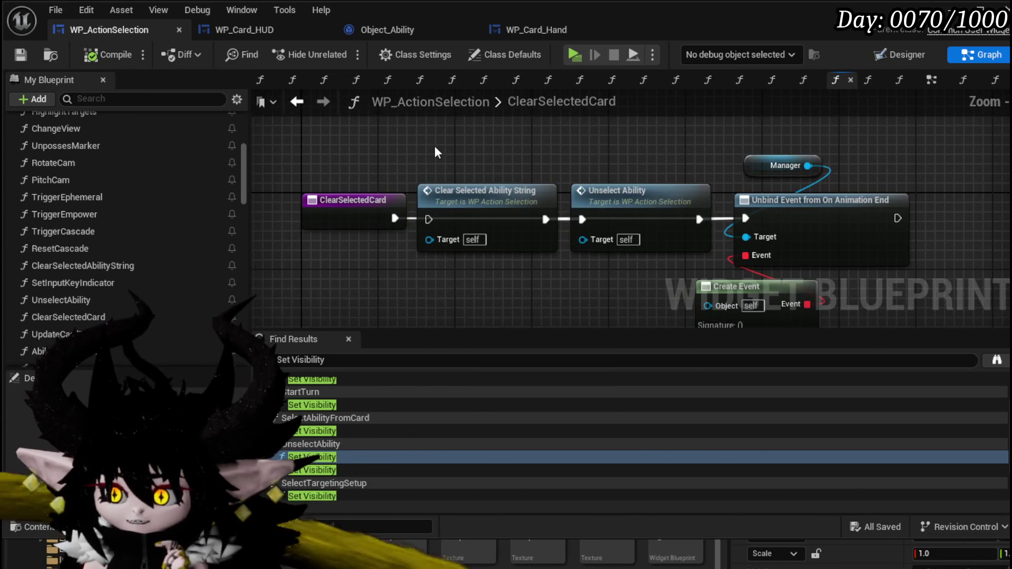
pyautogui.moveTo(435, 147); pyautogui.dragTo(624, 198)
pyautogui.moveTo(624, 198); pyautogui.dragTo(624, 217)
pyautogui.click(609, 183)
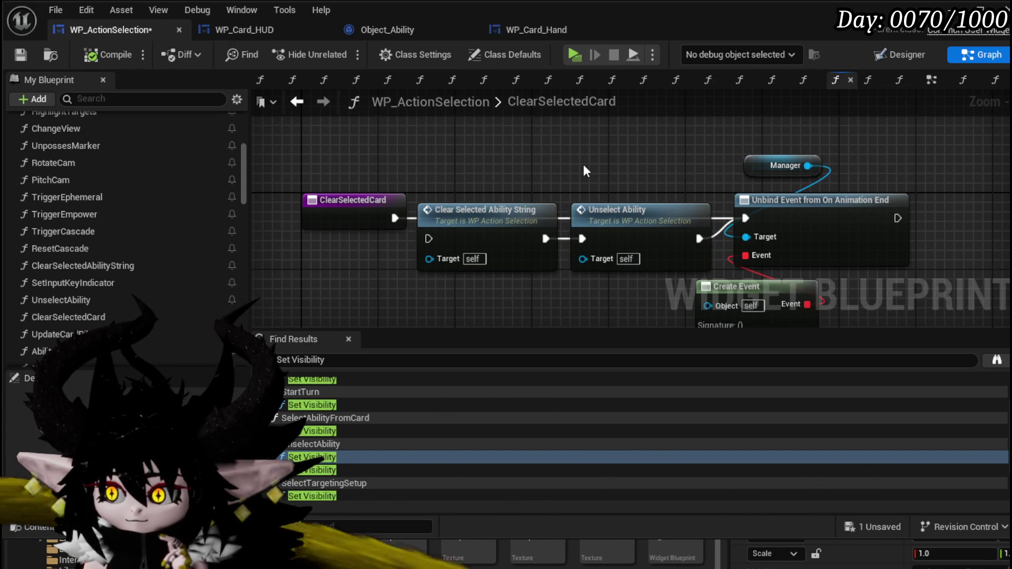
pyautogui.moveTo(583, 165); pyautogui.dragTo(552, 133)
pyautogui.moveTo(364, 185); pyautogui.dragTo(399, 203)
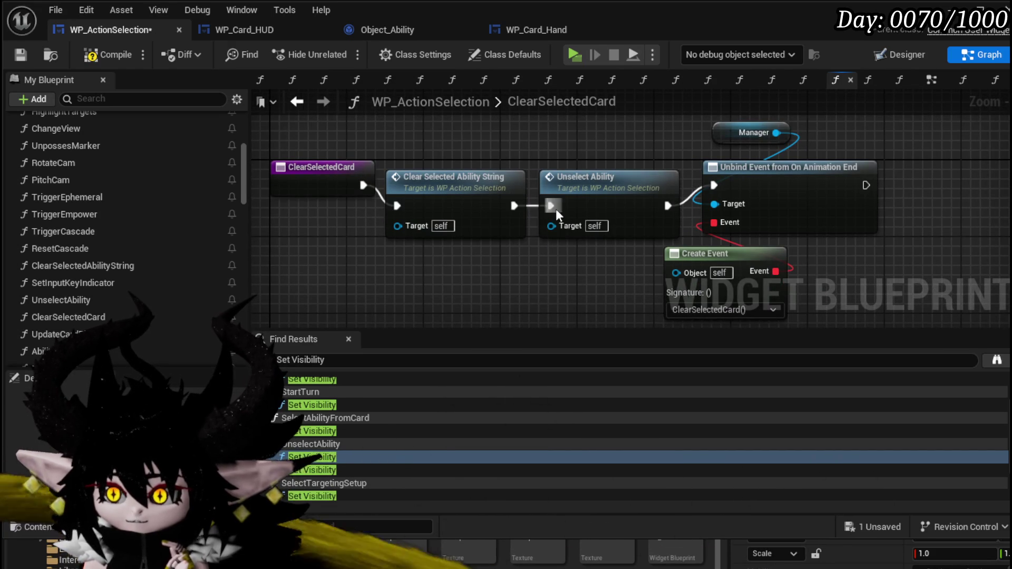
pyautogui.moveTo(563, 146); pyautogui.dragTo(589, 273)
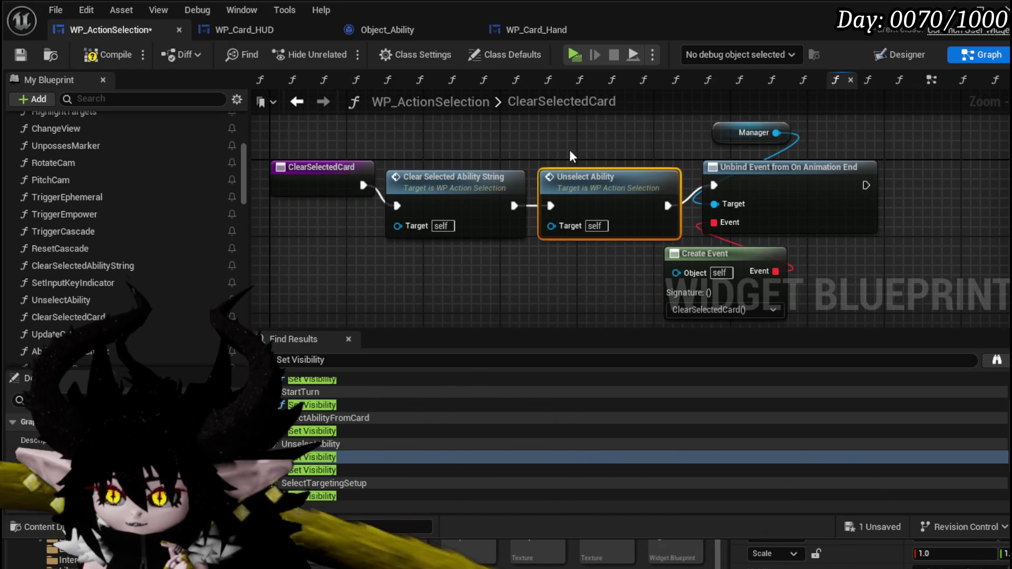
pyautogui.click(12, 58)
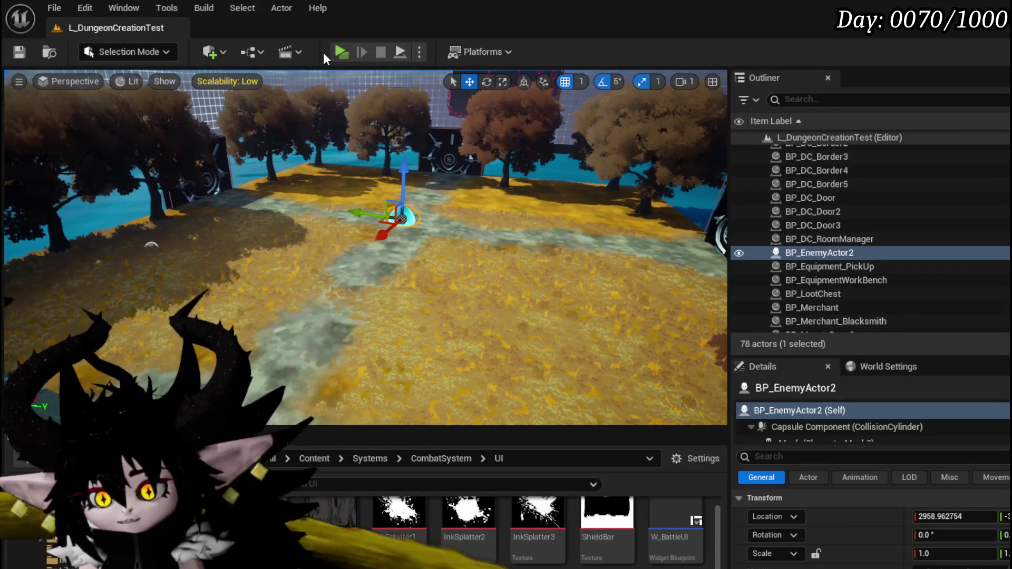
# - Play-test the battle casting Haste, More Cards and Main Attack, then stop the session
pyautogui.hotkey('alt', 'p')
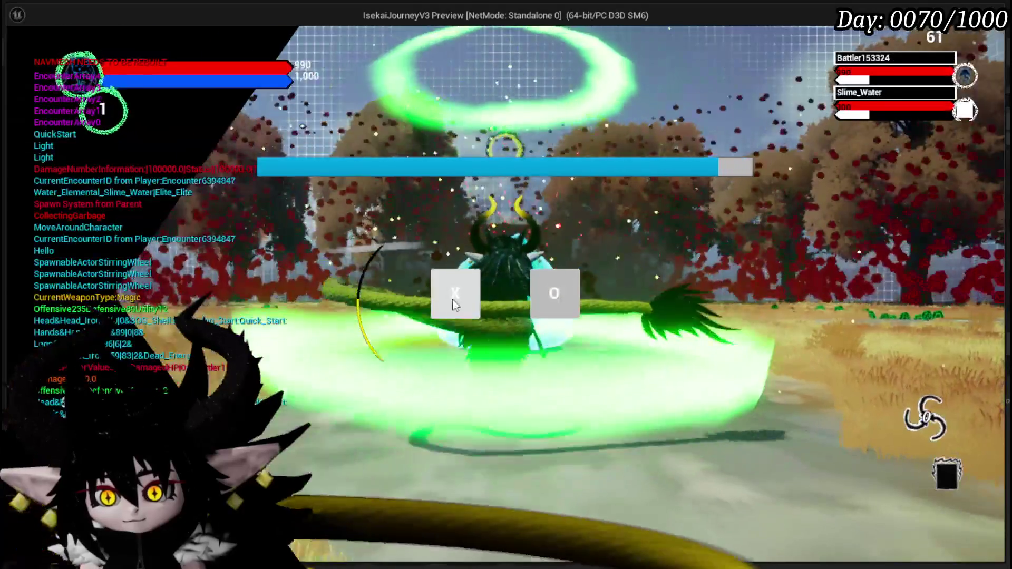
pyautogui.click(454, 299)
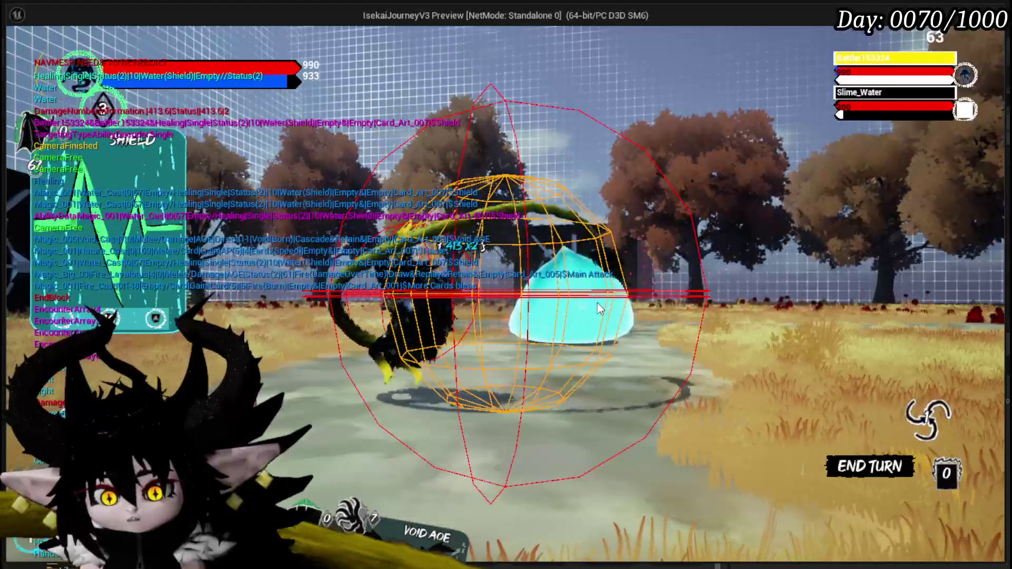
pyautogui.click(364, 448)
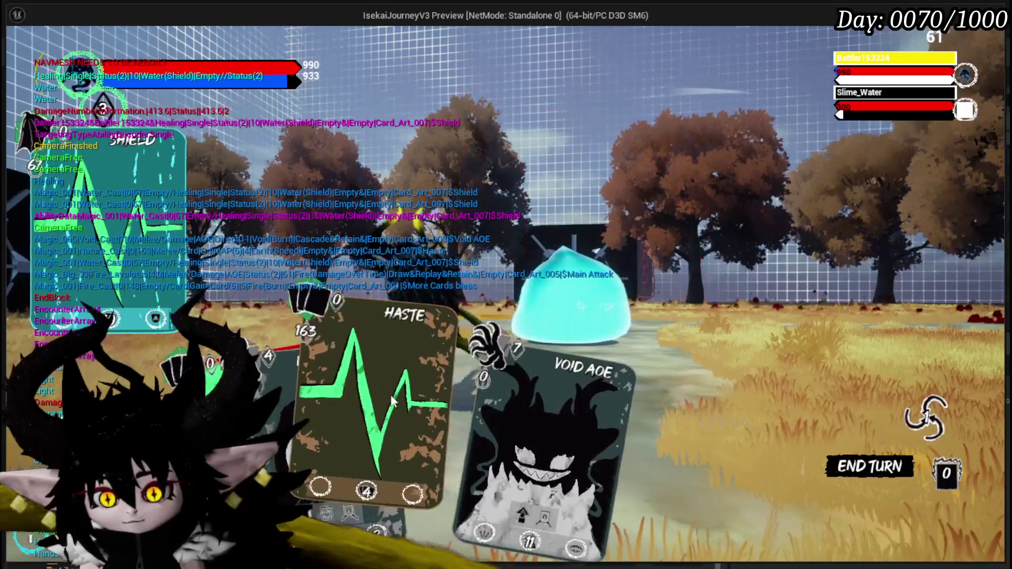
pyautogui.click(463, 358)
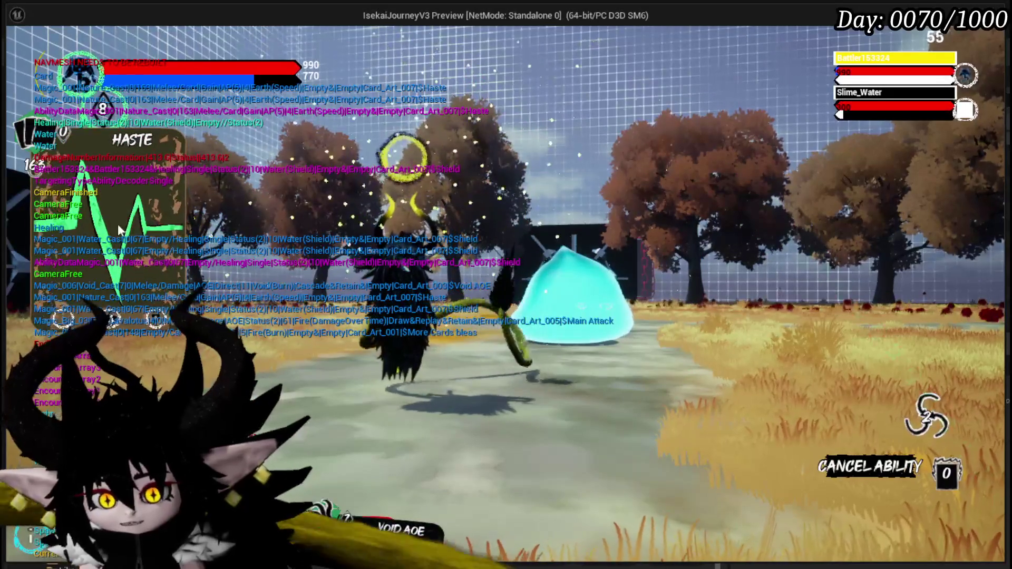
pyautogui.click(421, 464)
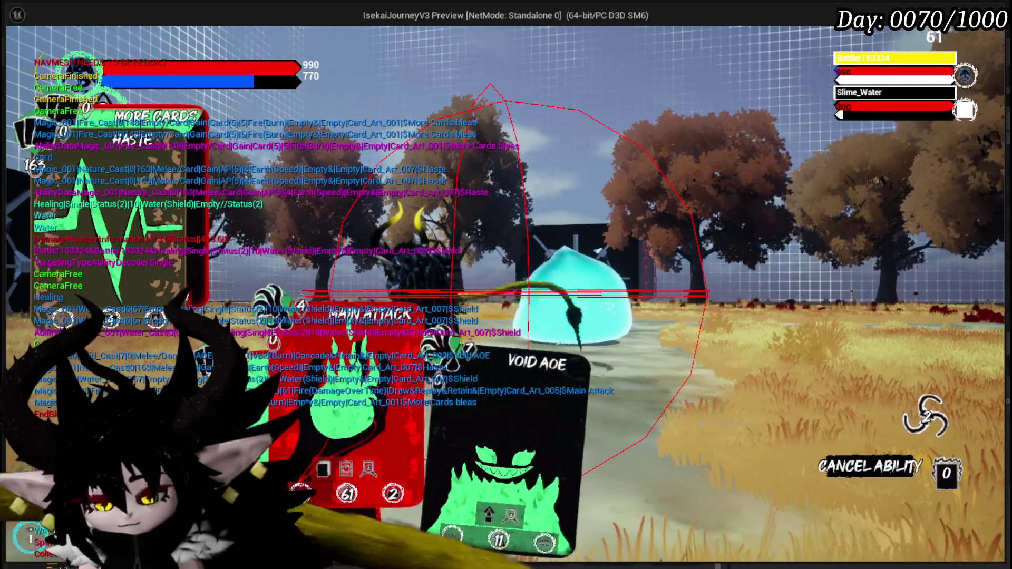
pyautogui.click(310, 328)
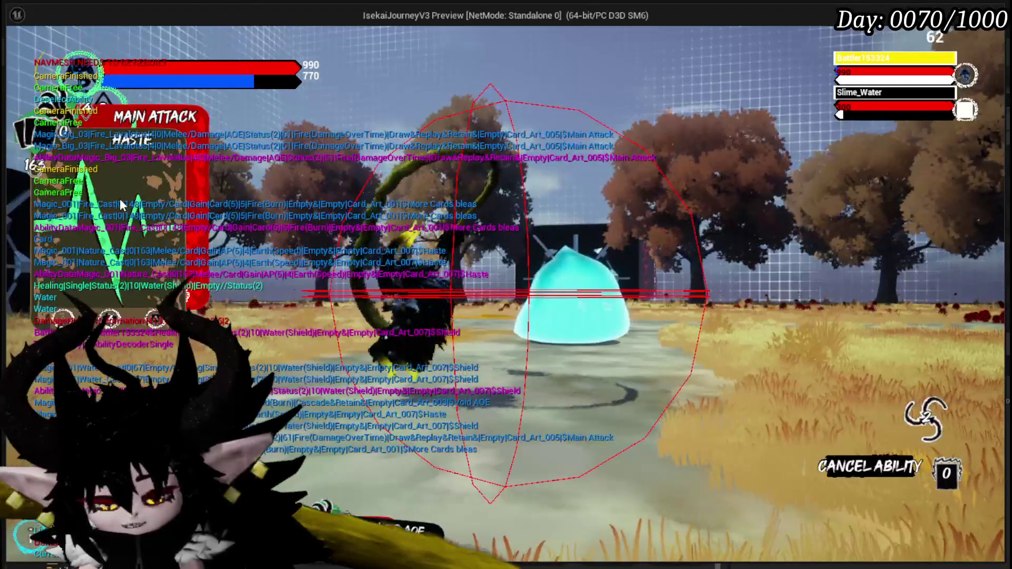
pyautogui.hotkey('alt', 'Tab')
pyautogui.press('Escape')
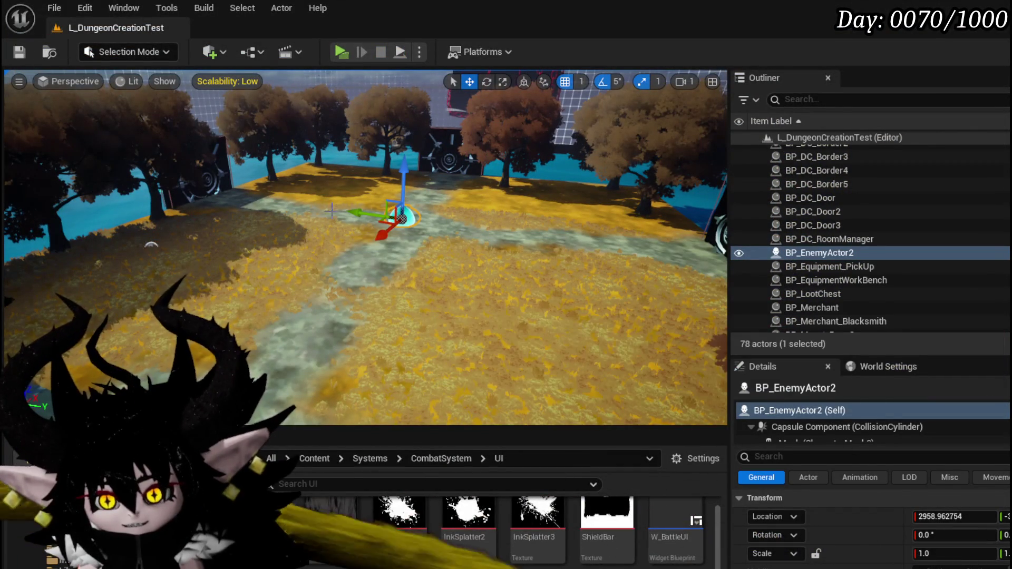
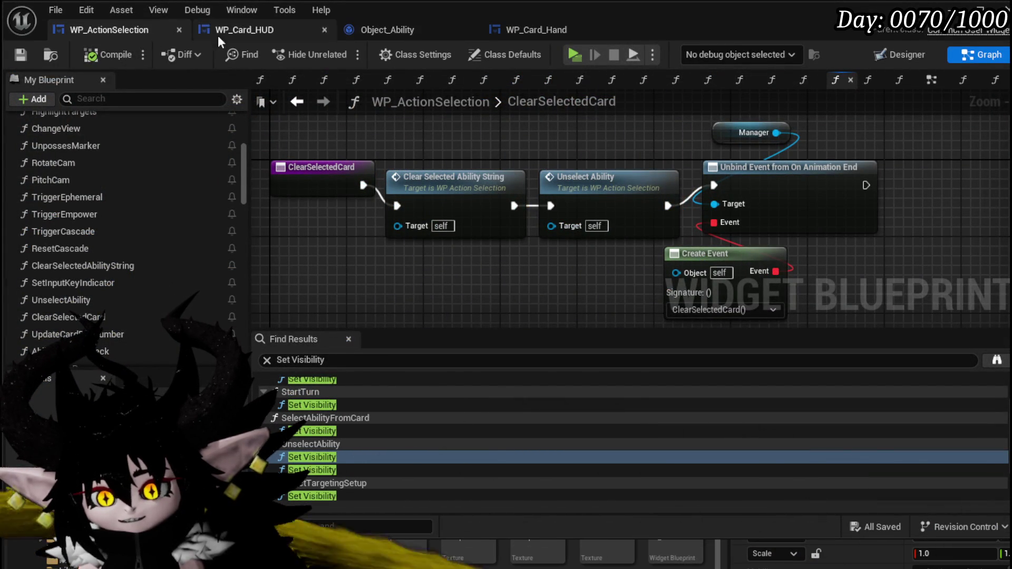
# - In the main EventGraph, drag out an Executing Ability setter beside the In Animation setter
pyautogui.click(931, 79)
pyautogui.scroll(-8, 491, 191)
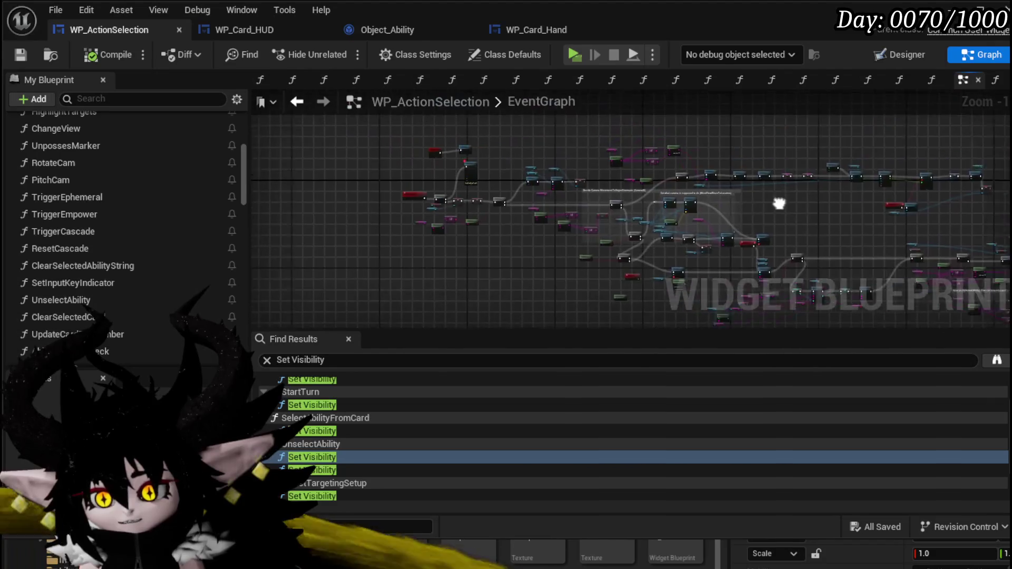
pyautogui.scroll(8, 567, 187)
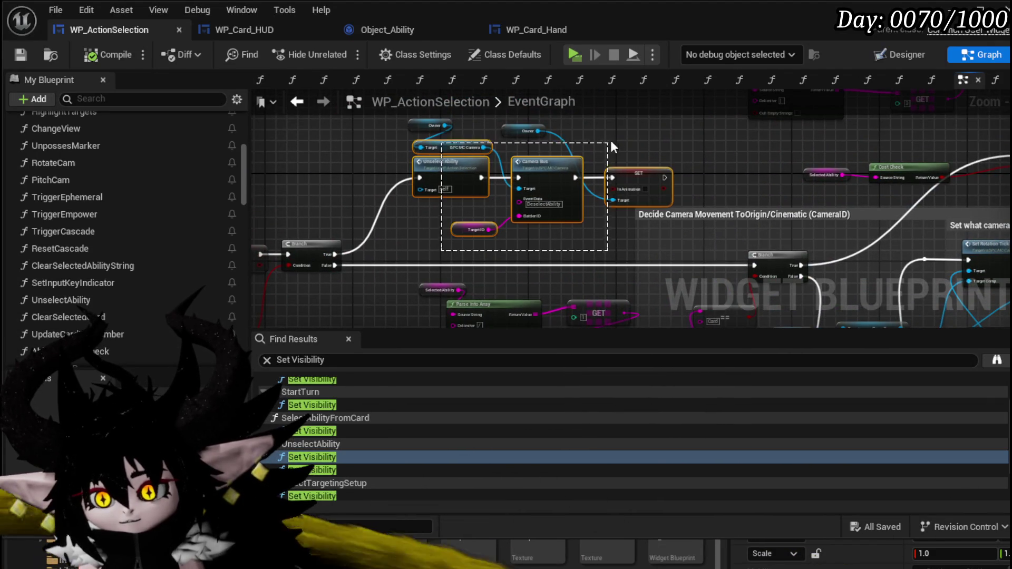
pyautogui.scroll(-4, 387, 209)
pyautogui.scroll(6, 443, 199)
pyautogui.scroll(-3, 442, 200)
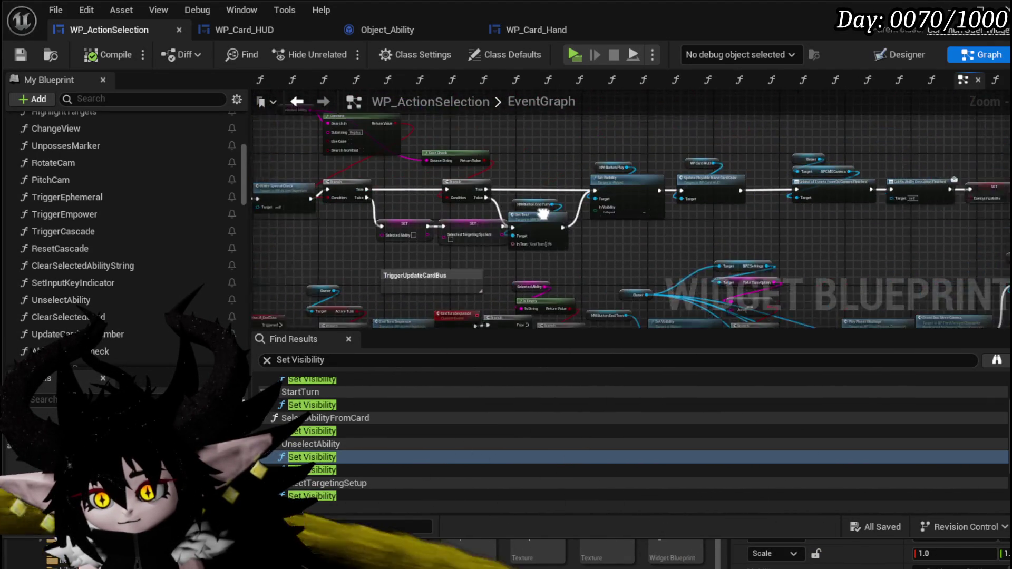
pyautogui.scroll(5, 662, 269)
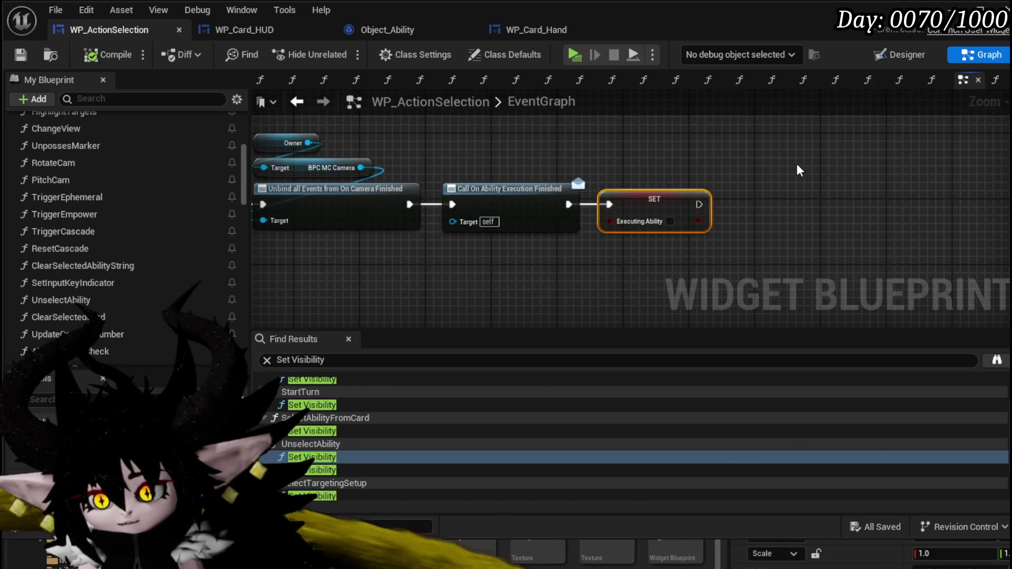
pyautogui.scroll(-5, 796, 170)
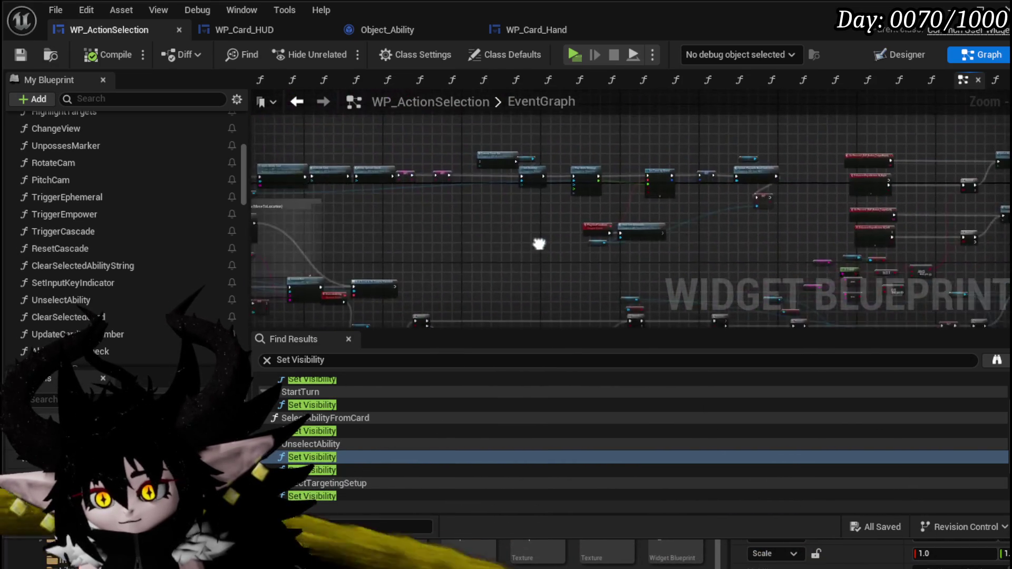
pyautogui.scroll(5, 578, 181)
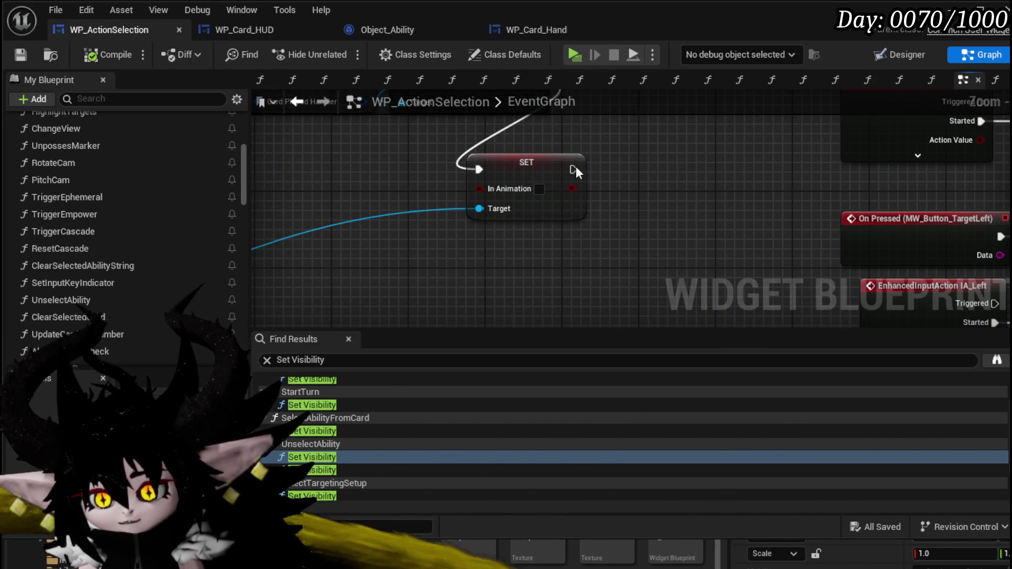
pyautogui.moveTo(573, 170); pyautogui.dragTo(621, 174)
pyautogui.scroll(-5, 633, 211)
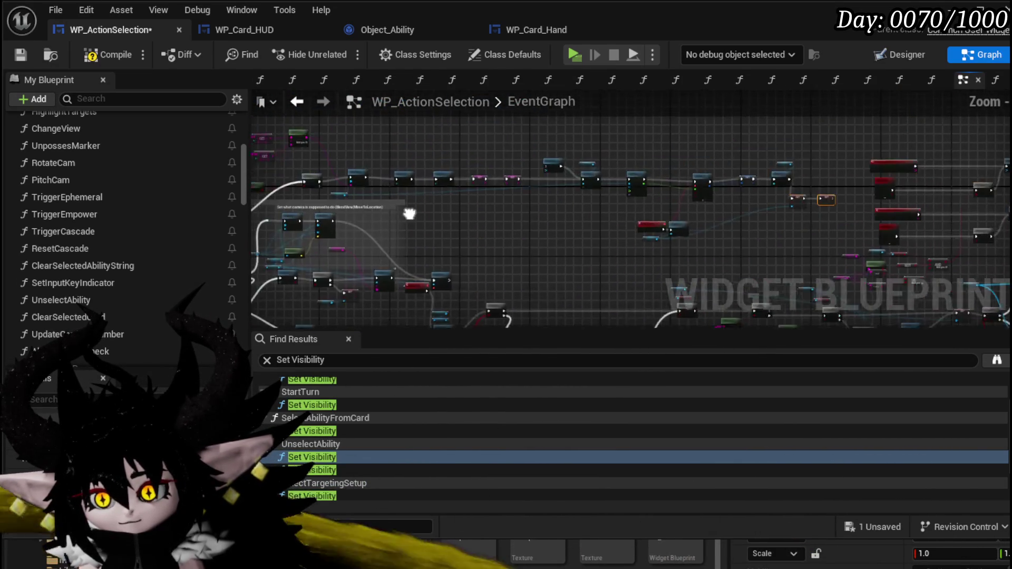
pyautogui.scroll(5, 468, 175)
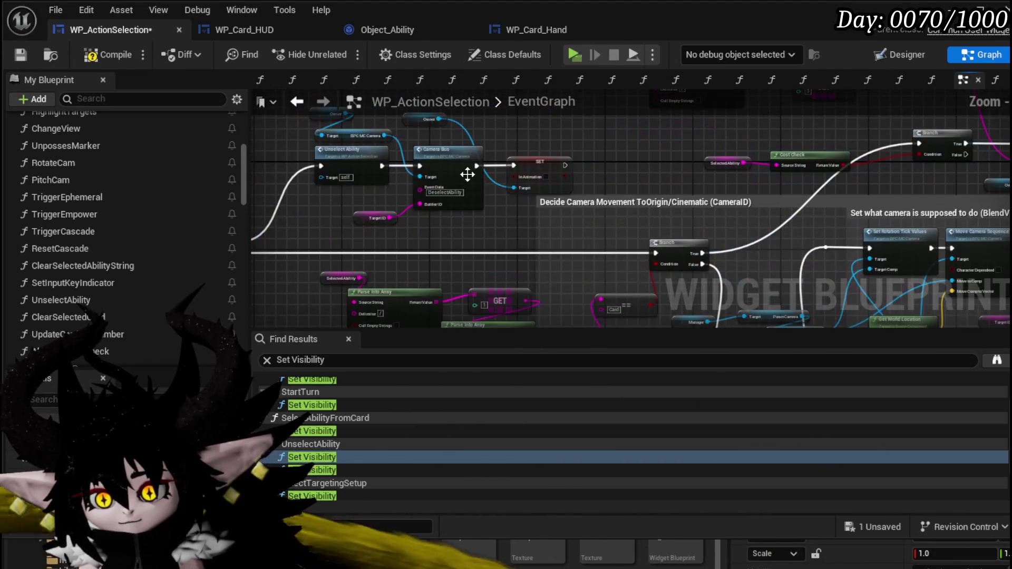
# - Paste a copy of the Executing Ability setter and chain it after the In Animation setter
pyautogui.moveTo(611, 177)
pyautogui.mouseDown()
pyautogui.moveTo(880, 169)
pyautogui.moveTo(438, 174)
pyautogui.moveTo(634, 219)
pyautogui.moveTo(457, 224)
pyautogui.mouseUp()
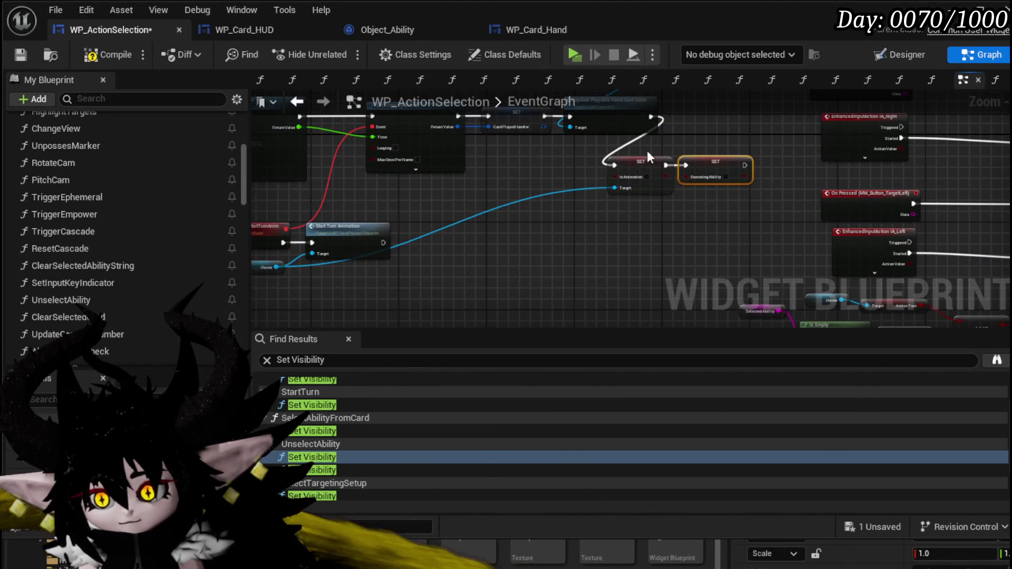
pyautogui.scroll(-5, 649, 157)
pyautogui.scroll(5, 588, 185)
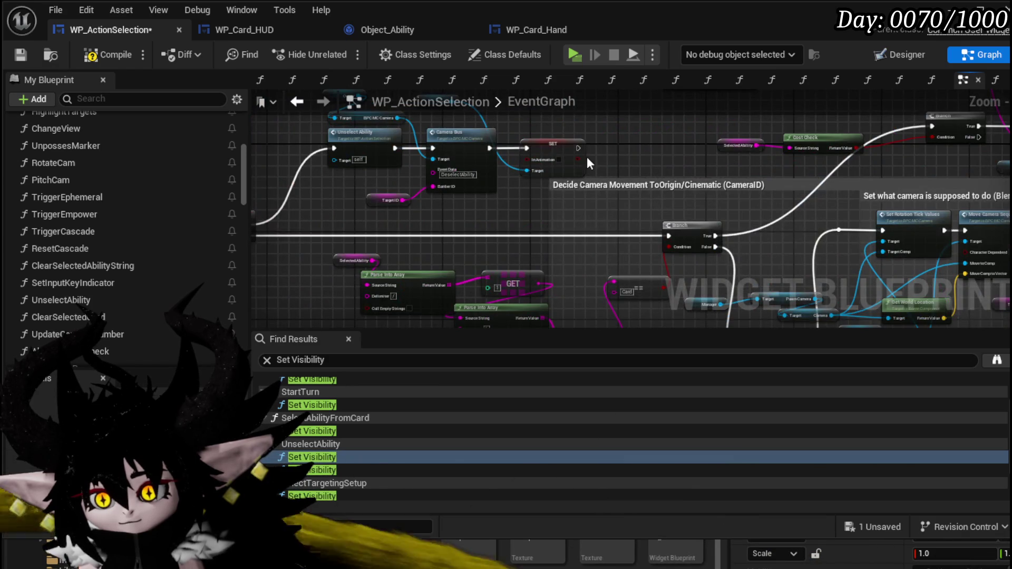
pyautogui.scroll(2, 587, 156)
pyautogui.hotkey('ctrl', 'v')
pyautogui.moveTo(576, 144); pyautogui.dragTo(600, 144)
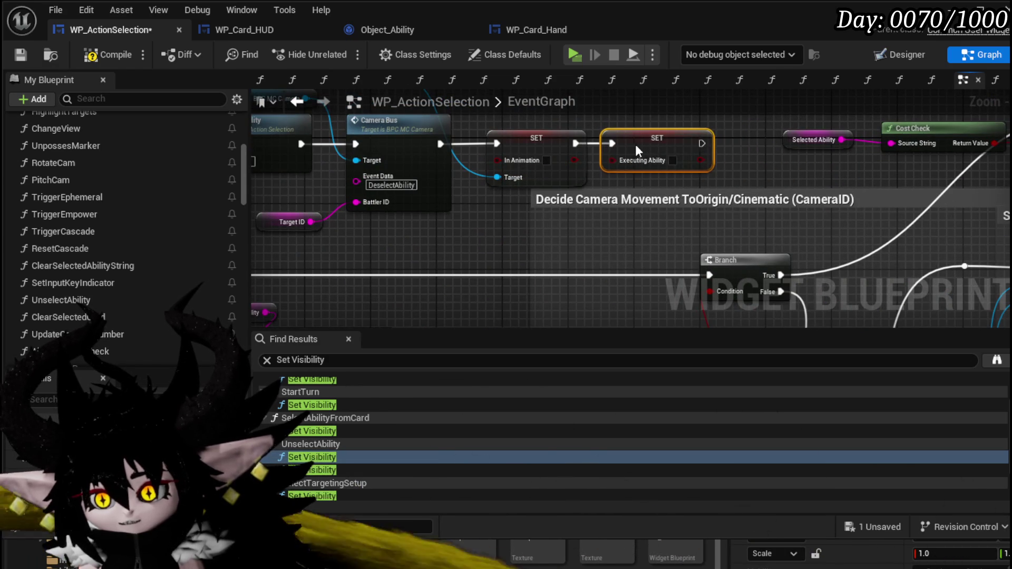
# - Deselect the GET and Parse Into Array nodes, then compile and save WP_ActionSelection
pyautogui.scroll(-3, 557, 145)
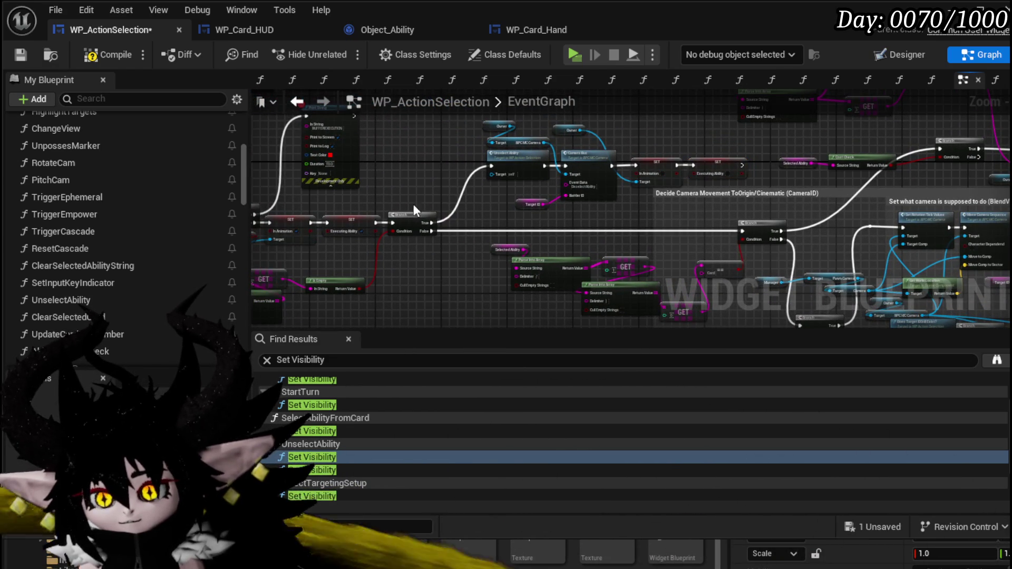
pyautogui.scroll(3, 441, 224)
pyautogui.moveTo(524, 255); pyautogui.dragTo(611, 248)
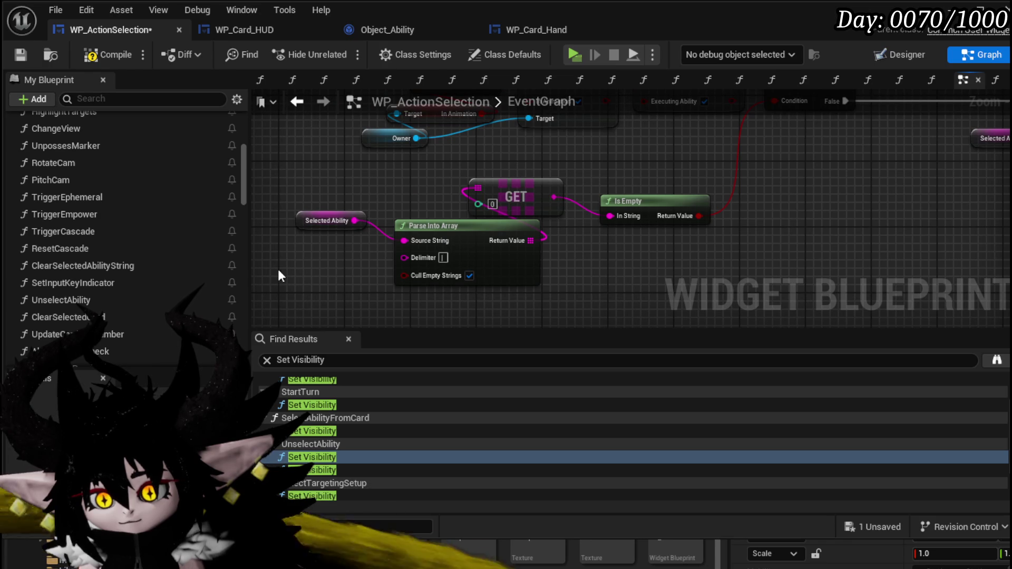
pyautogui.moveTo(702, 158); pyautogui.dragTo(702, 158)
pyautogui.click(545, 139)
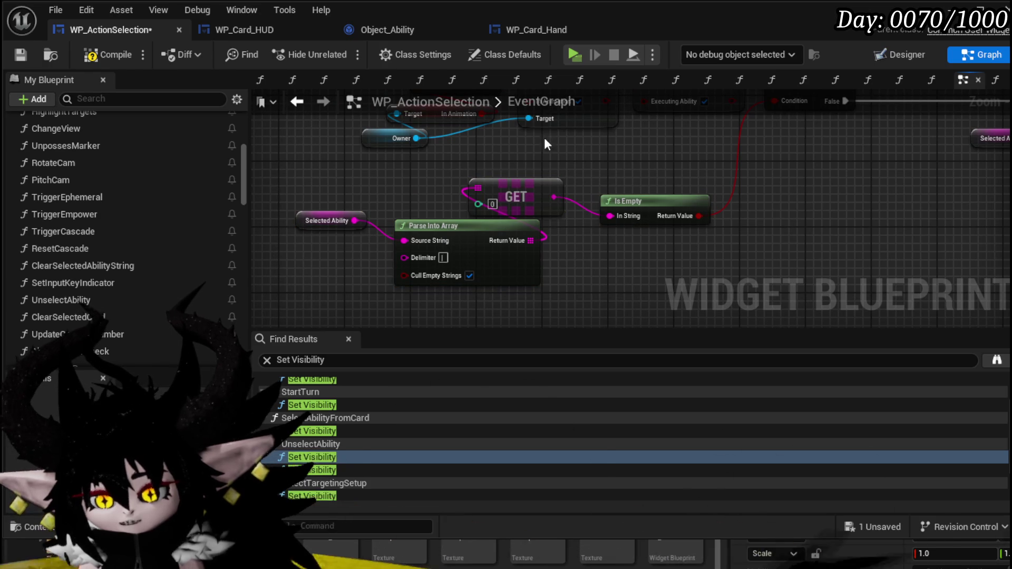
pyautogui.click(22, 53)
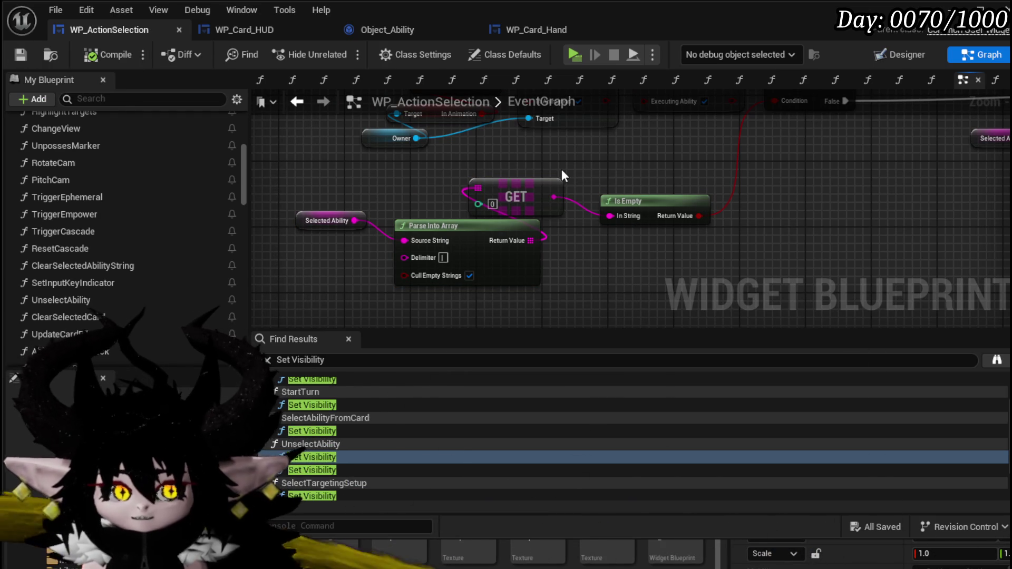
pyautogui.scroll(-6, 553, 195)
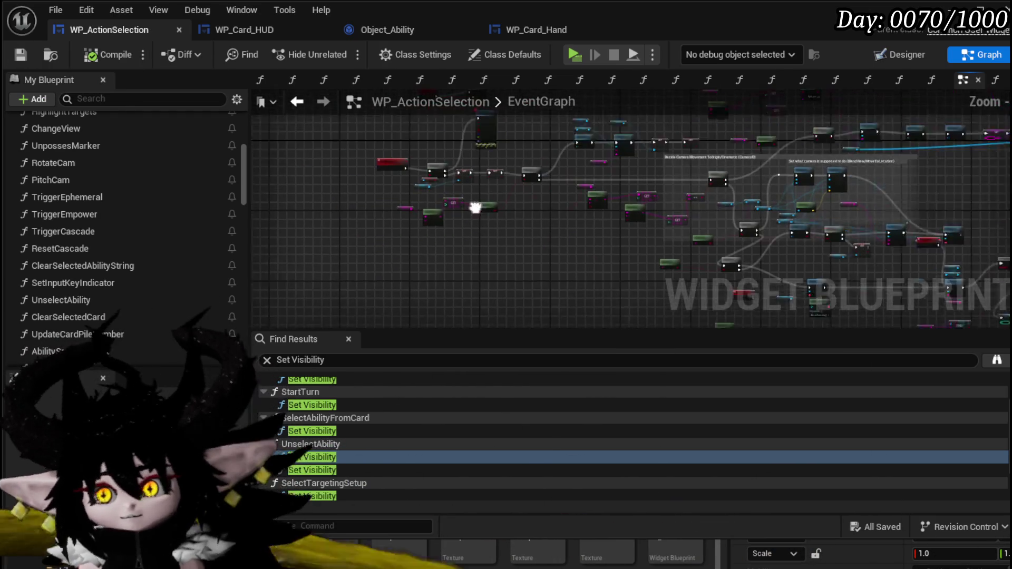
pyautogui.moveTo(390, 210)
pyautogui.mouseDown()
pyautogui.moveTo(388, 176)
pyautogui.moveTo(479, 185)
pyautogui.moveTo(529, 218)
pyautogui.moveTo(633, 185)
pyautogui.moveTo(733, 205)
pyautogui.moveTo(741, 247)
pyautogui.mouseUp()
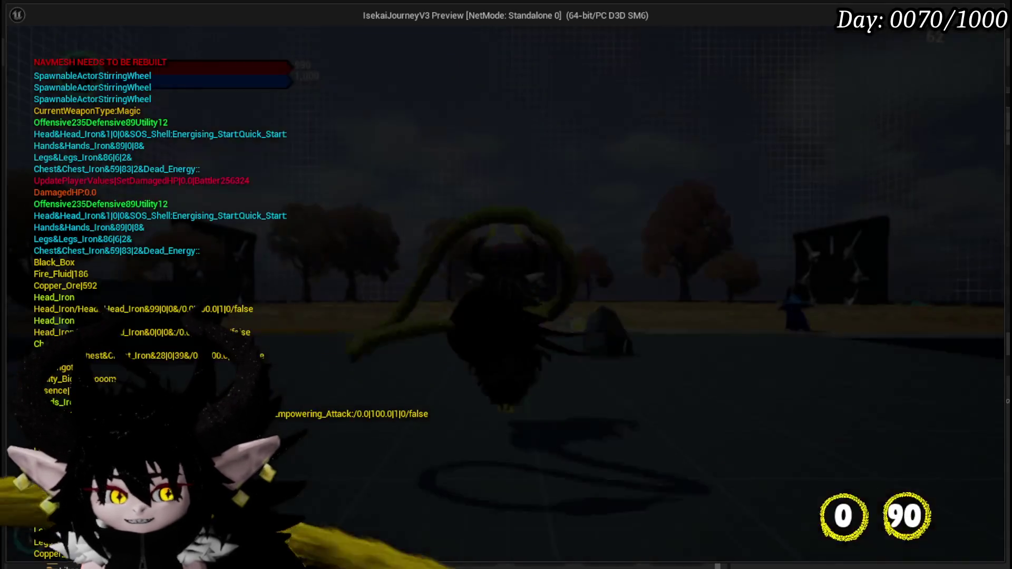
# - Walk to the slime and pick Attack Summon from the hand, pausing at the BUFFEREXECUTION breakpoint
pyautogui.press('w')
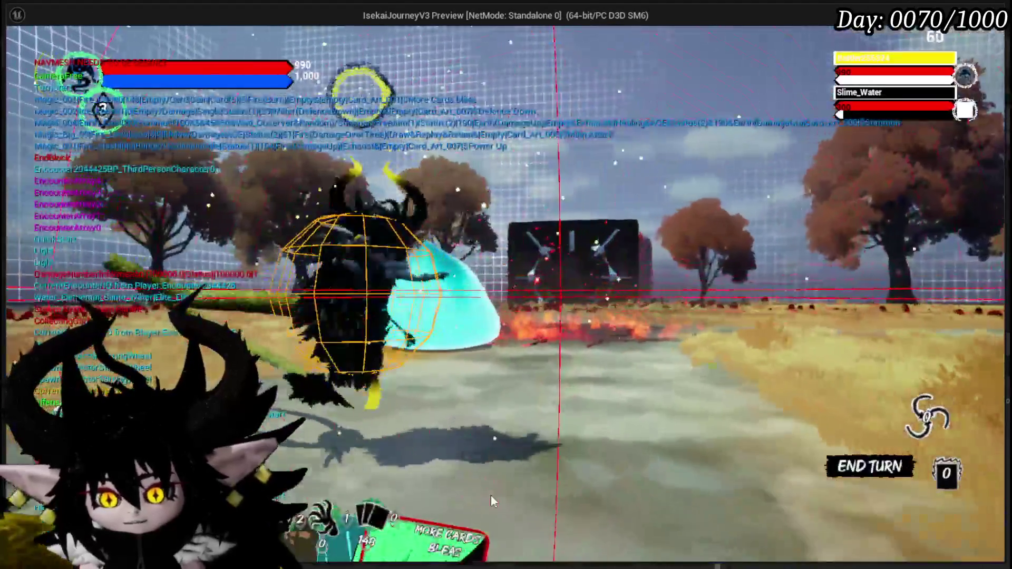
pyautogui.click(492, 501)
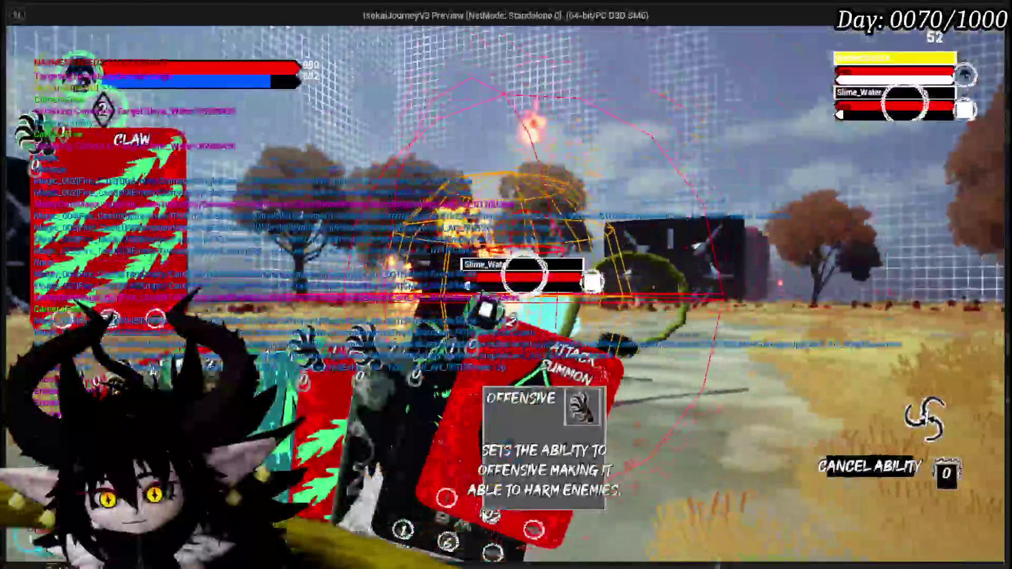
pyautogui.click(543, 453)
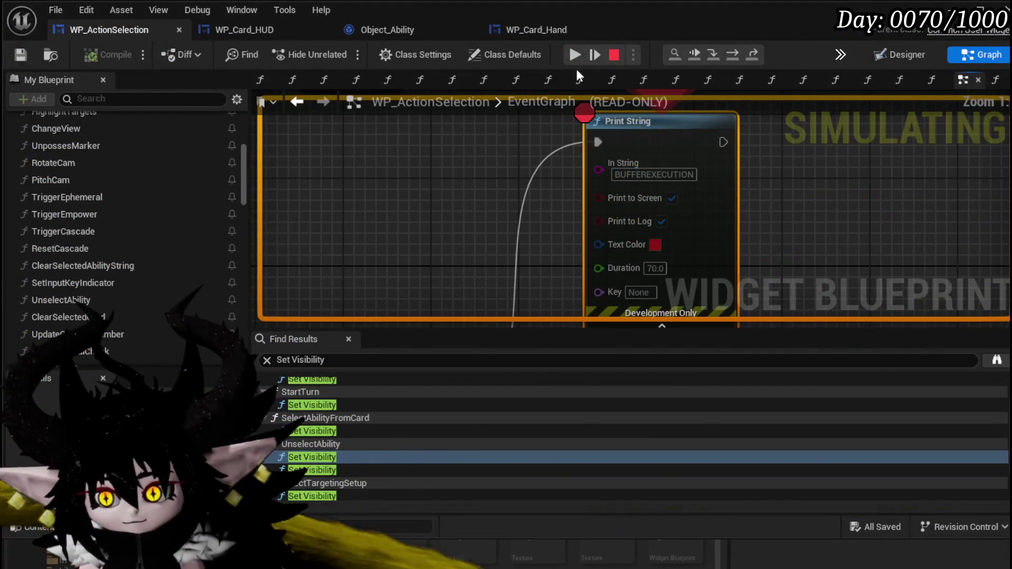
# - Resume past the breakpoint twice, checking the AbilitySequenceStart nodes, to get back to the battle
pyautogui.click(575, 54)
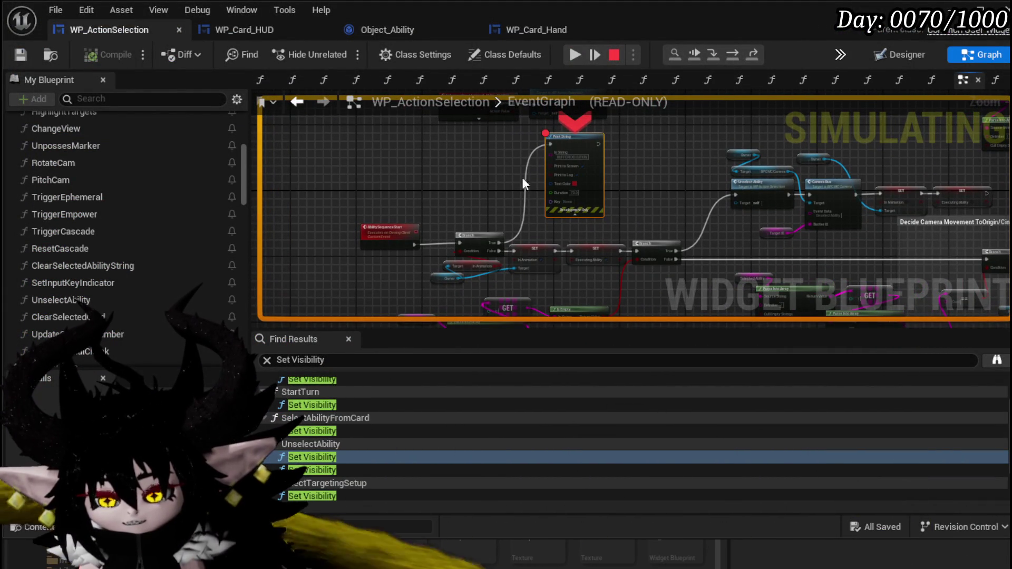
pyautogui.scroll(3, 437, 266)
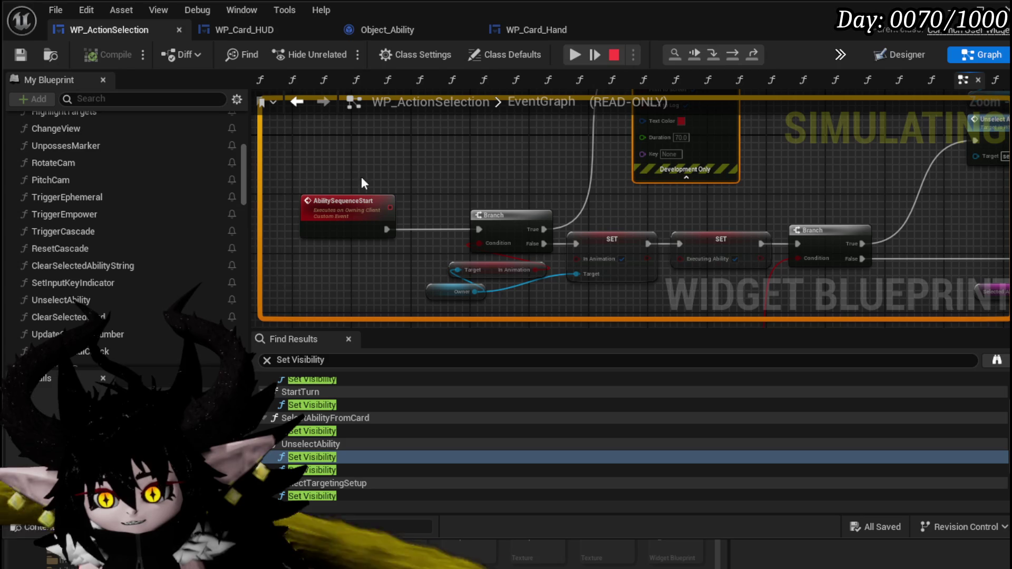
pyautogui.click(573, 55)
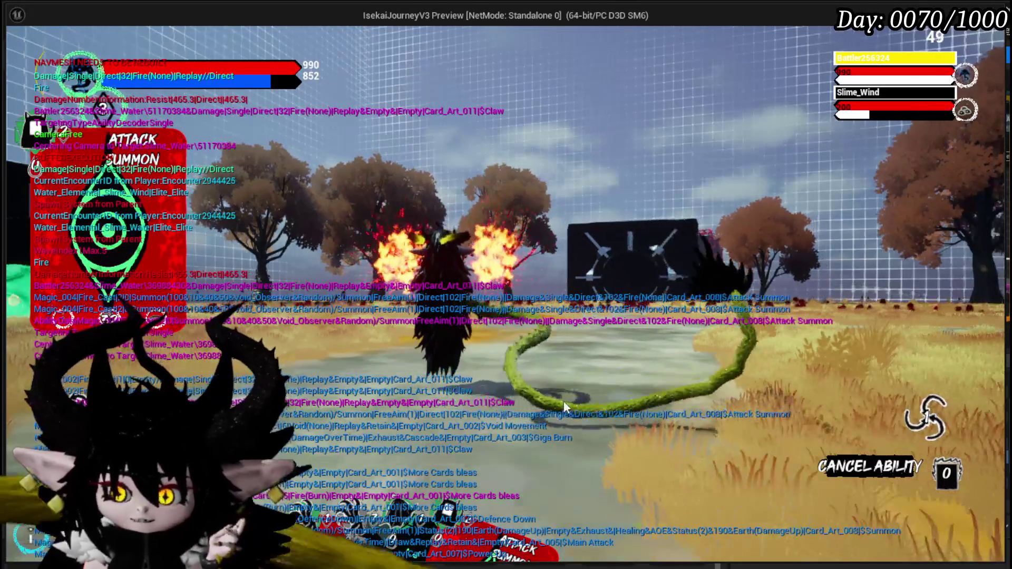
# - Aim Attack Summon at the enemy to bring in a Summon, then stop play and open WP_Card_HUD
pyautogui.click(523, 389)
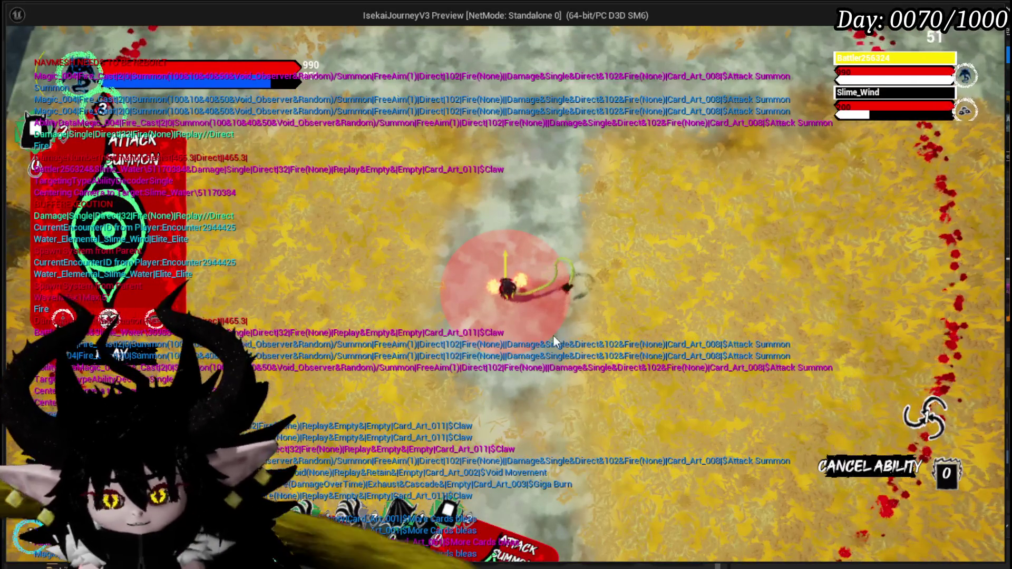
pyautogui.moveTo(357, 387)
pyautogui.moveTo(637, 432)
pyautogui.mouseDown()
pyautogui.moveTo(495, 327)
pyautogui.moveTo(507, 308)
pyautogui.mouseUp()
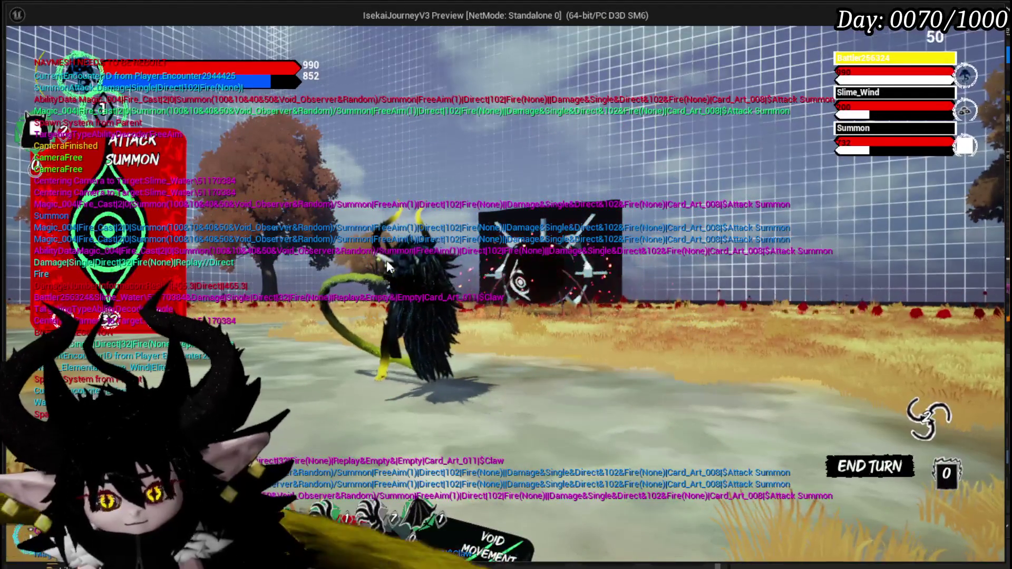
pyautogui.press('Escape')
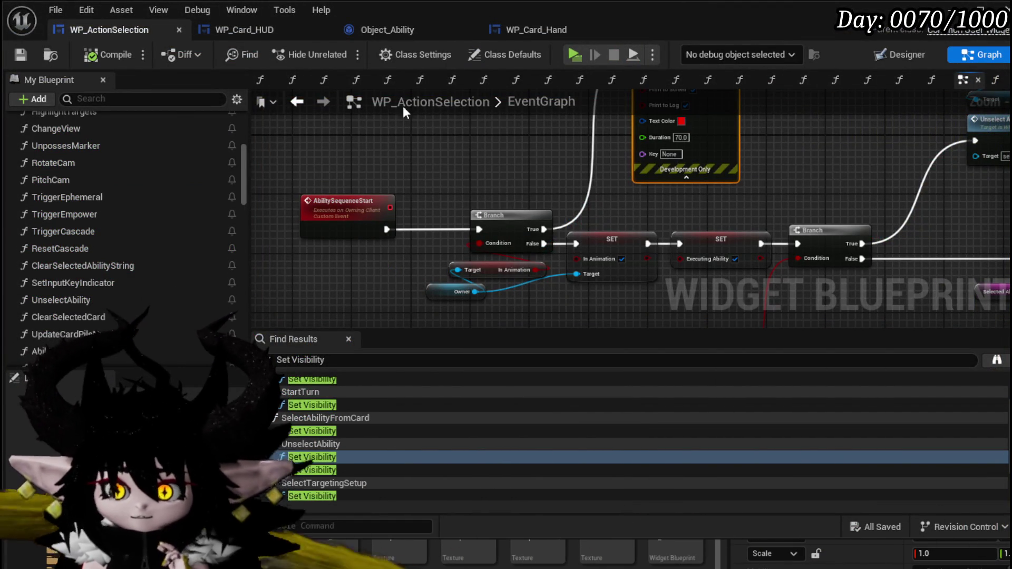
pyautogui.click(239, 21)
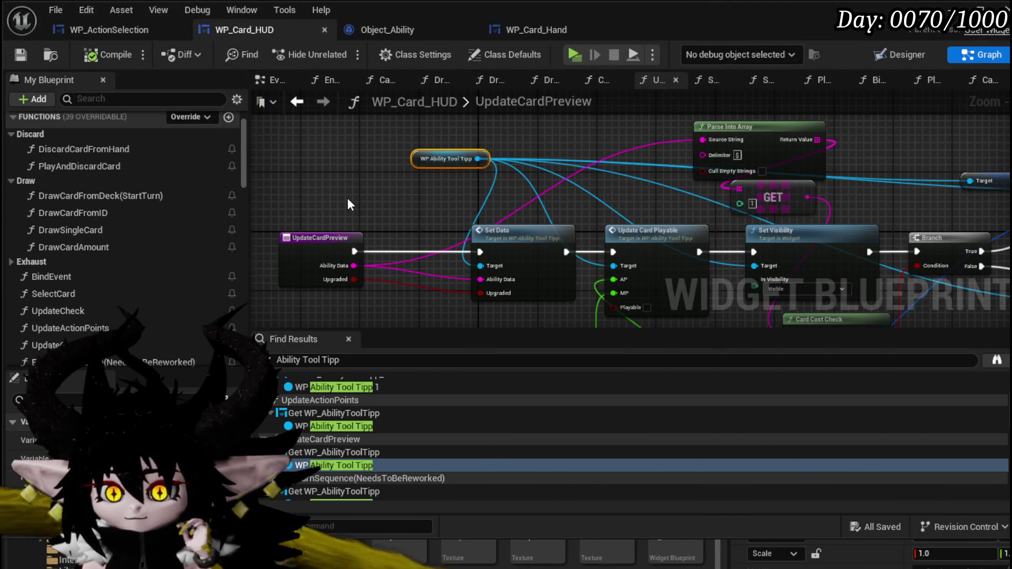
# - Open the PlayAndDiscardCard function graph and shift the tooltip Set Visibility nodes rightward
pyautogui.scroll(1, 169, 247)
pyautogui.click(94, 193)
pyautogui.doubleClick(93, 191)
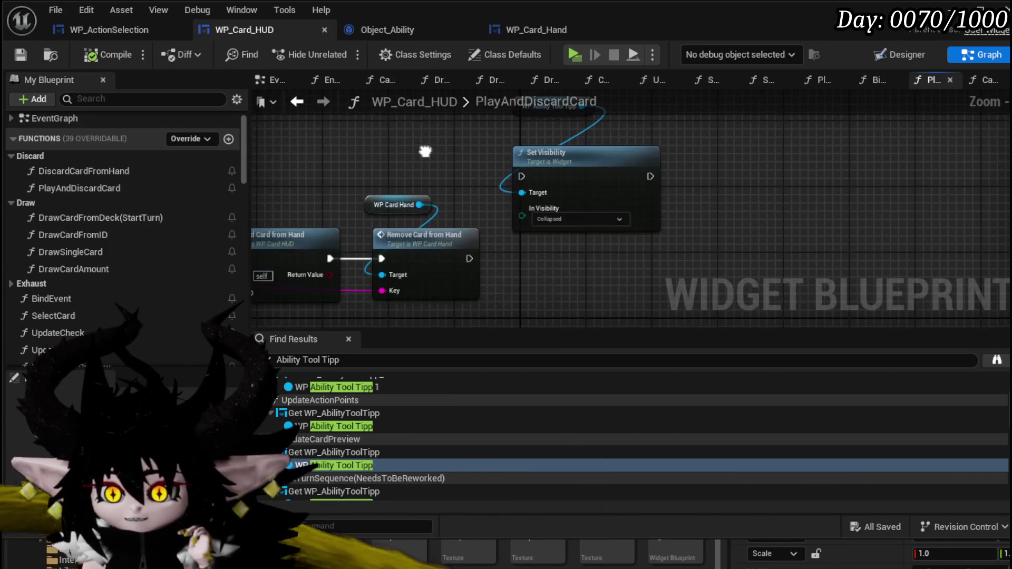
pyautogui.moveTo(557, 316)
pyautogui.mouseDown()
pyautogui.moveTo(572, 224)
pyautogui.moveTo(776, 214)
pyautogui.mouseUp()
pyautogui.scroll(-15, 238, 210)
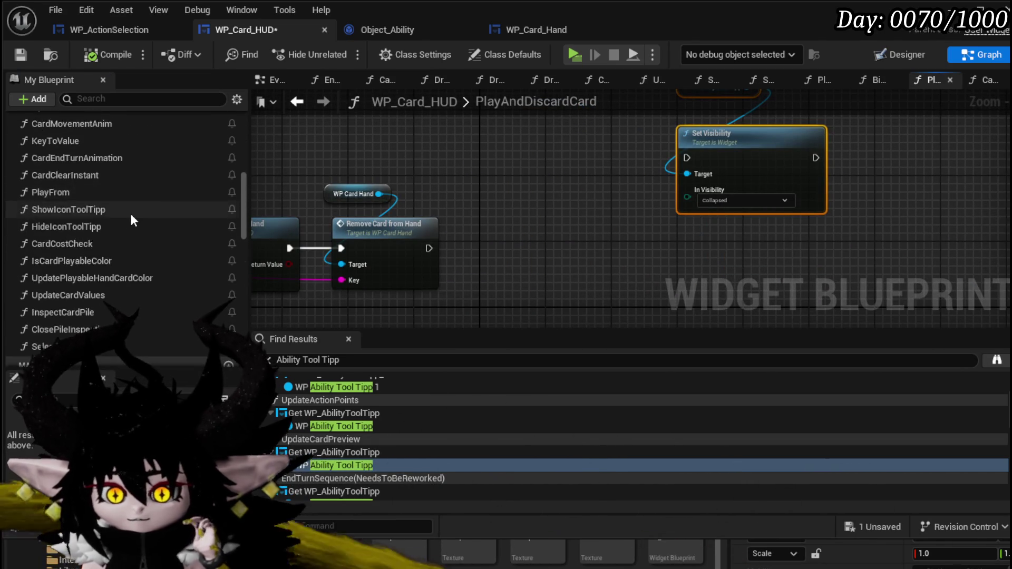
pyautogui.scroll(-10, 131, 213)
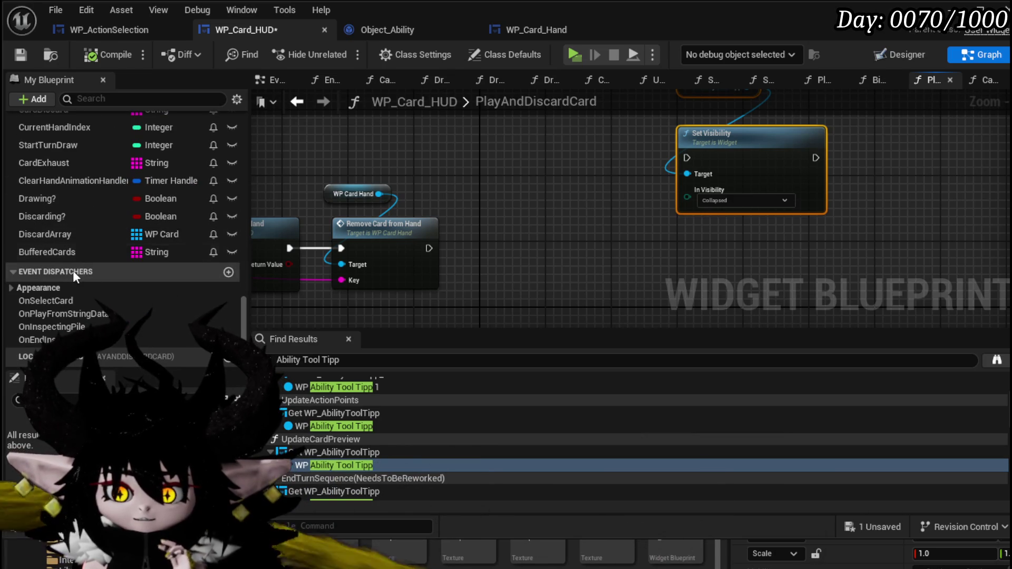
# - Add a BufferedCards getter feeding an Is Empty check
pyautogui.click(147, 252)
pyautogui.moveTo(222, 218)
pyautogui.mouseDown()
pyautogui.moveTo(331, 120)
pyautogui.moveTo(469, 163)
pyautogui.mouseUp()
pyautogui.write('Empty')
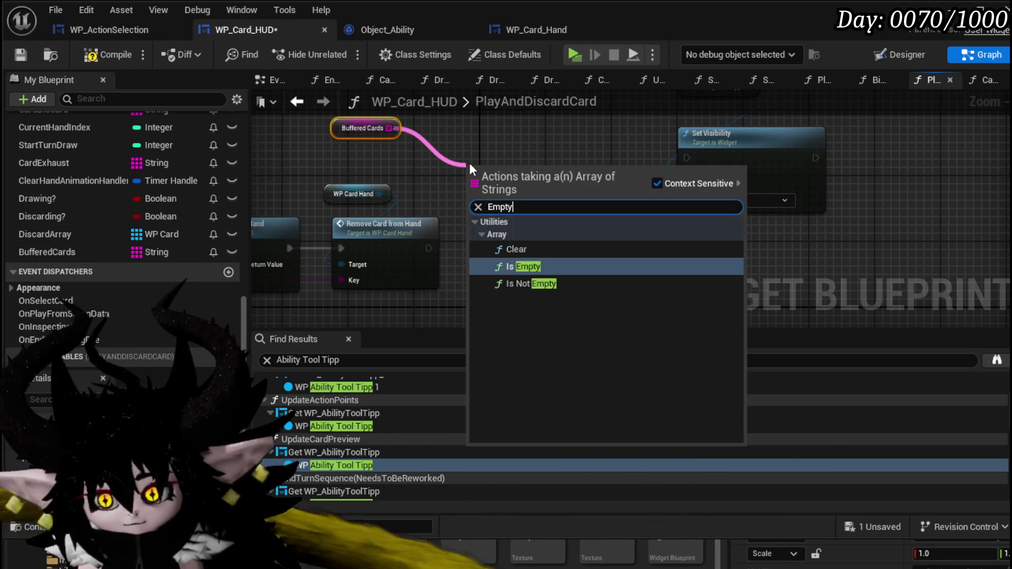
pyautogui.press('Return')
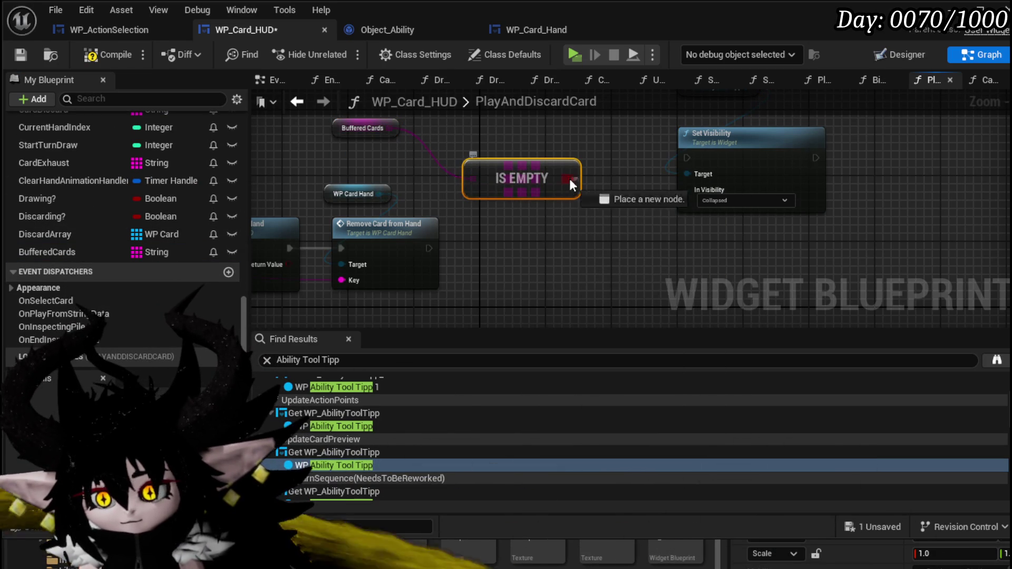
# - Route Remove Card from Hand through a Branch whose True runs Set Visibility, then compile and save
pyautogui.moveTo(489, 248); pyautogui.dragTo(429, 248)
pyautogui.moveTo(493, 247)
pyautogui.mouseDown()
pyautogui.moveTo(614, 230)
pyautogui.moveTo(569, 203)
pyautogui.moveTo(676, 169)
pyautogui.moveTo(659, 227)
pyautogui.mouseUp()
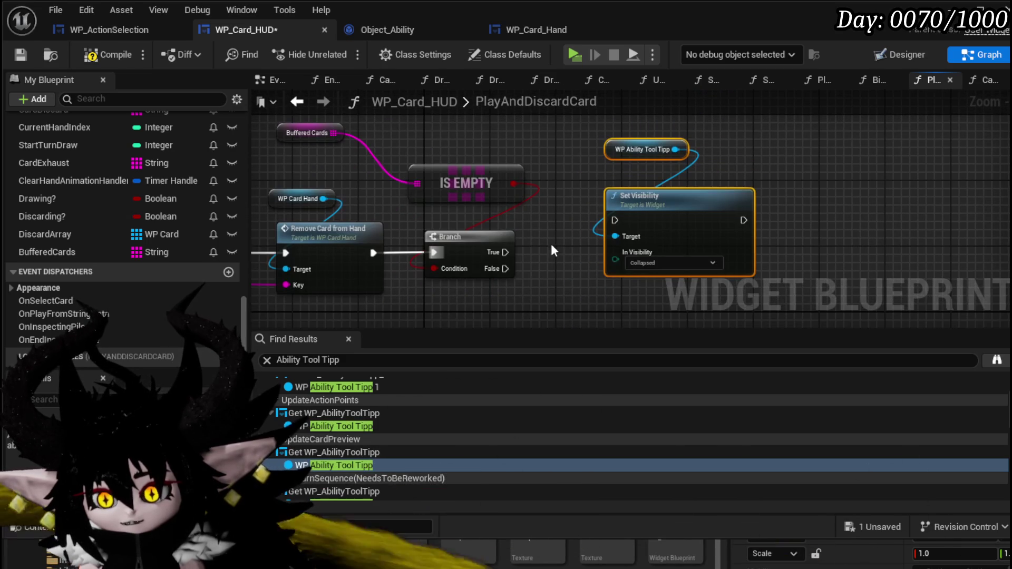
pyautogui.moveTo(505, 252)
pyautogui.mouseDown()
pyautogui.moveTo(630, 228)
pyautogui.moveTo(615, 221)
pyautogui.mouseUp()
pyautogui.click(16, 55)
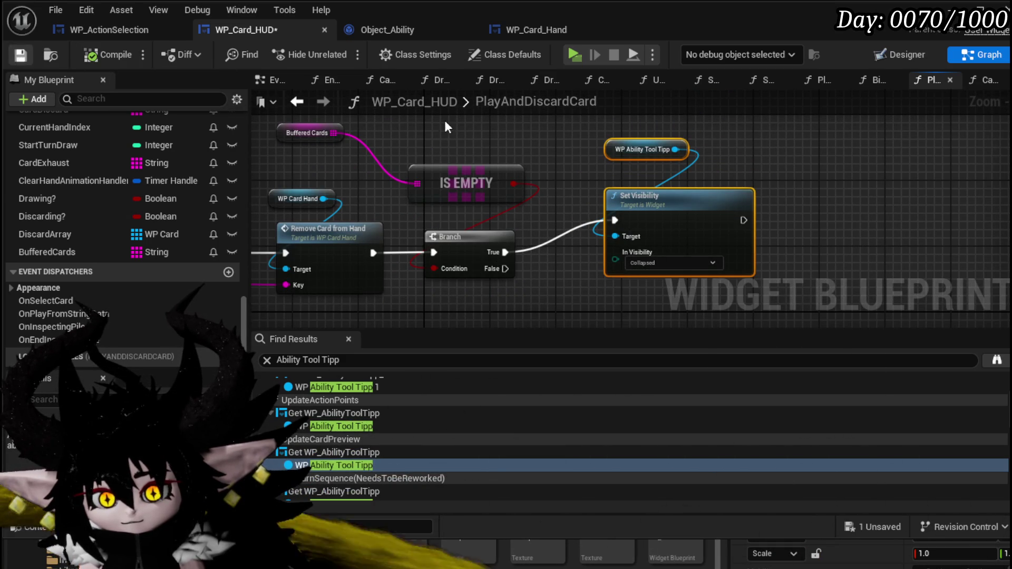
pyautogui.hotkey('alt', 'Tab')
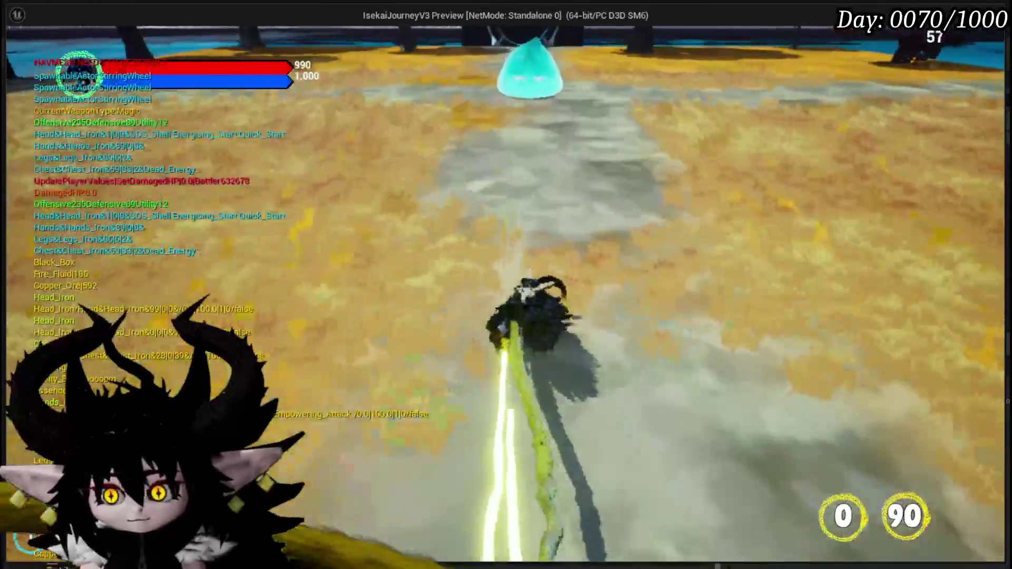
# - Fight the slime casting Giga Burn, Void Movement and a fire Claw, then stop and save
pyautogui.press('w')
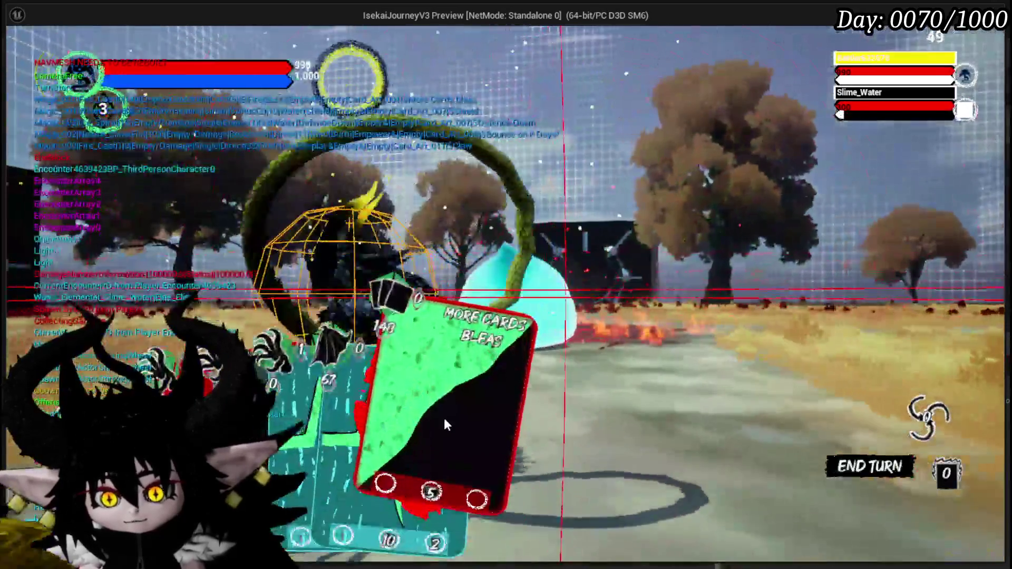
pyautogui.click(444, 418)
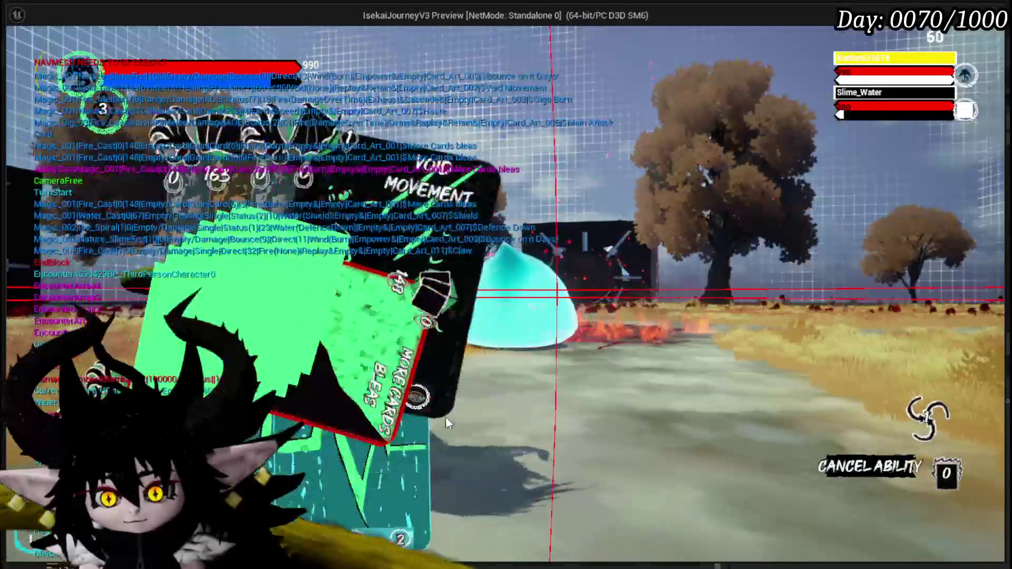
pyautogui.click(361, 449)
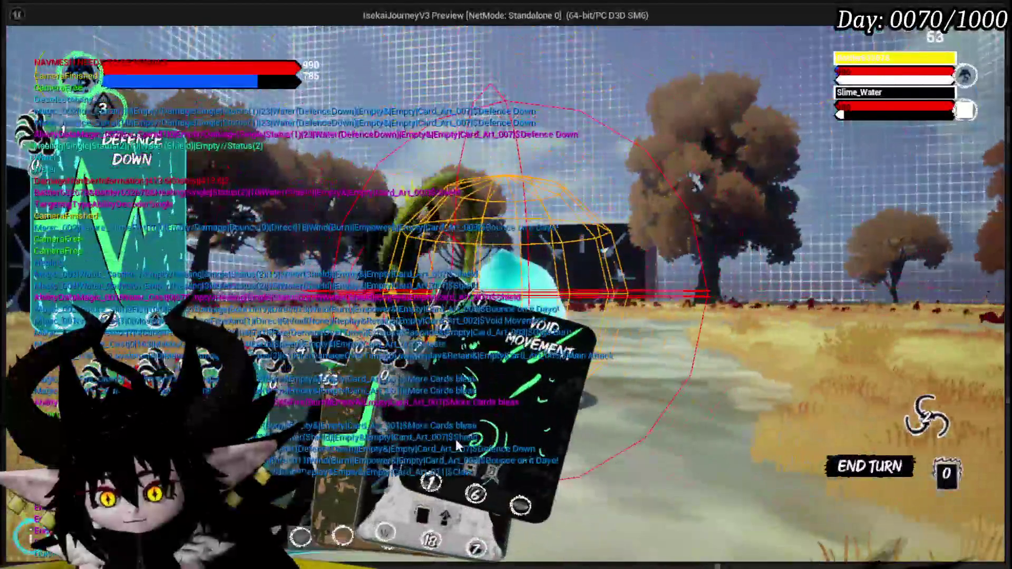
pyautogui.click(455, 437)
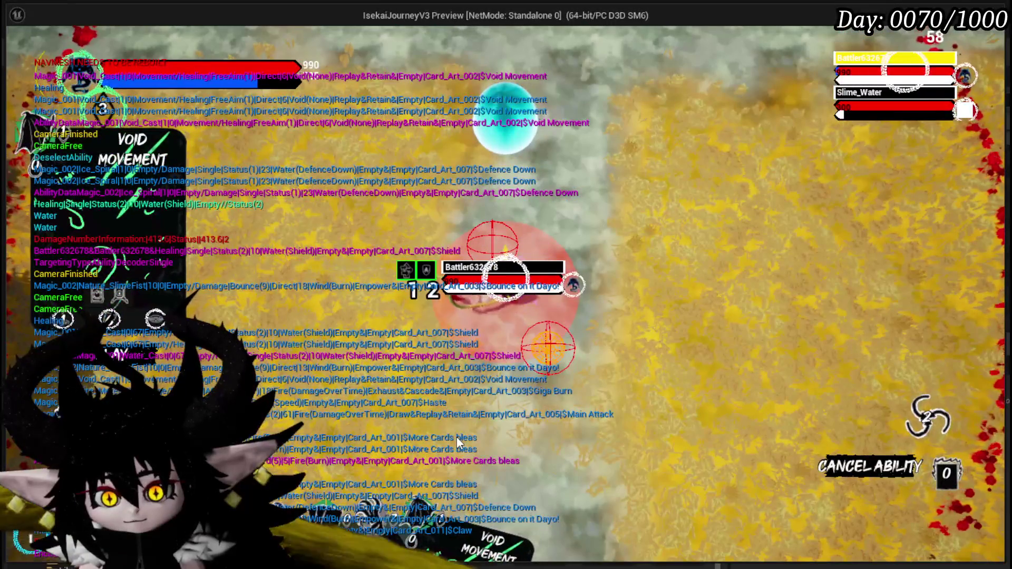
pyautogui.click(456, 437)
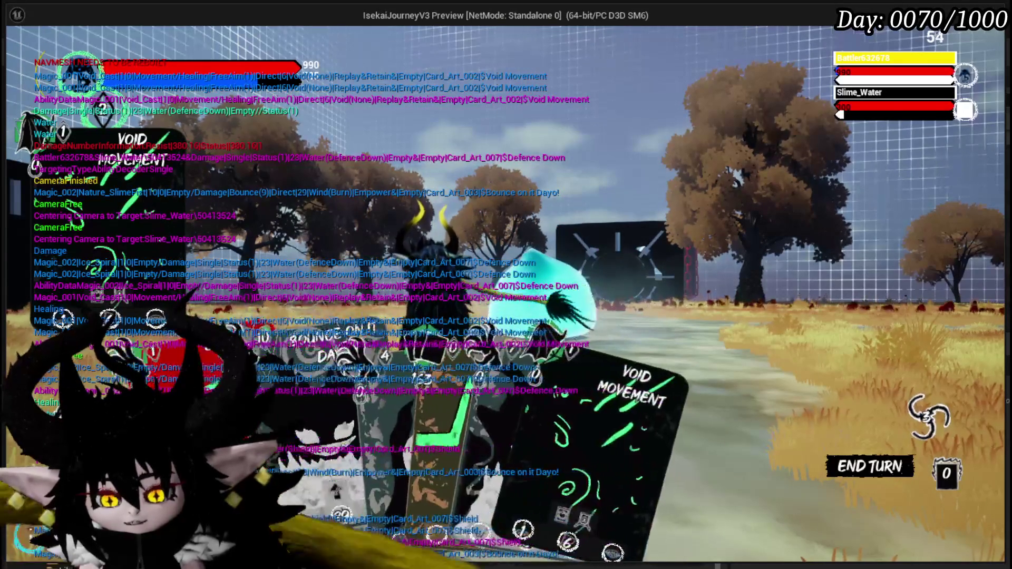
pyautogui.click(511, 475)
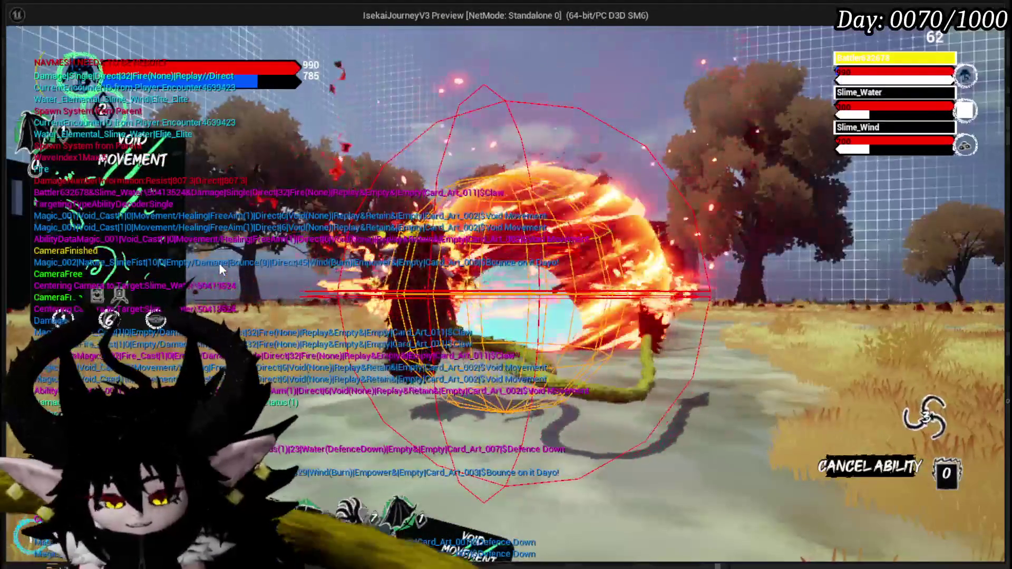
pyautogui.press('Escape')
pyautogui.hotkey('ctrl', 's')
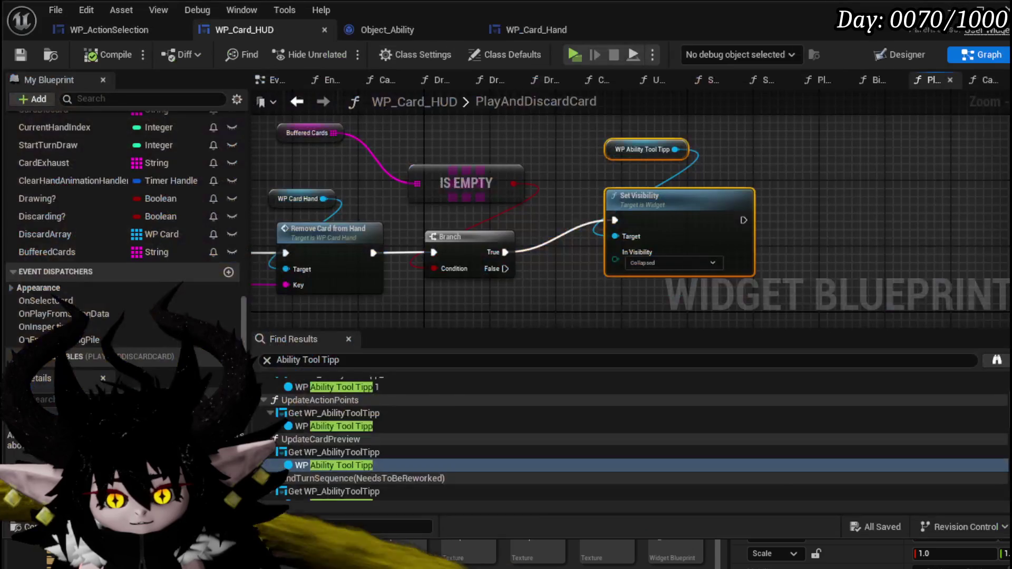
# - Open the SelectCard function graph and bring its upper node chain into view
pyautogui.scroll(-4, 685, 163)
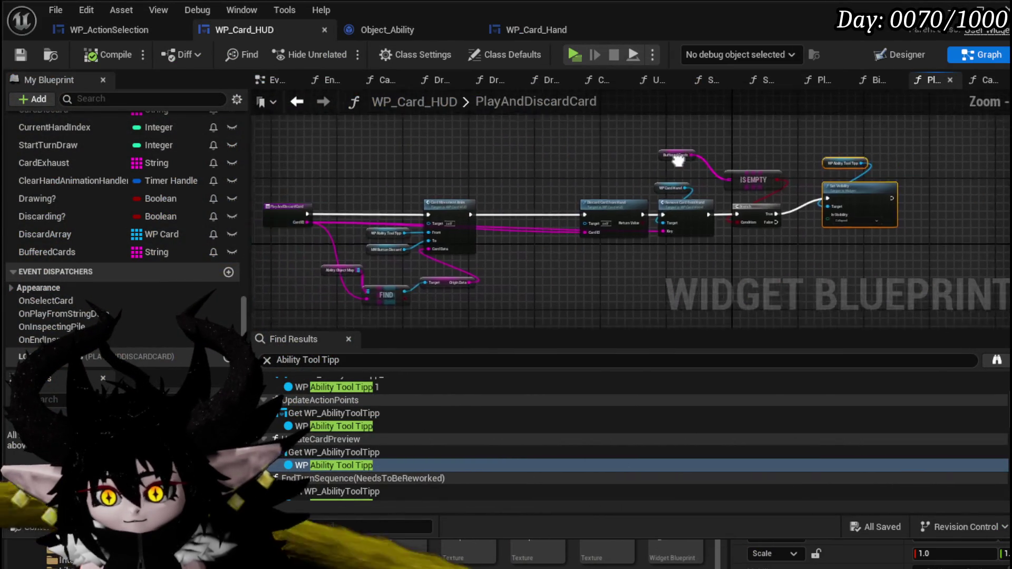
pyautogui.scroll(15, 72, 167)
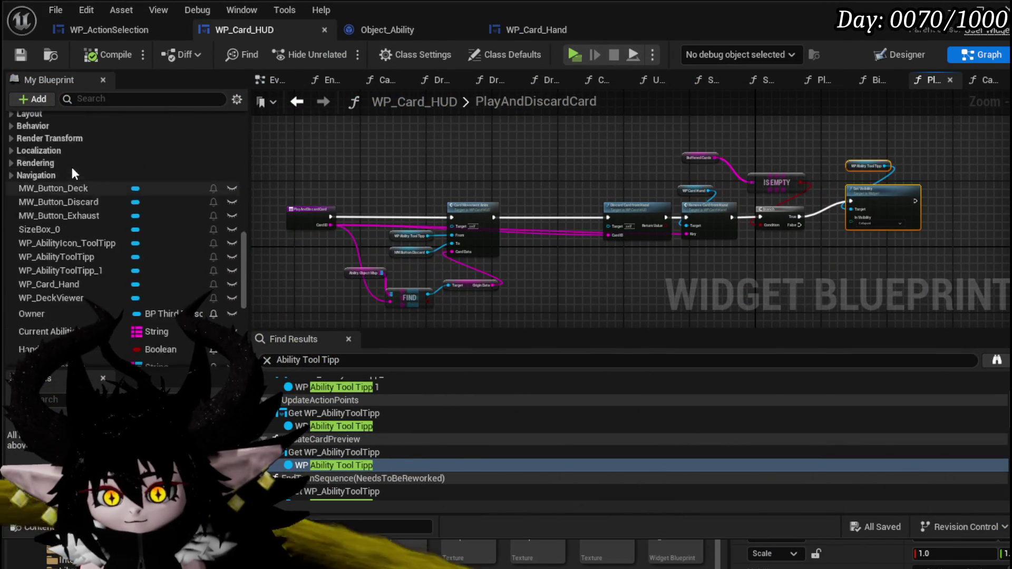
pyautogui.doubleClick(75, 153)
pyautogui.scroll(-3, 603, 239)
pyautogui.scroll(5, 603, 238)
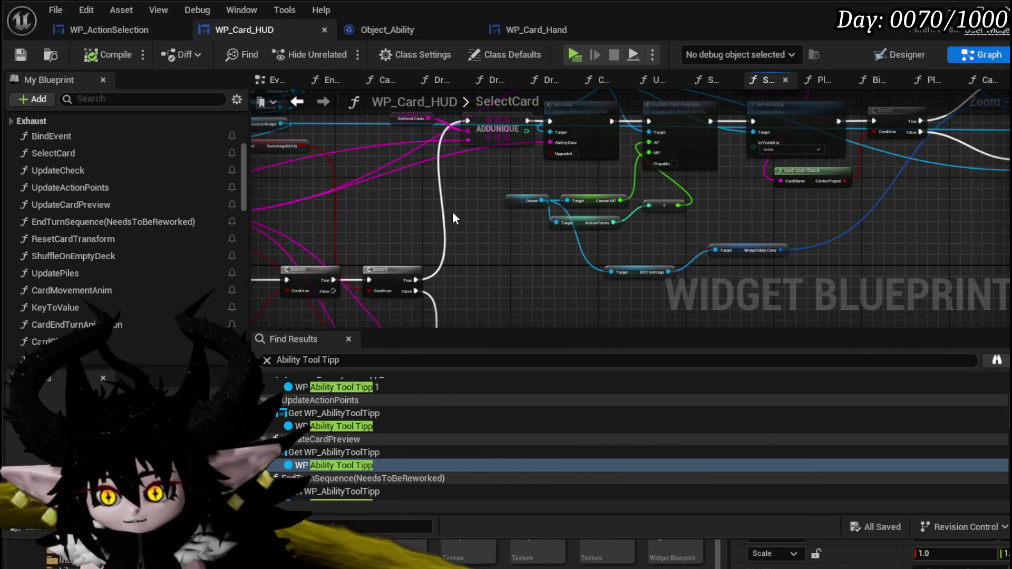
pyautogui.moveTo(456, 205); pyautogui.dragTo(466, 256)
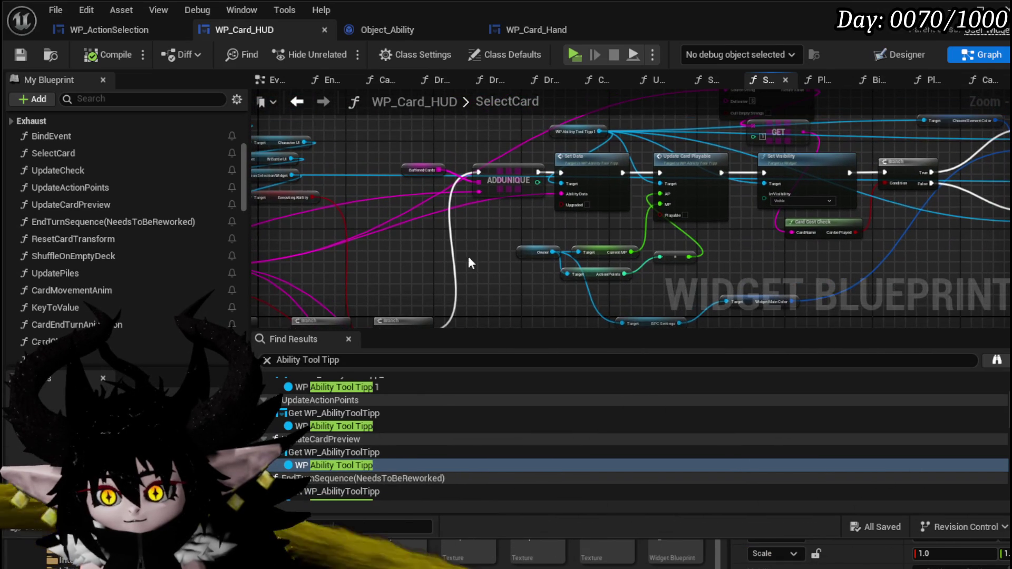
pyautogui.moveTo(471, 148); pyautogui.dragTo(258, 227)
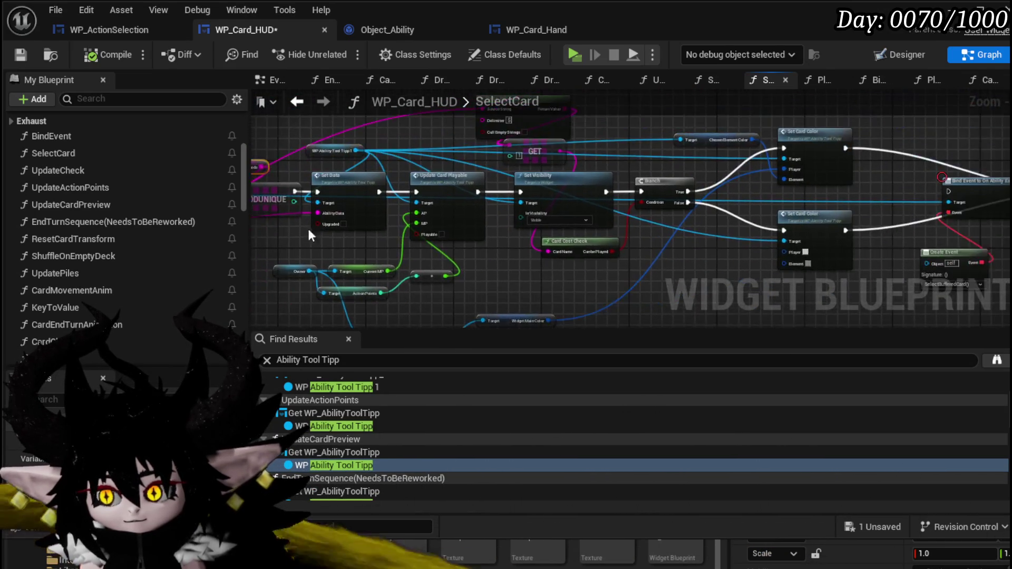
# - Move Bind Event and Create Event below Sound UI, nudge the GET node up, and save
pyautogui.scroll(-2, 257, 227)
pyautogui.scroll(4, 751, 186)
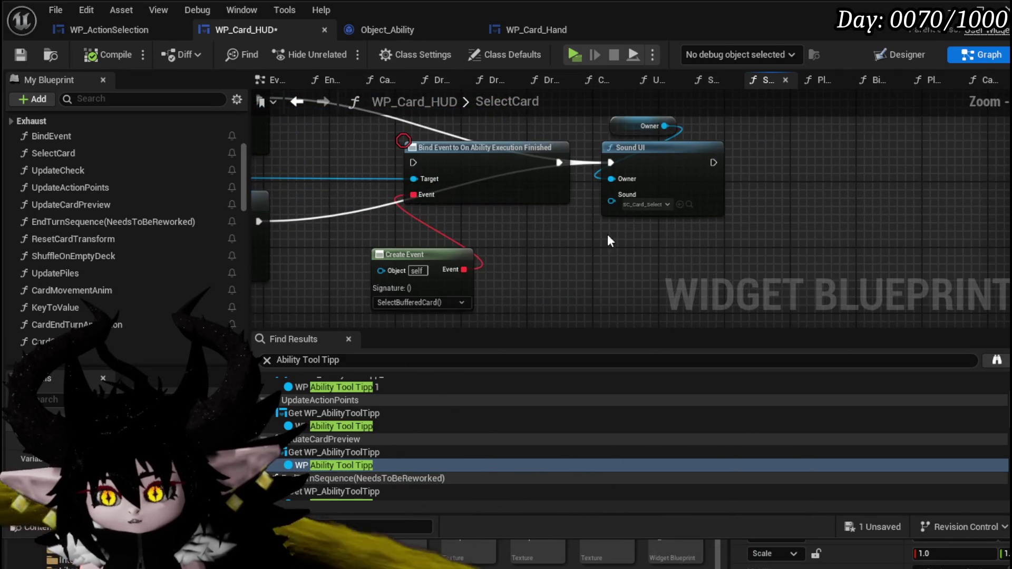
pyautogui.scroll(-2, 619, 238)
pyautogui.moveTo(514, 296)
pyautogui.mouseDown()
pyautogui.moveTo(603, 165)
pyautogui.moveTo(578, 248)
pyautogui.mouseUp()
pyautogui.scroll(-1, 564, 216)
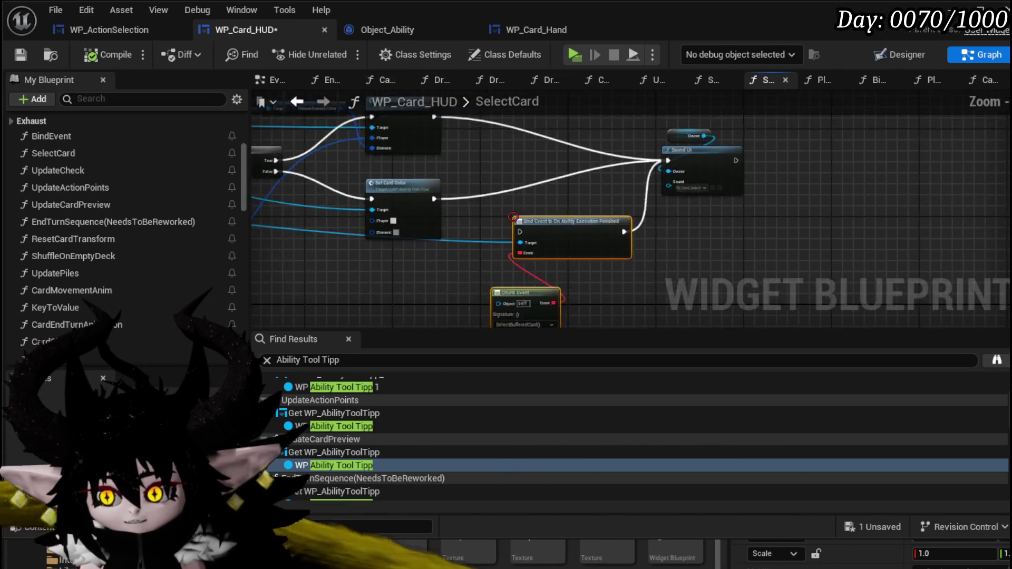
pyautogui.scroll(-3, 564, 216)
pyautogui.moveTo(430, 276)
pyautogui.mouseDown()
pyautogui.moveTo(528, 270)
pyautogui.moveTo(515, 293)
pyautogui.mouseUp()
pyautogui.scroll(3, 563, 141)
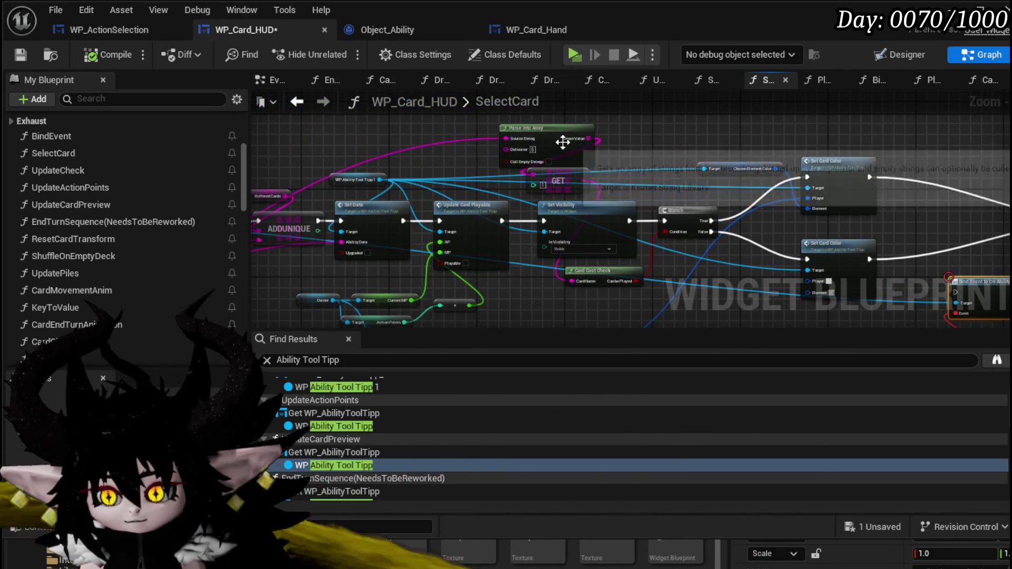
pyautogui.moveTo(548, 168); pyautogui.dragTo(549, 150)
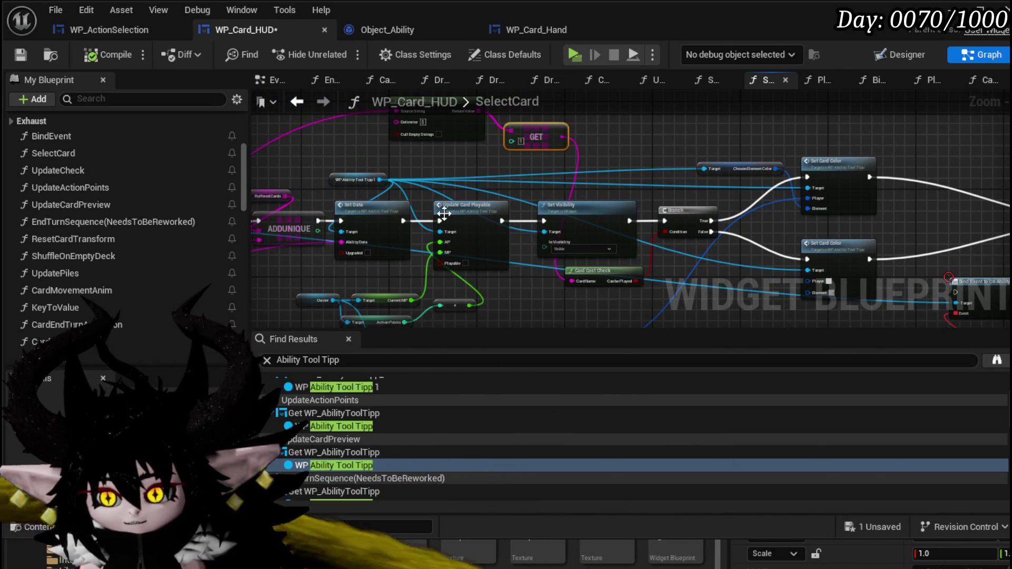
pyautogui.moveTo(452, 216); pyautogui.dragTo(510, 153)
pyautogui.moveTo(571, 306)
pyautogui.mouseDown()
pyautogui.moveTo(662, 226)
pyautogui.moveTo(688, 253)
pyautogui.mouseUp()
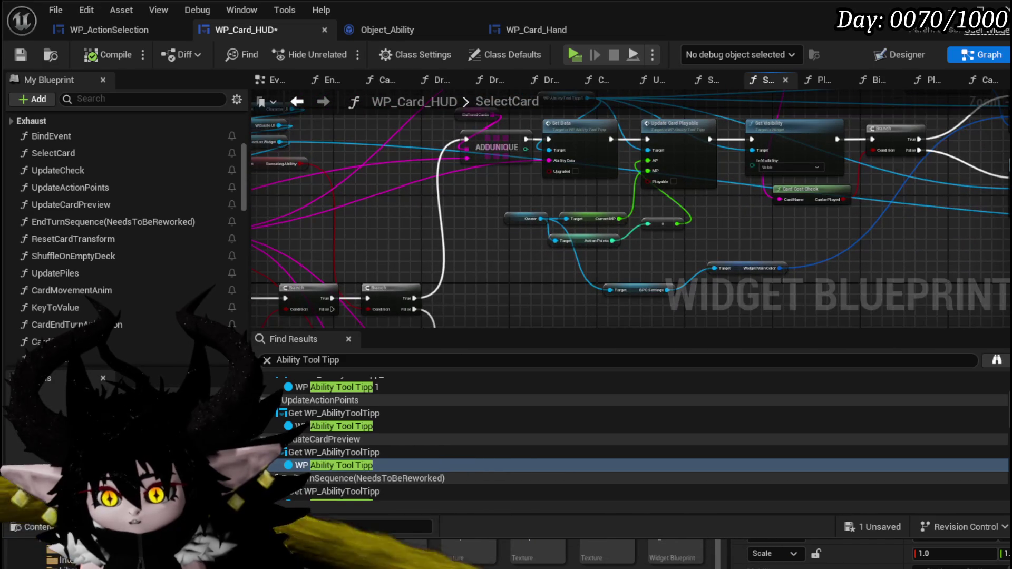
pyautogui.click(20, 54)
# - Pull a new execution wire out of Sound UI's exec pin
pyautogui.moveTo(448, 253)
pyautogui.mouseDown()
pyautogui.moveTo(447, 96)
pyautogui.moveTo(464, 280)
pyautogui.moveTo(453, 283)
pyautogui.mouseUp()
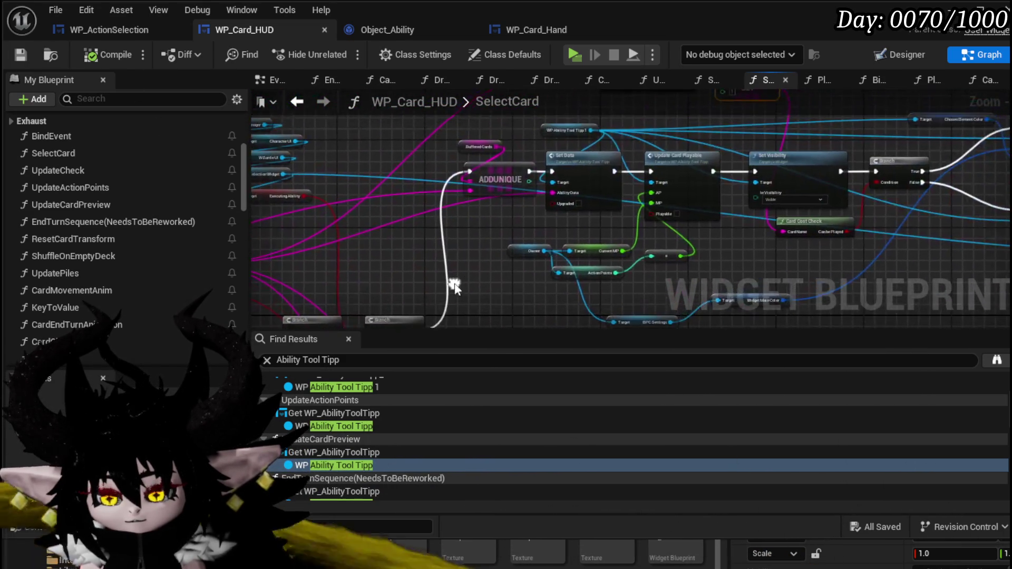
pyautogui.moveTo(511, 217)
pyautogui.mouseDown()
pyautogui.moveTo(201, 213)
pyautogui.moveTo(852, 201)
pyautogui.mouseUp()
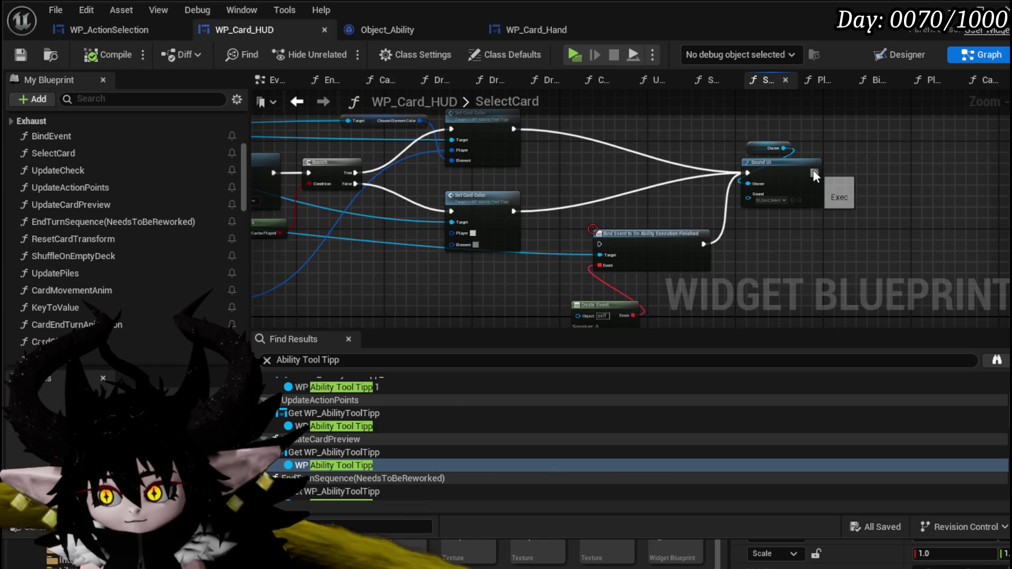
pyautogui.moveTo(814, 172)
pyautogui.mouseDown()
pyautogui.moveTo(873, 167)
pyautogui.moveTo(874, 158)
pyautogui.moveTo(901, 177)
pyautogui.mouseUp()
# - Add a Print String after Sound UI with the message 'adding selected card' and compile
pyautogui.write('print')
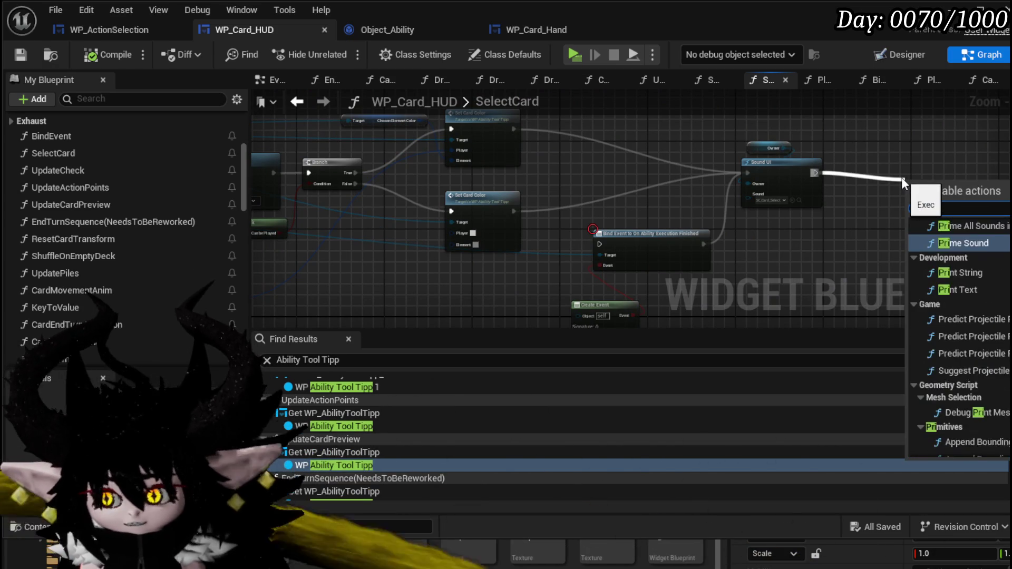
pyautogui.press('Return')
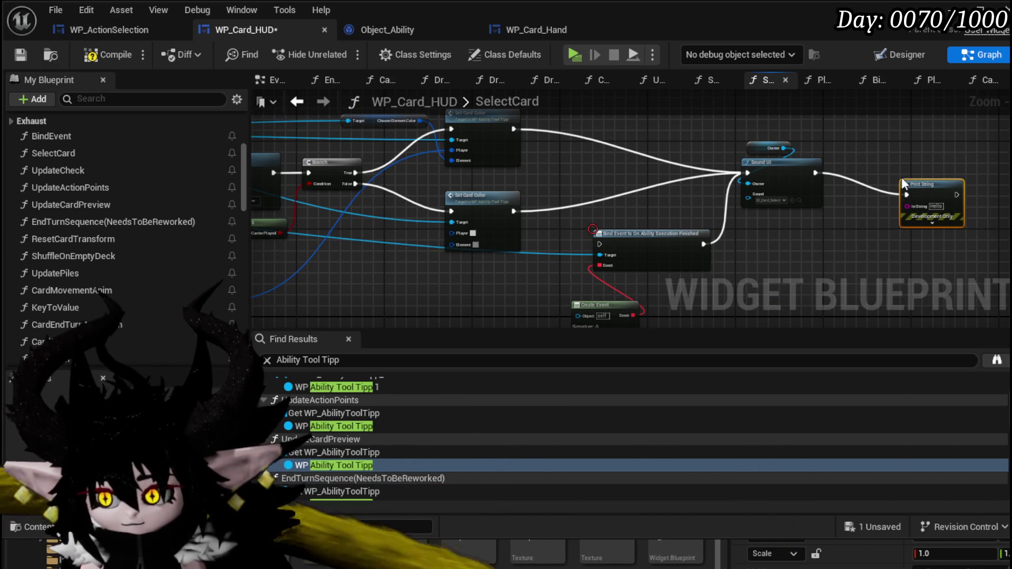
pyautogui.press('f')
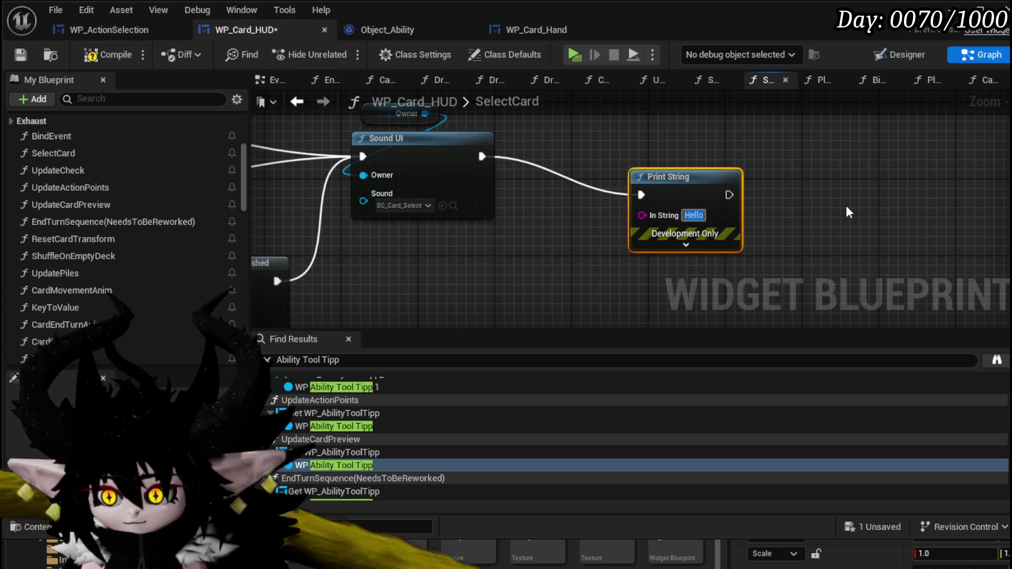
pyautogui.write('Buffer')
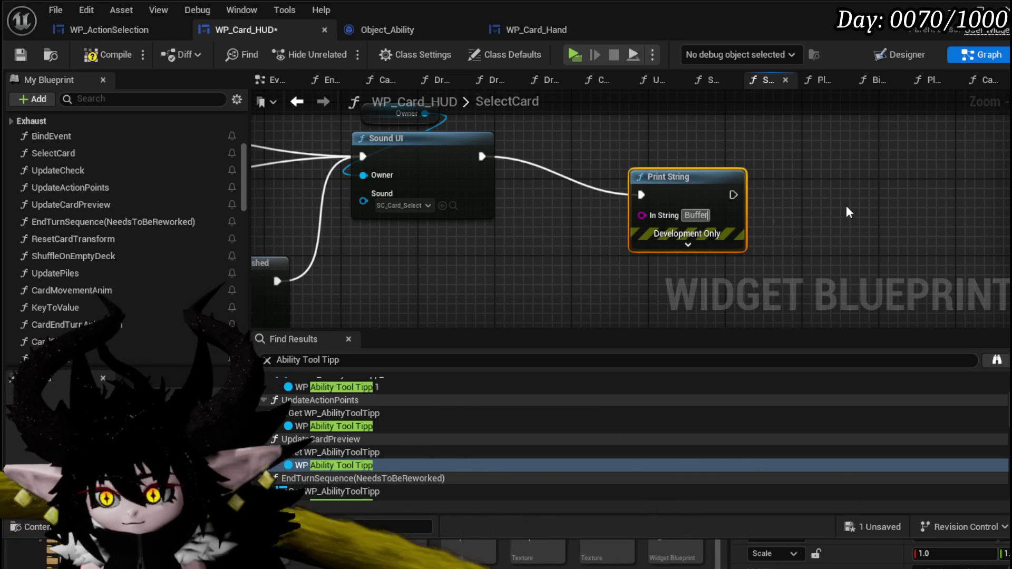
pyautogui.press('BackSpace')
pyautogui.press('BackSpace')
pyautogui.press('BackSpace')
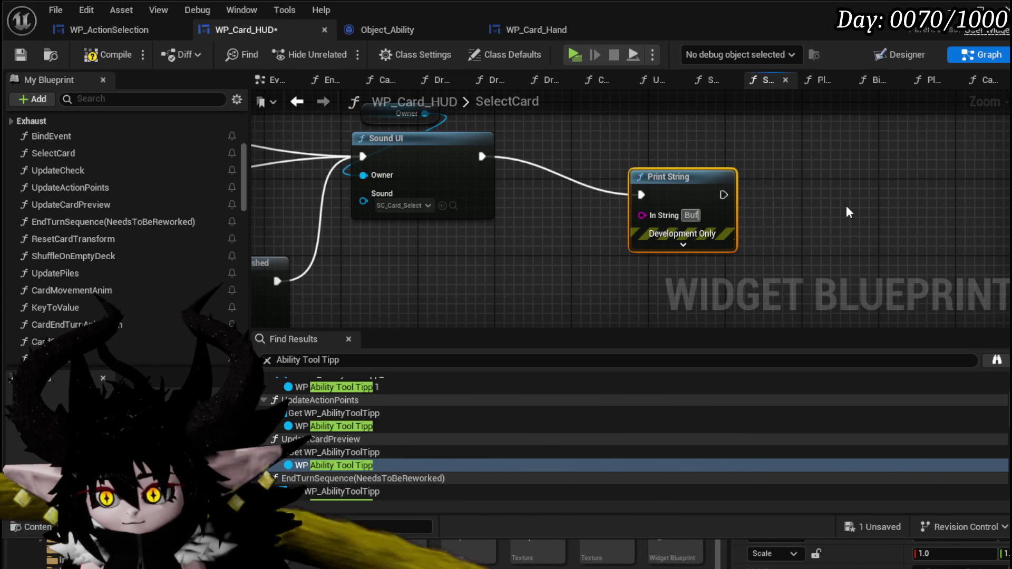
pyautogui.write('adding s')
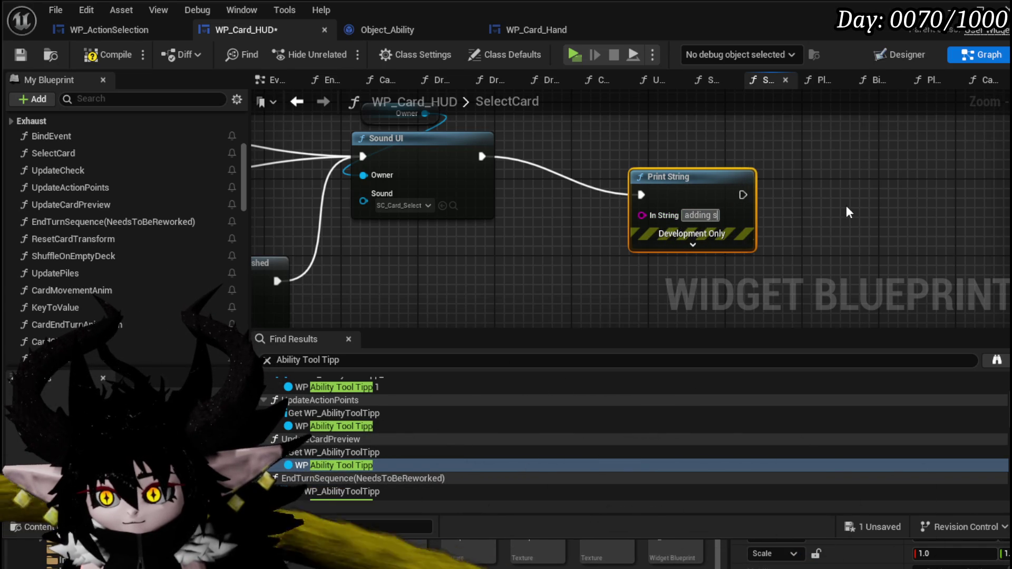
pyautogui.write('elected card')
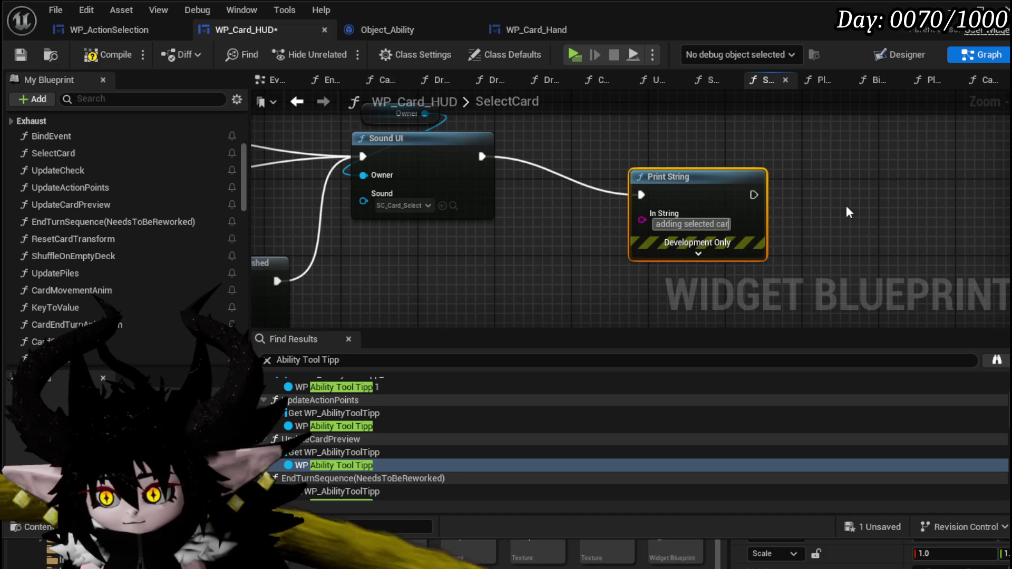
pyautogui.click(84, 59)
# - Set the Print String text colour to magenta, save, and return to the dungeon level
pyautogui.click(672, 253)
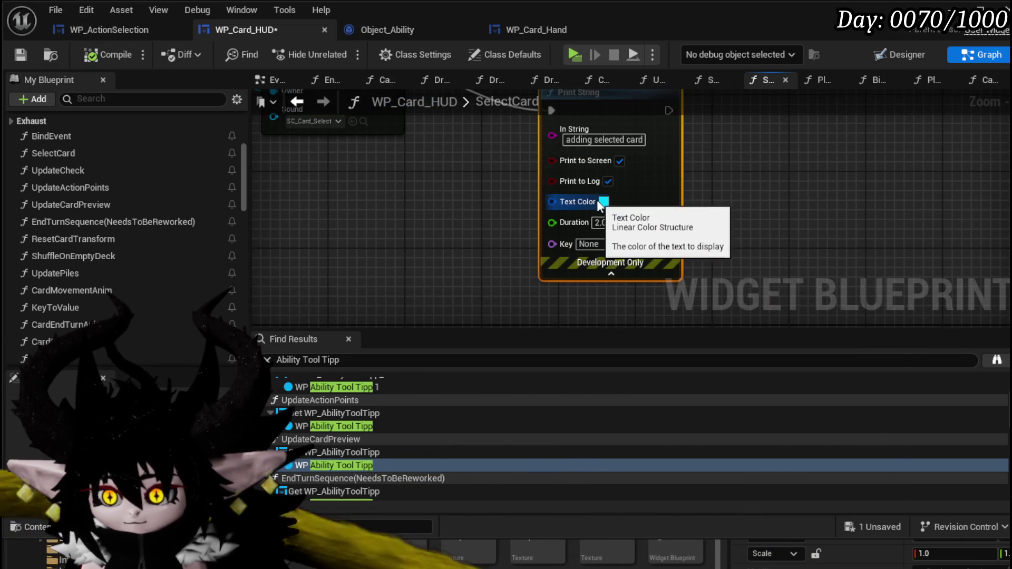
pyautogui.click(603, 201)
pyautogui.click(730, 271)
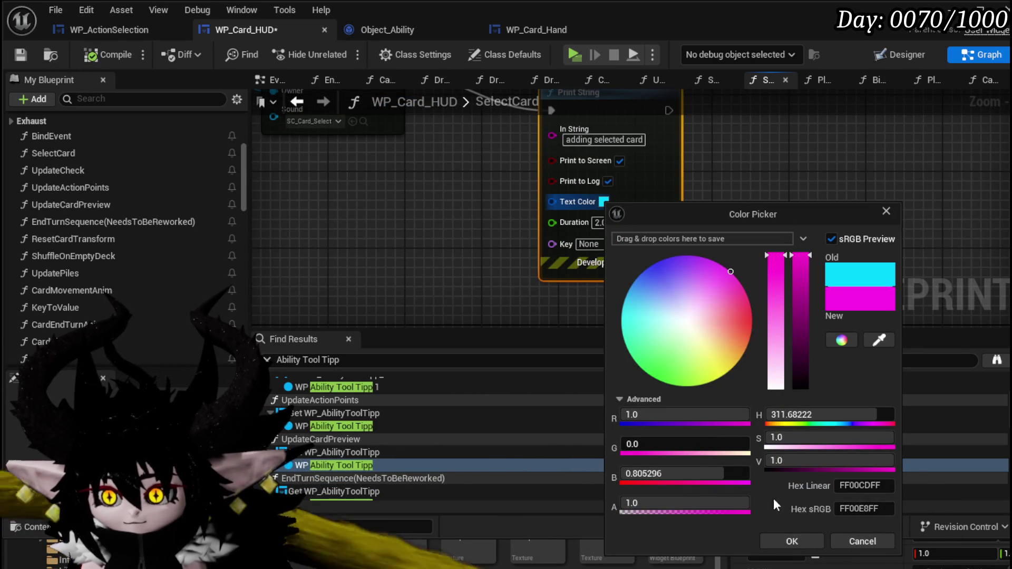
pyautogui.click(791, 542)
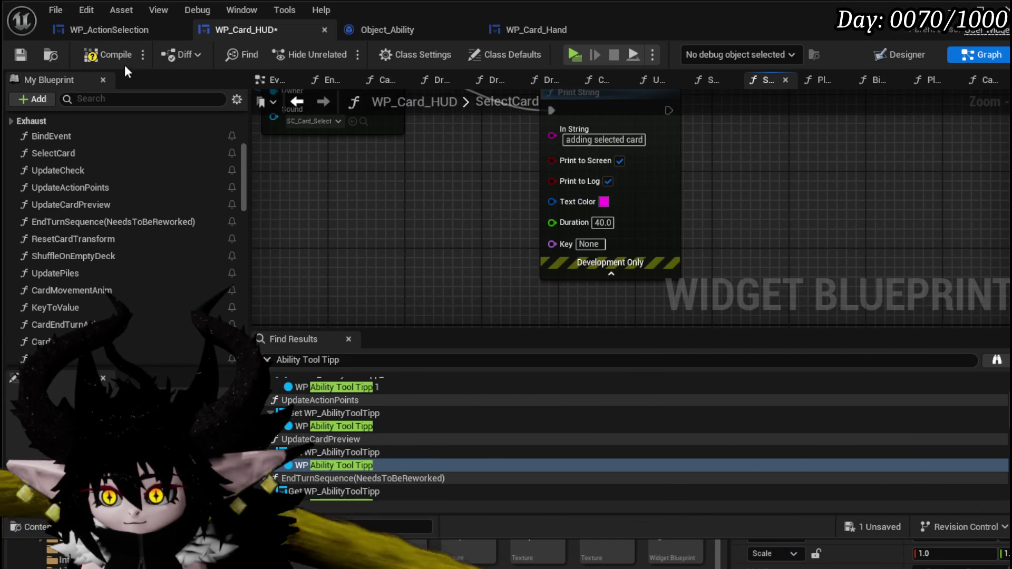
pyautogui.click(24, 52)
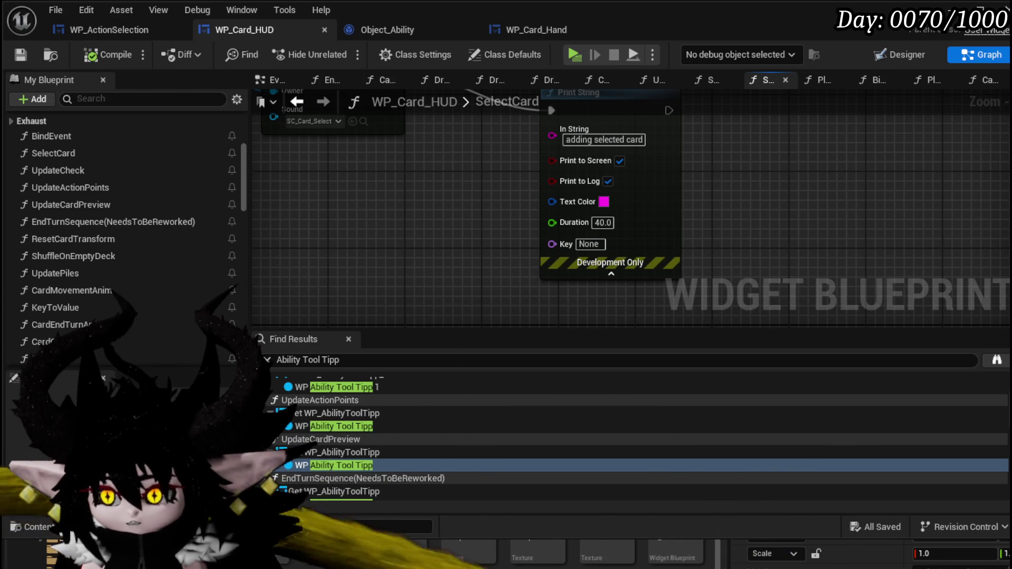
pyautogui.click(945, 11)
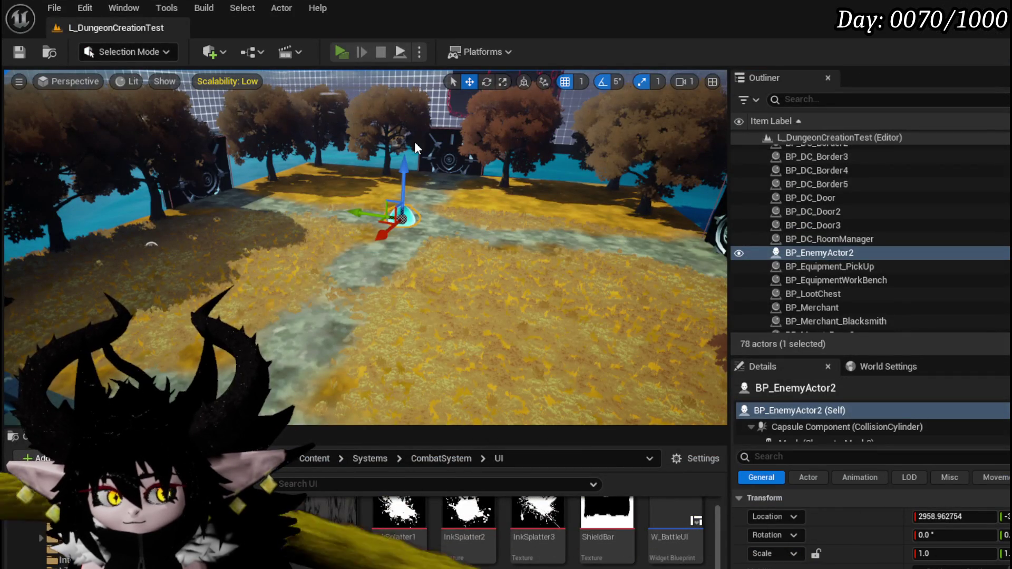
# - Start a playtest, cast Haste, More Cards and Power Up, and resume after the breakpoint
pyautogui.hotkey('alt', 'p')
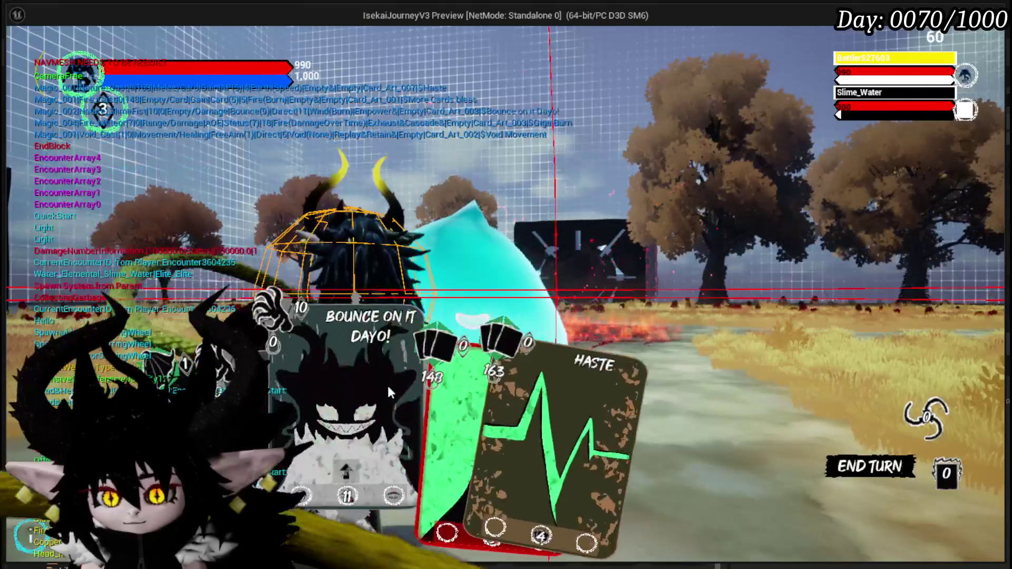
pyautogui.click(546, 394)
pyautogui.click(402, 475)
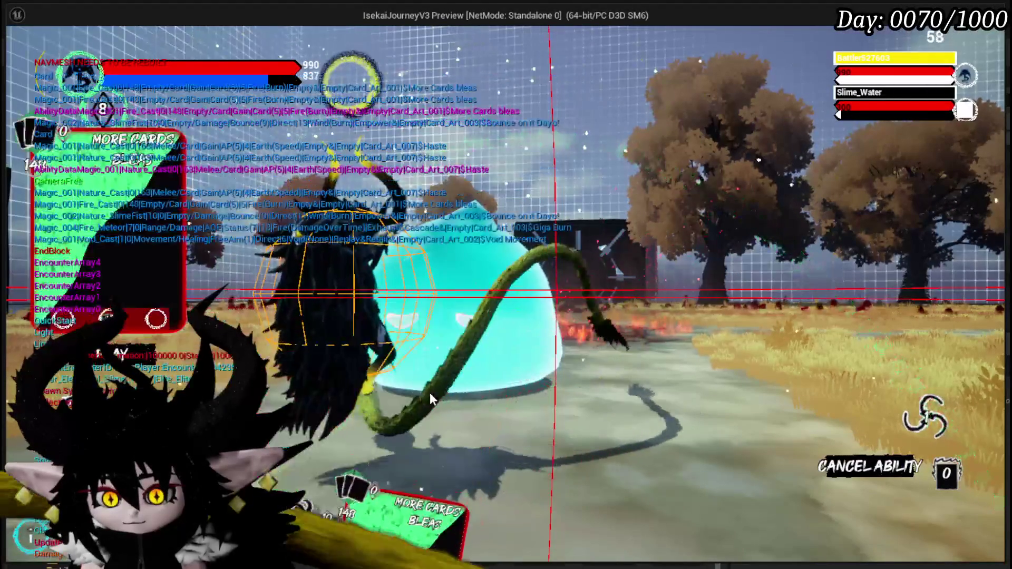
pyautogui.click(429, 393)
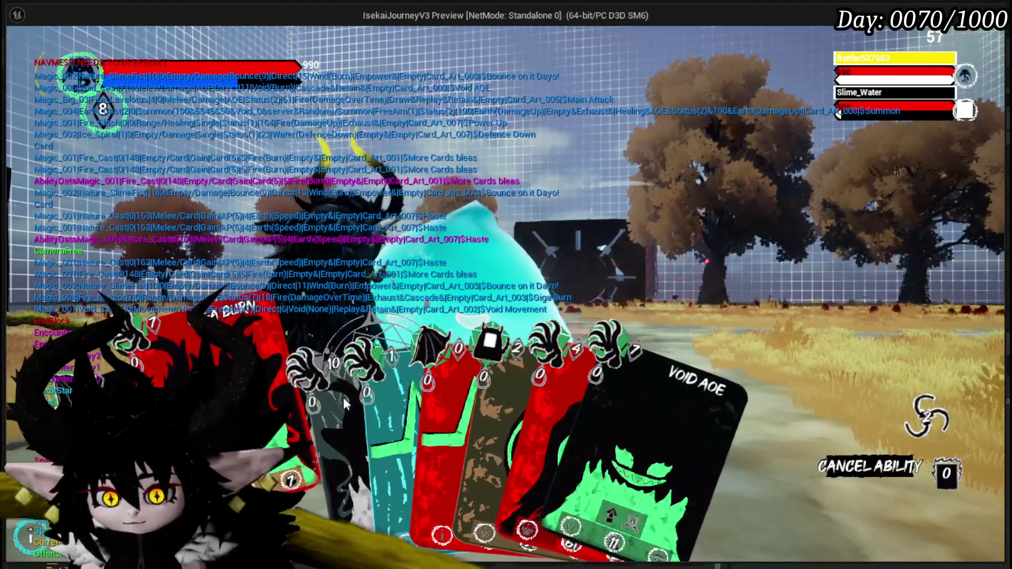
pyautogui.click(282, 404)
pyautogui.click(371, 386)
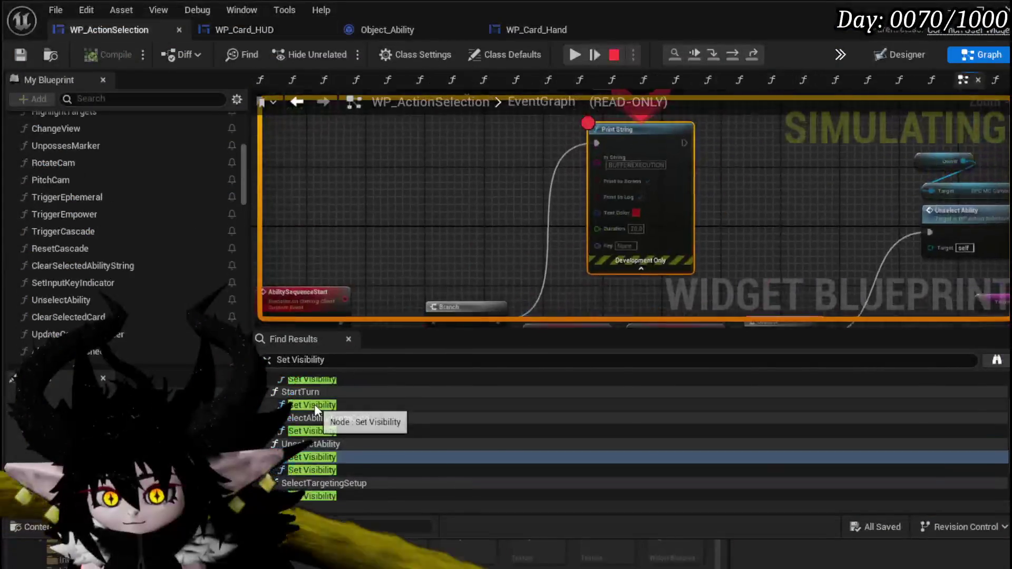
pyautogui.click(574, 56)
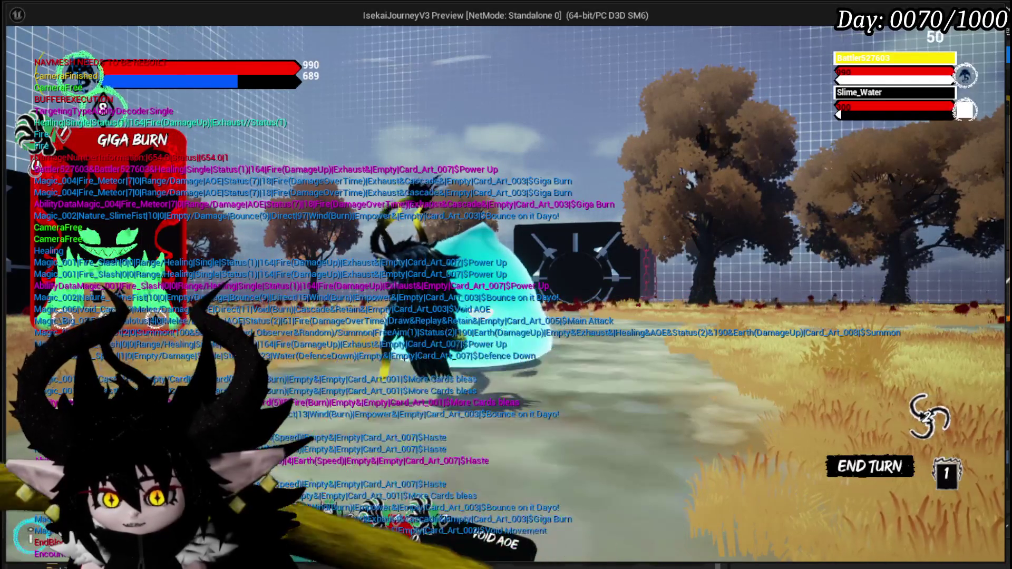
# - Cast Giga Burn and Defence Down on the slime, then stop the playtest
pyautogui.click(356, 340)
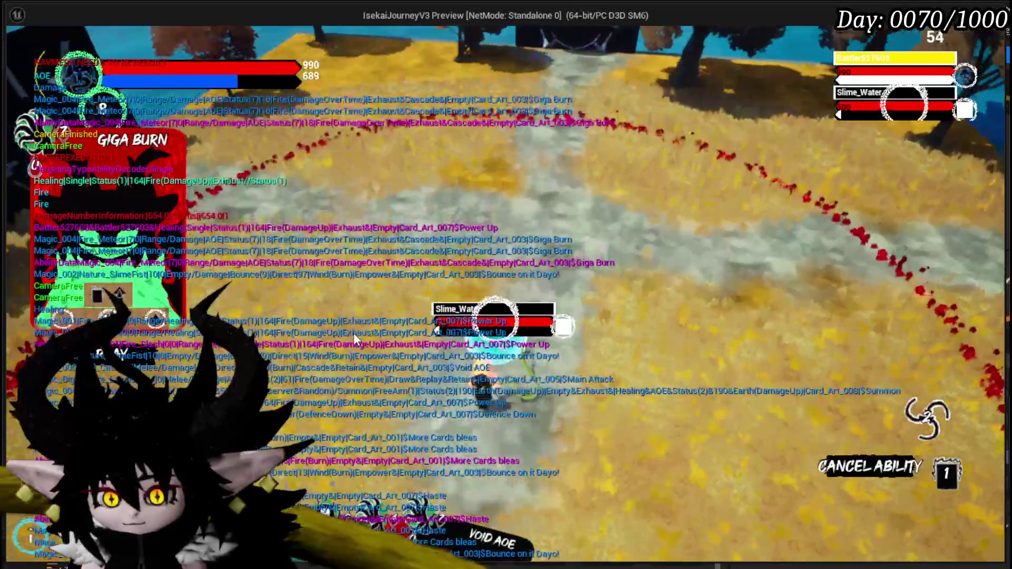
pyautogui.click(355, 338)
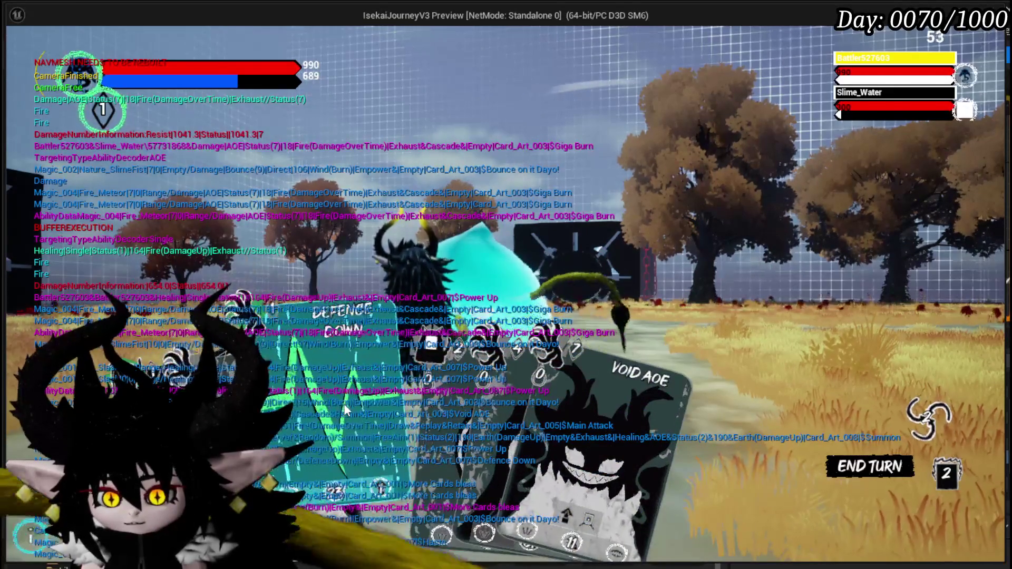
pyautogui.click(327, 448)
pyautogui.click(371, 393)
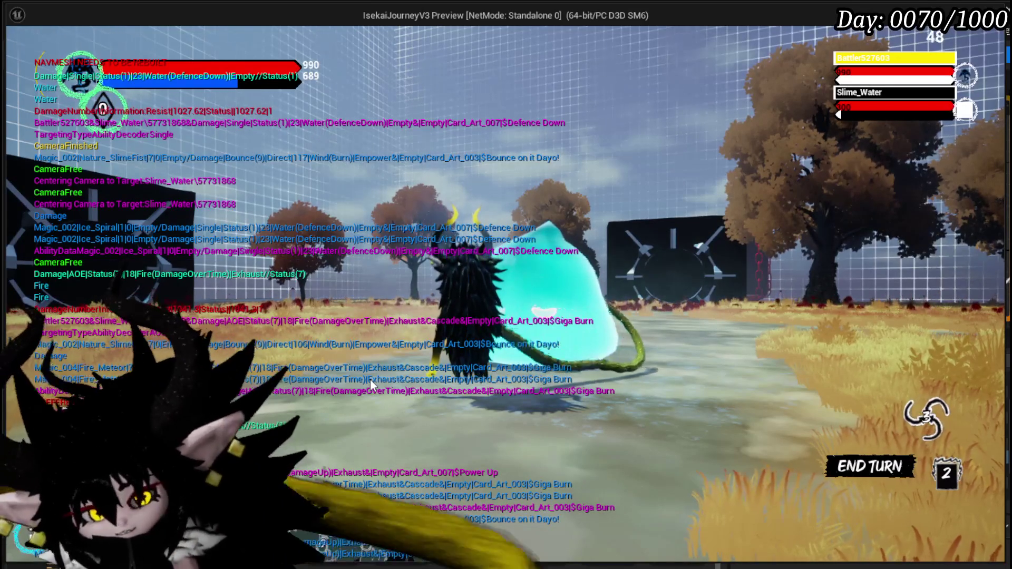
pyautogui.press('Escape')
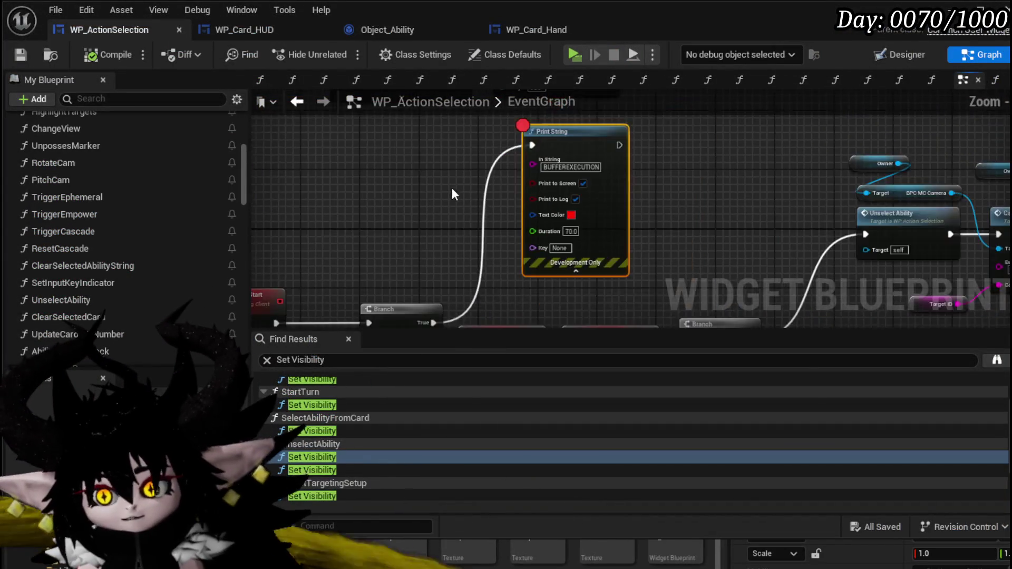
# - Paste the Owner and In Animation nodes near the first SET node and nudge them into place
pyautogui.scroll(-5, 443, 201)
pyautogui.scroll(5, 470, 198)
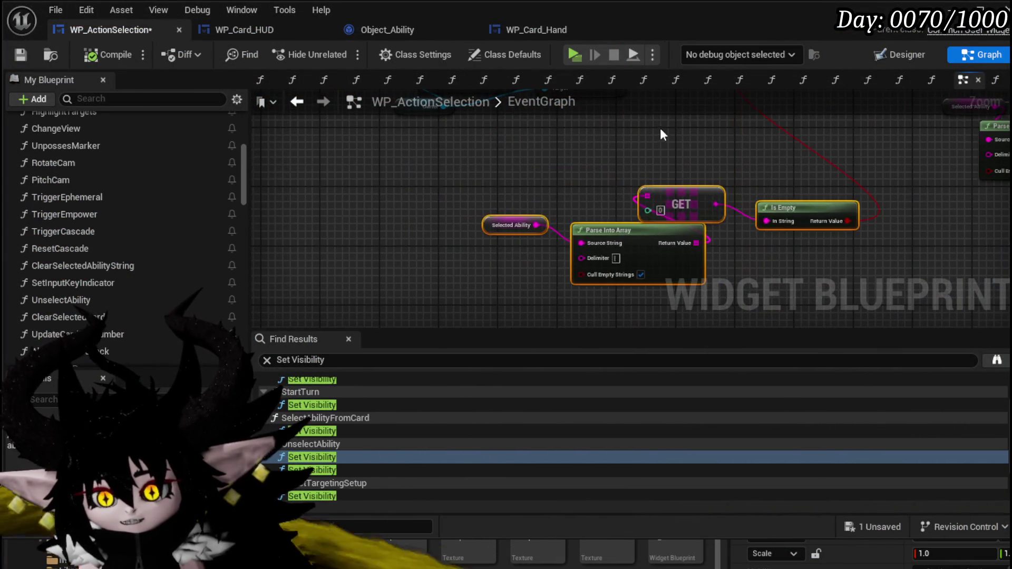
pyautogui.hotkey('ctrl', 'z')
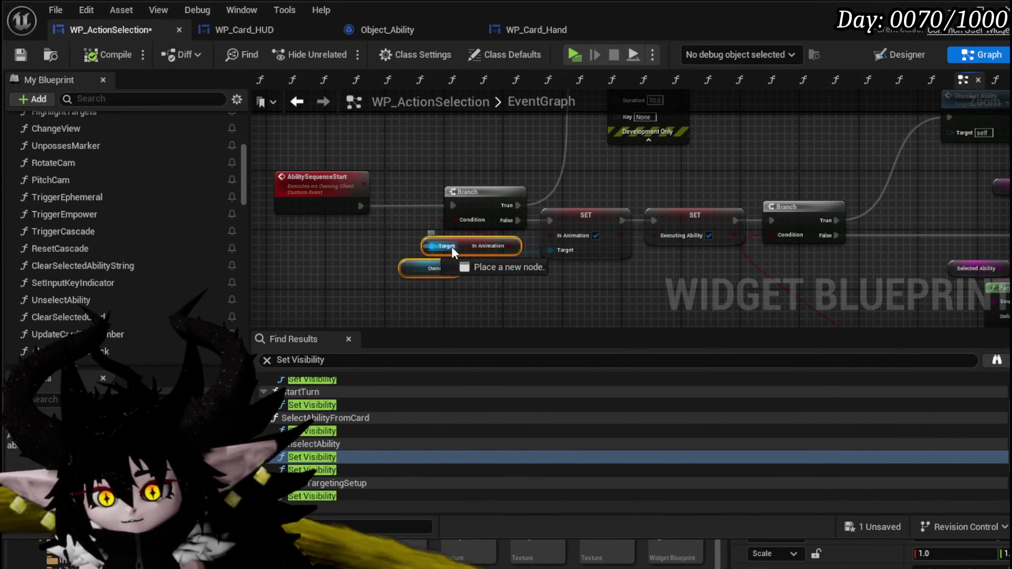
pyautogui.moveTo(460, 245); pyautogui.dragTo(438, 251)
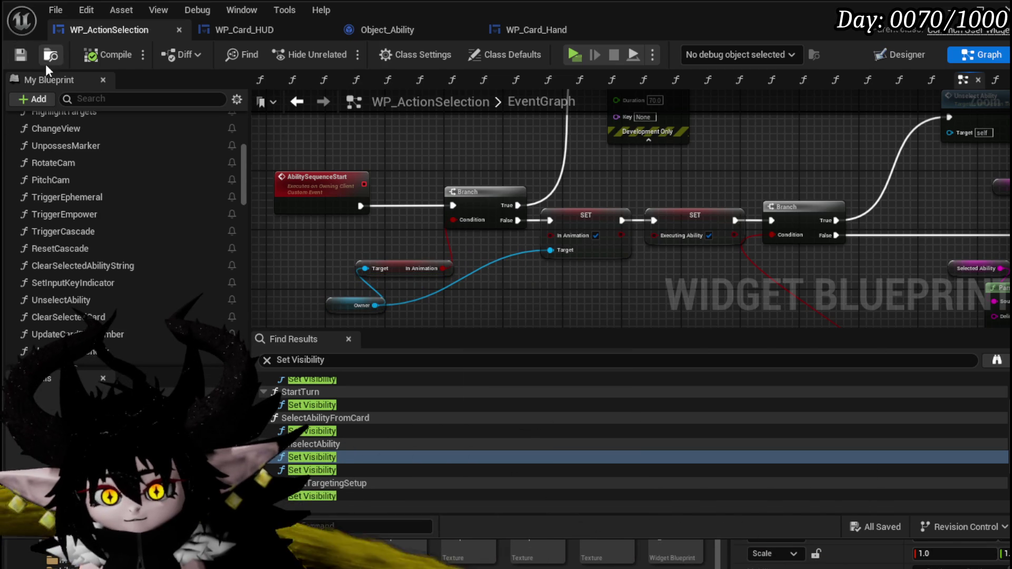
pyautogui.moveTo(393, 202)
pyautogui.mouseDown()
pyautogui.moveTo(306, 359)
pyautogui.moveTo(359, 298)
pyautogui.mouseUp()
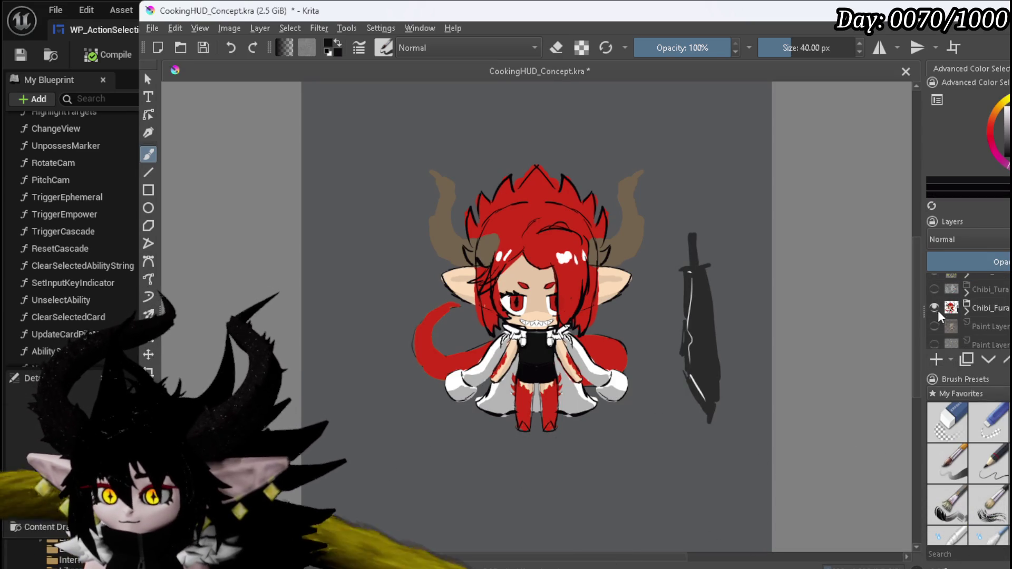
# - Hide the Chibi_Fura layer, switch the paint colour to white, and frame the empty canvas
pyautogui.click(935, 308)
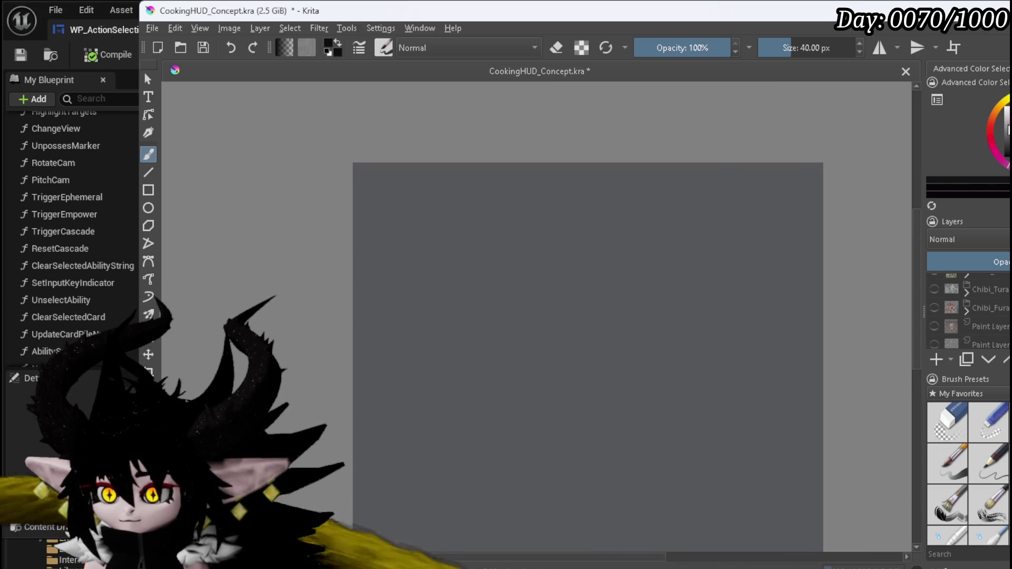
pyautogui.click(1007, 129)
pyautogui.scroll(2, 515, 201)
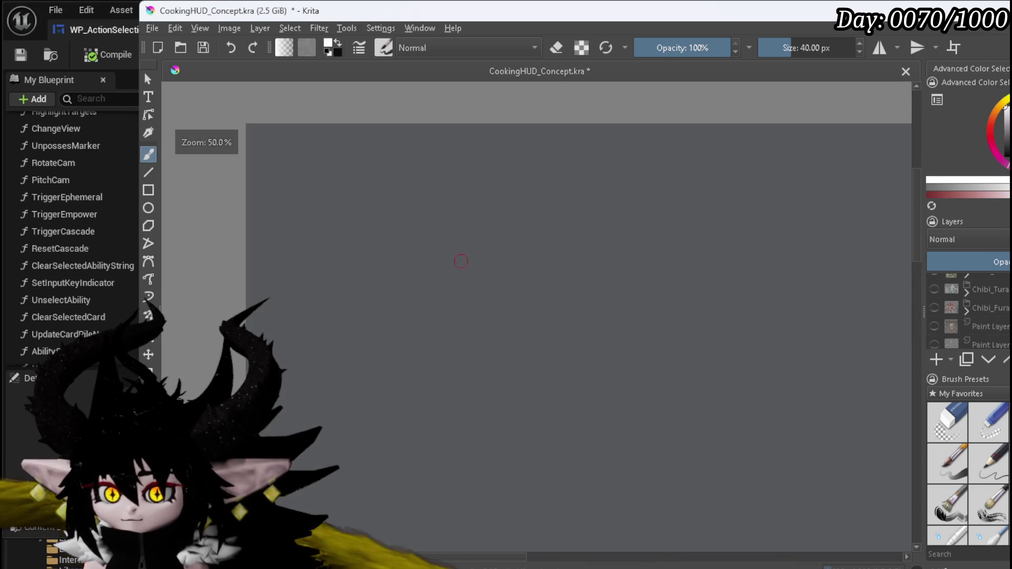
pyautogui.scroll(-1, 452, 251)
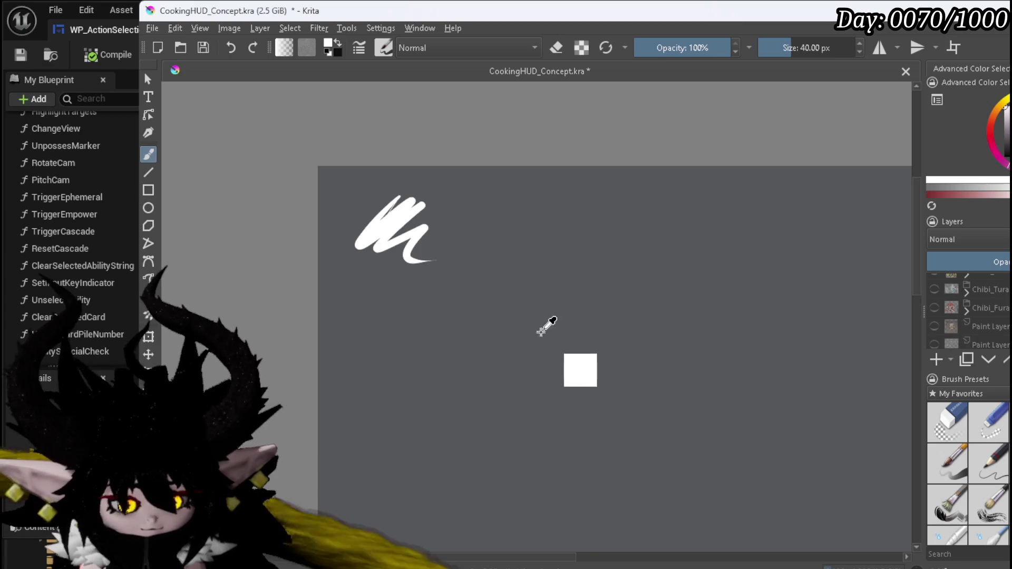
pyautogui.moveTo(397, 281)
pyautogui.mouseDown()
pyautogui.moveTo(323, 192)
pyautogui.moveTo(260, 215)
pyautogui.moveTo(261, 197)
pyautogui.moveTo(318, 224)
pyautogui.moveTo(323, 212)
pyautogui.mouseUp()
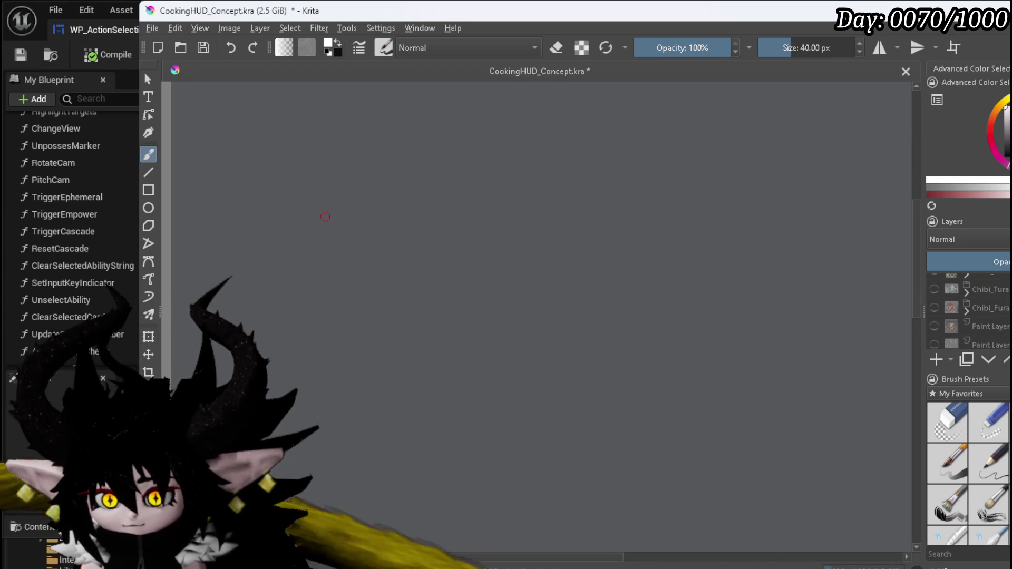
# - Draw a small top-left box, a tall right-side box, and a row of hand-card outlines
pyautogui.moveTo(317, 118)
pyautogui.mouseDown()
pyautogui.moveTo(263, 118)
pyautogui.moveTo(249, 129)
pyautogui.moveTo(314, 136)
pyautogui.mouseUp()
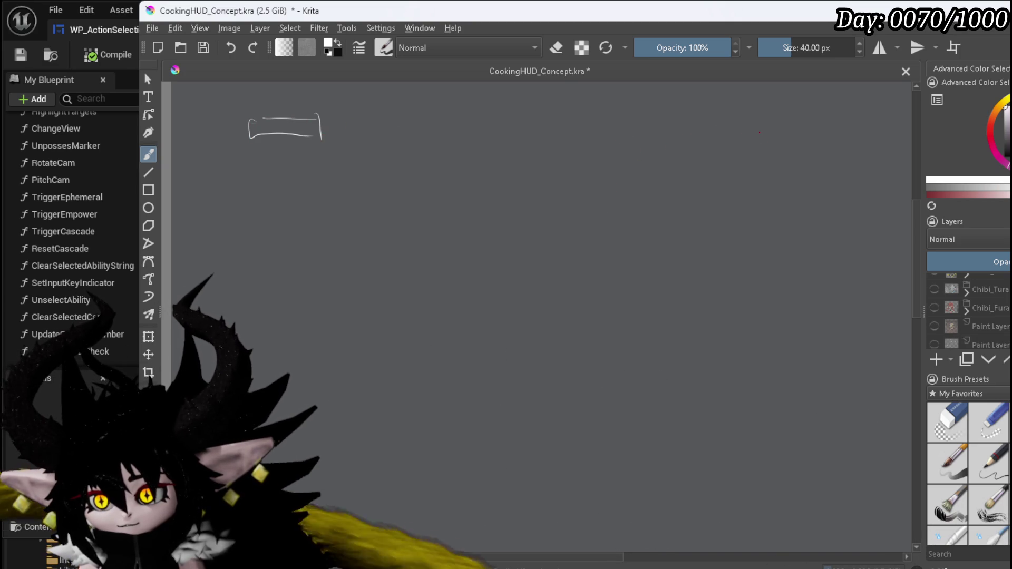
pyautogui.moveTo(854, 129); pyautogui.dragTo(876, 130)
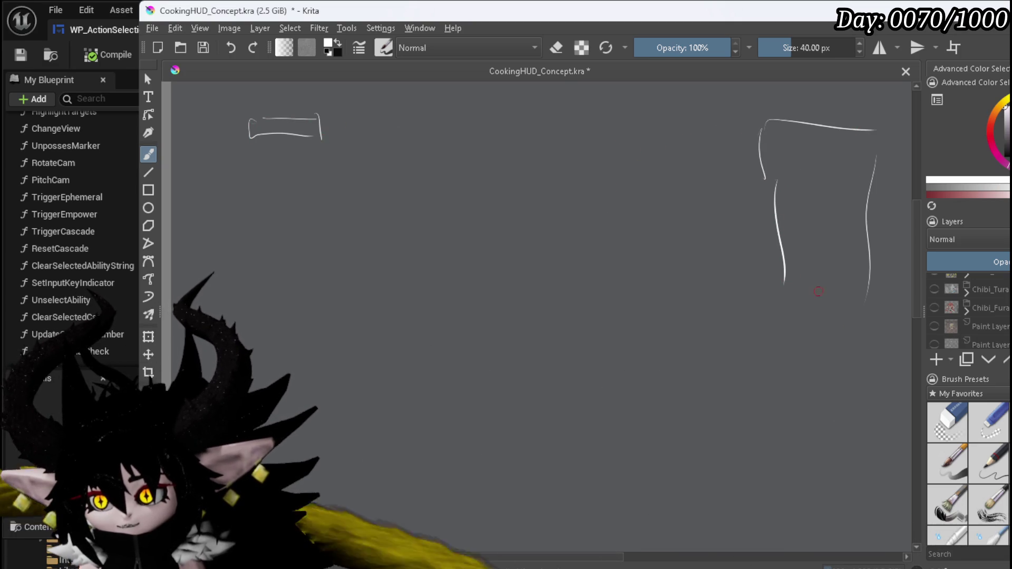
pyautogui.moveTo(326, 399)
pyautogui.mouseDown()
pyautogui.moveTo(393, 323)
pyautogui.moveTo(433, 324)
pyautogui.mouseUp()
pyautogui.moveTo(431, 290); pyautogui.dragTo(406, 393)
pyautogui.moveTo(436, 290)
pyautogui.mouseDown()
pyautogui.moveTo(510, 300)
pyautogui.moveTo(490, 410)
pyautogui.mouseUp()
pyautogui.moveTo(553, 301); pyautogui.dragTo(547, 428)
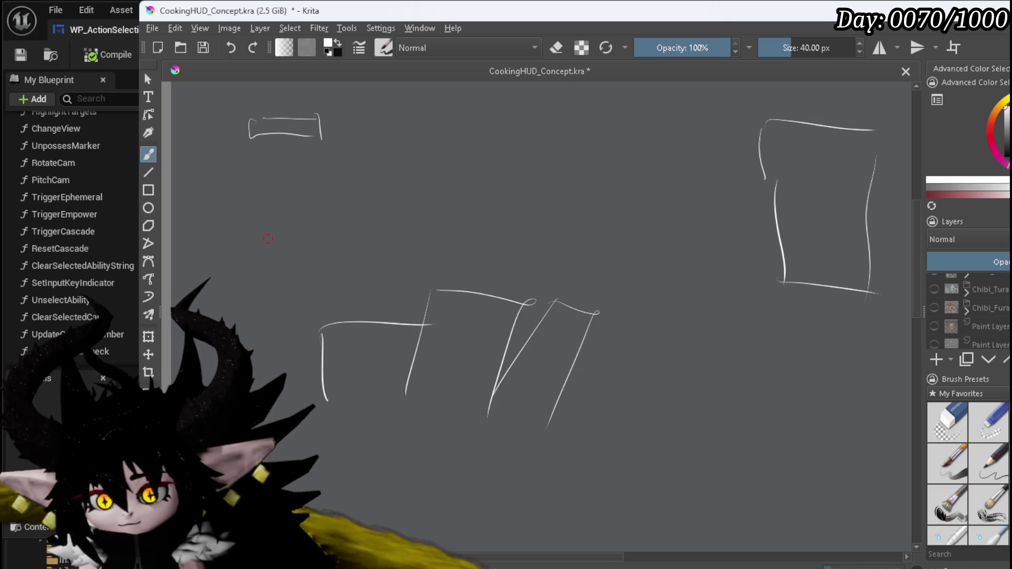
# - Sketch a small figure, a second box under the top-left one, and a Play box
pyautogui.moveTo(406, 255); pyautogui.dragTo(400, 290)
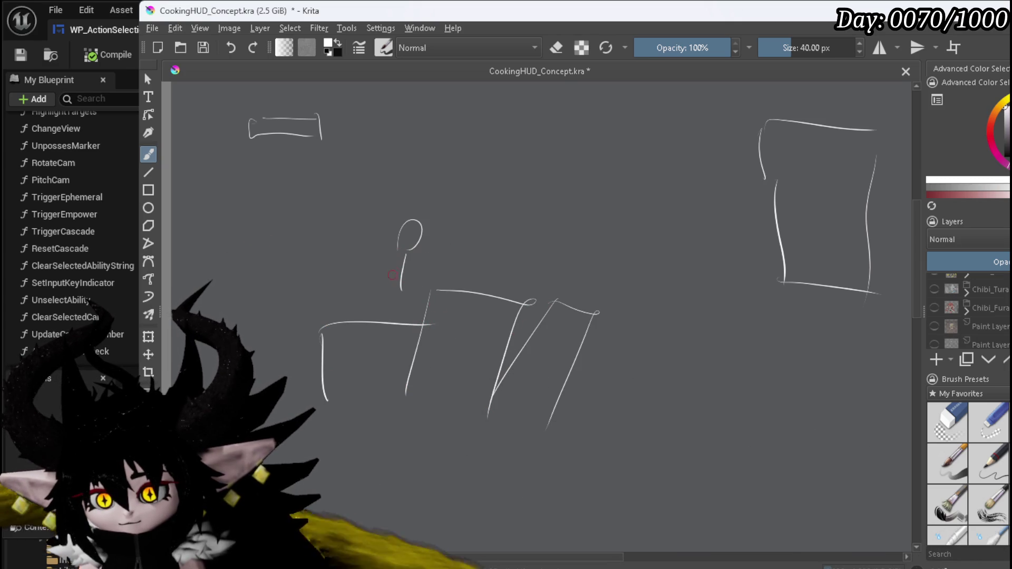
pyautogui.moveTo(440, 250)
pyautogui.mouseDown()
pyautogui.moveTo(396, 258)
pyautogui.moveTo(380, 233)
pyautogui.mouseUp()
pyautogui.moveTo(450, 246); pyautogui.dragTo(431, 248)
pyautogui.moveTo(372, 232); pyautogui.dragTo(383, 217)
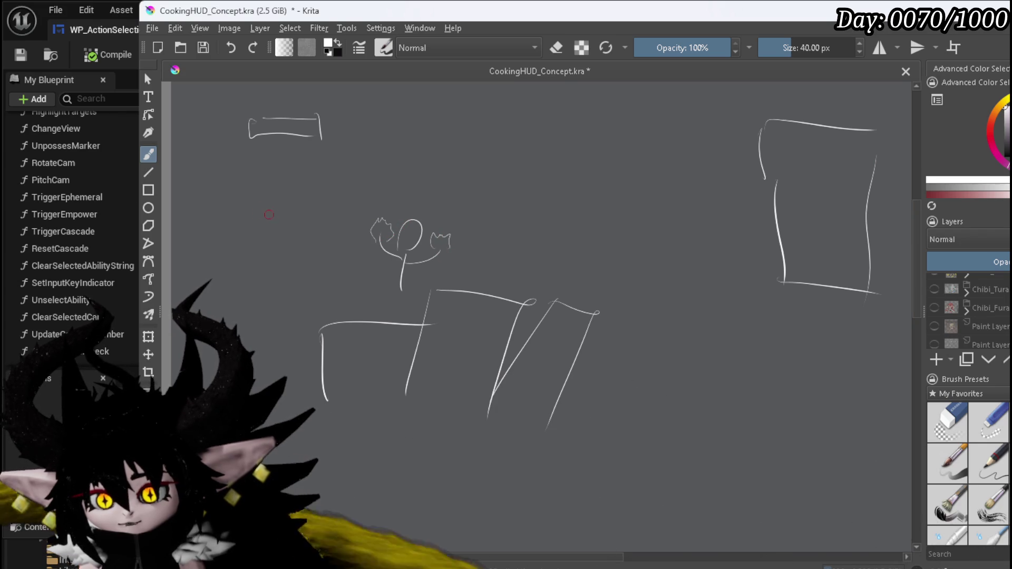
pyautogui.moveTo(247, 179); pyautogui.dragTo(300, 248)
pyautogui.moveTo(320, 168); pyautogui.dragTo(319, 253)
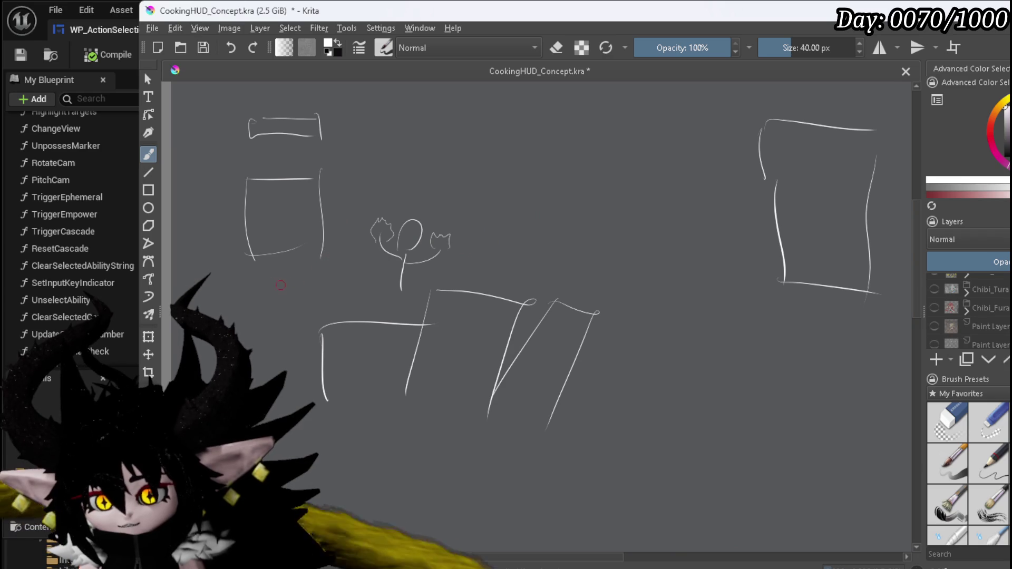
pyautogui.moveTo(268, 284)
pyautogui.mouseDown()
pyautogui.moveTo(311, 265)
pyautogui.moveTo(305, 292)
pyautogui.moveTo(275, 287)
pyautogui.moveTo(340, 269)
pyautogui.moveTo(353, 292)
pyautogui.mouseUp()
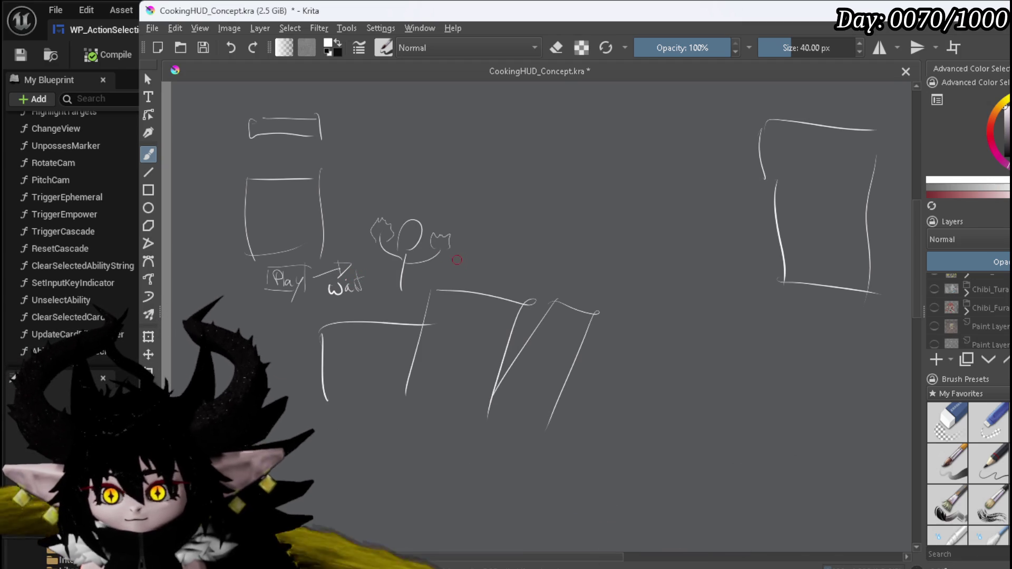
# - Handwrite 'Animation Finished' beside the figure
pyautogui.moveTo(470, 238)
pyautogui.mouseDown()
pyautogui.moveTo(490, 228)
pyautogui.moveTo(551, 236)
pyautogui.mouseUp()
pyautogui.moveTo(557, 227)
pyautogui.mouseDown()
pyautogui.moveTo(572, 234)
pyautogui.moveTo(554, 213)
pyautogui.mouseUp()
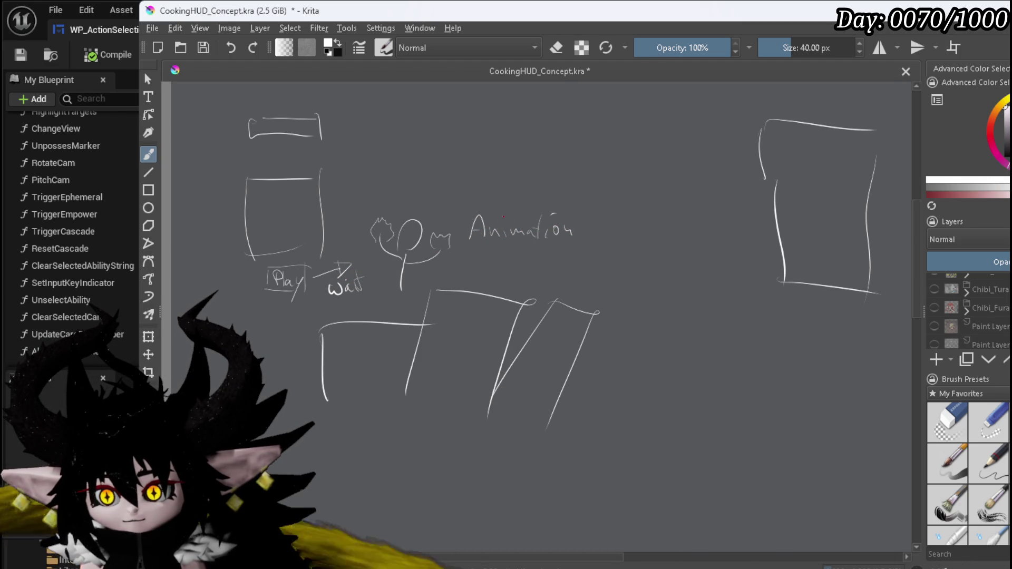
pyautogui.moveTo(504, 249); pyautogui.dragTo(503, 261)
pyautogui.moveTo(491, 247)
pyautogui.mouseDown()
pyautogui.moveTo(566, 265)
pyautogui.moveTo(578, 245)
pyautogui.moveTo(618, 275)
pyautogui.moveTo(622, 316)
pyautogui.mouseUp()
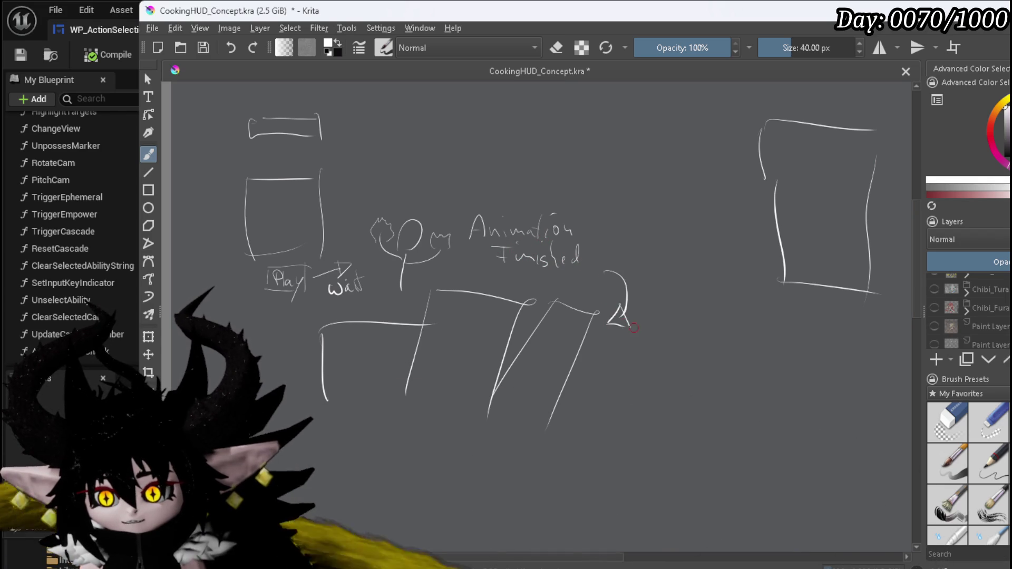
# - Write 'Select new card' by the arrow and bracket the 'Animation Finished' note
pyautogui.moveTo(650, 283)
pyautogui.mouseDown()
pyautogui.moveTo(638, 299)
pyautogui.moveTo(680, 301)
pyautogui.mouseUp()
pyautogui.moveTo(687, 291); pyautogui.dragTo(693, 299)
pyautogui.moveTo(689, 286)
pyautogui.mouseDown()
pyautogui.moveTo(702, 297)
pyautogui.moveTo(718, 281)
pyautogui.mouseUp()
pyautogui.moveTo(666, 327)
pyautogui.mouseDown()
pyautogui.moveTo(694, 316)
pyautogui.moveTo(684, 350)
pyautogui.moveTo(700, 348)
pyautogui.mouseUp()
pyautogui.moveTo(712, 336); pyautogui.dragTo(703, 348)
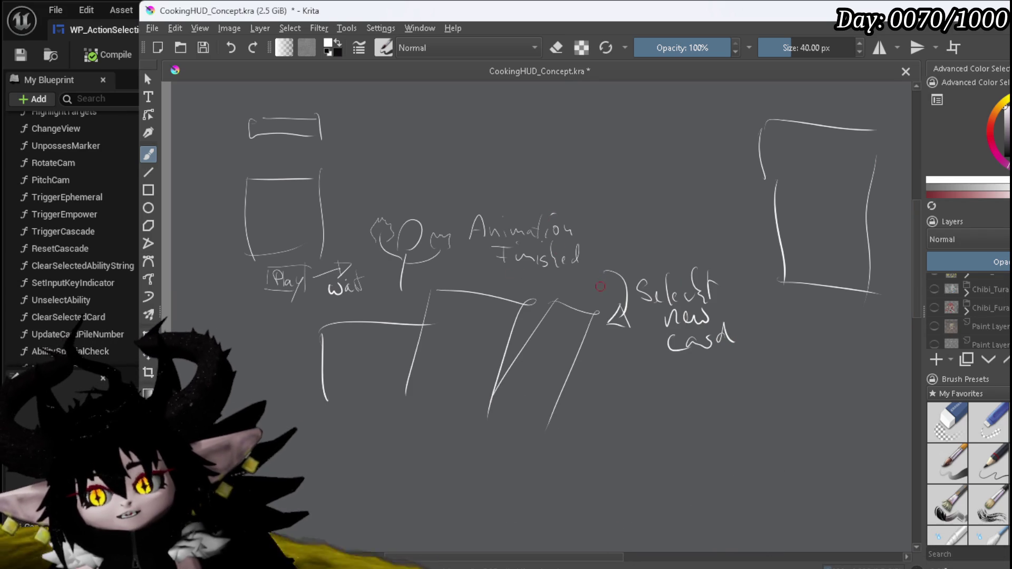
pyautogui.moveTo(459, 207); pyautogui.dragTo(466, 270)
pyautogui.moveTo(584, 199); pyautogui.dragTo(595, 268)
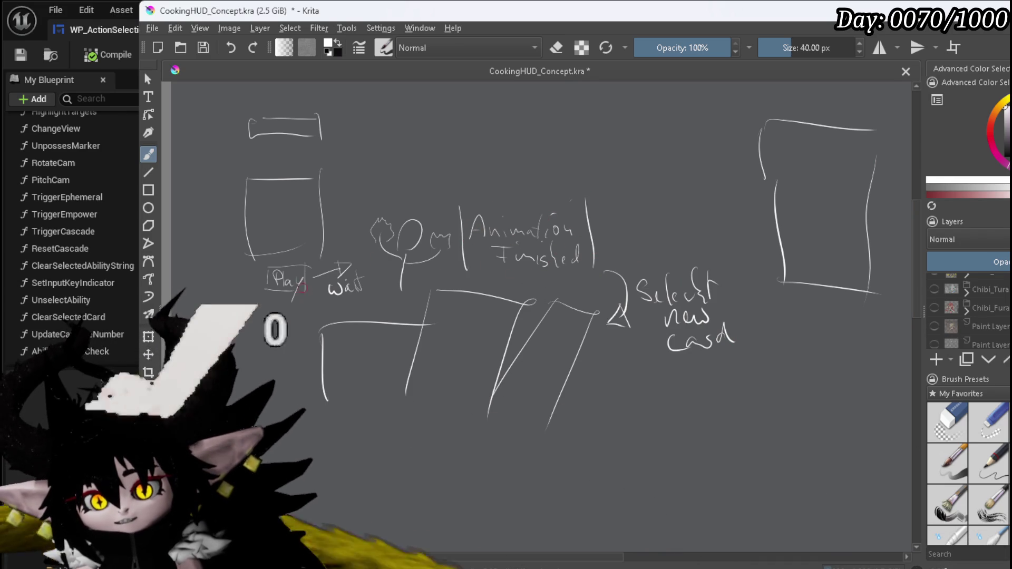